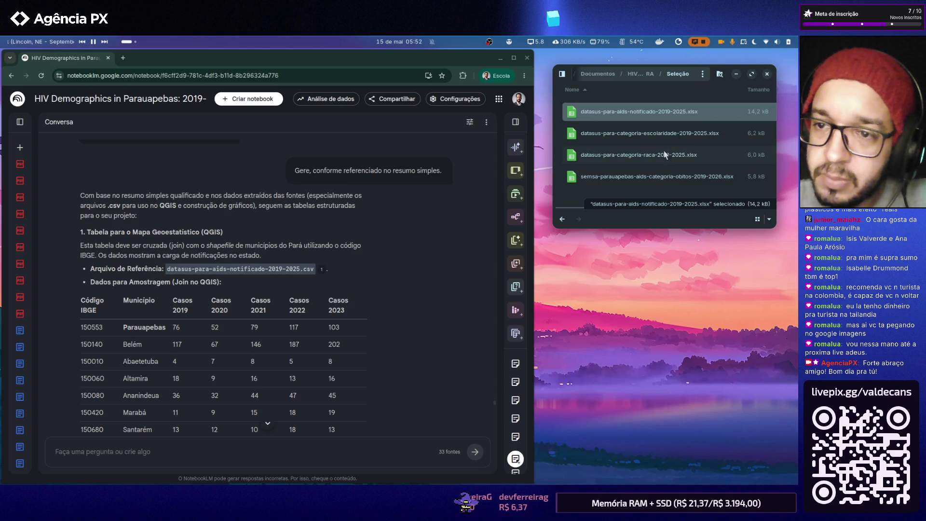
- Open datasus-para-aids-notificado-2019-2025.xlsx in Calc and select the empty header cell J1
double_click(668, 114)
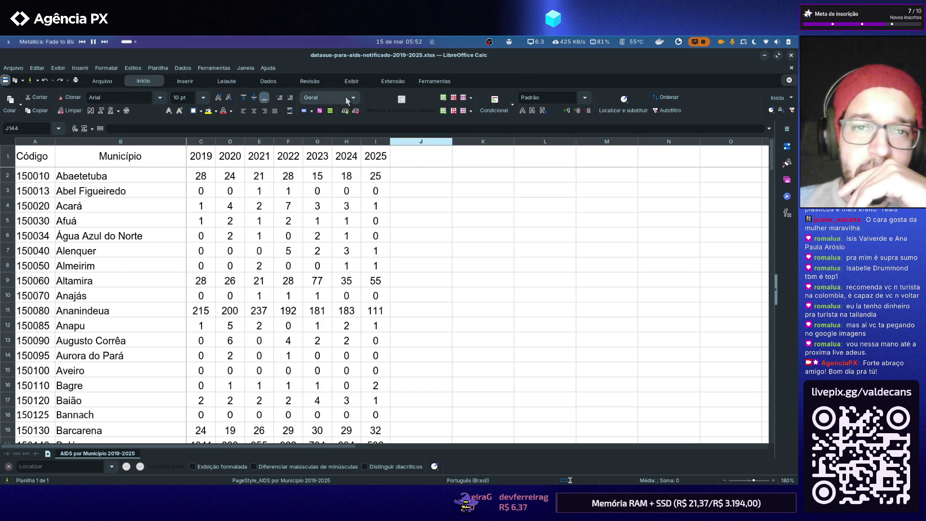
left_click(409, 159)
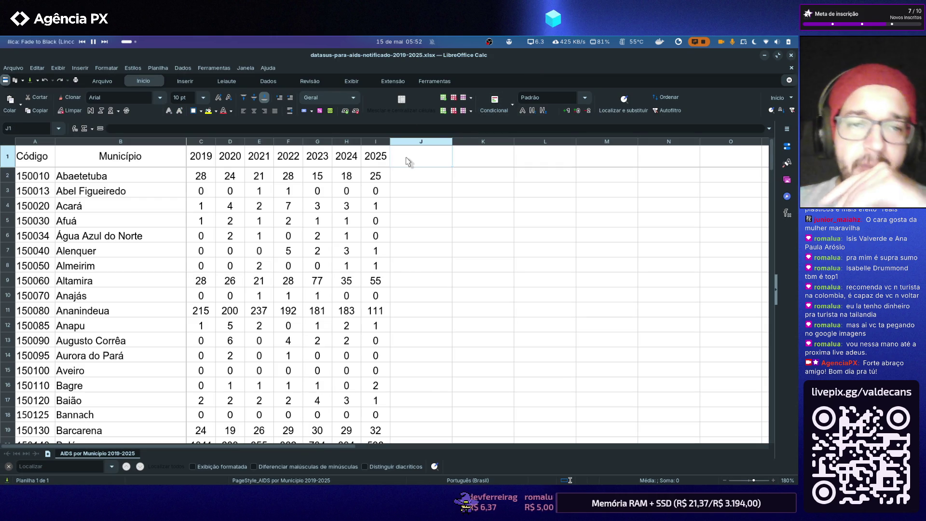
- Enter a MÉDIA header in cell J1 beside the 2025 column
double_click(408, 160)
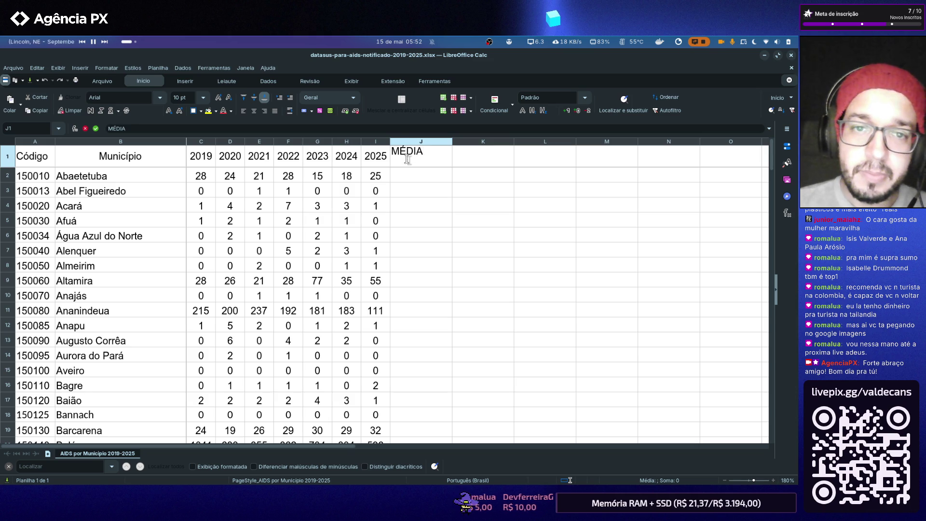
key("Return")
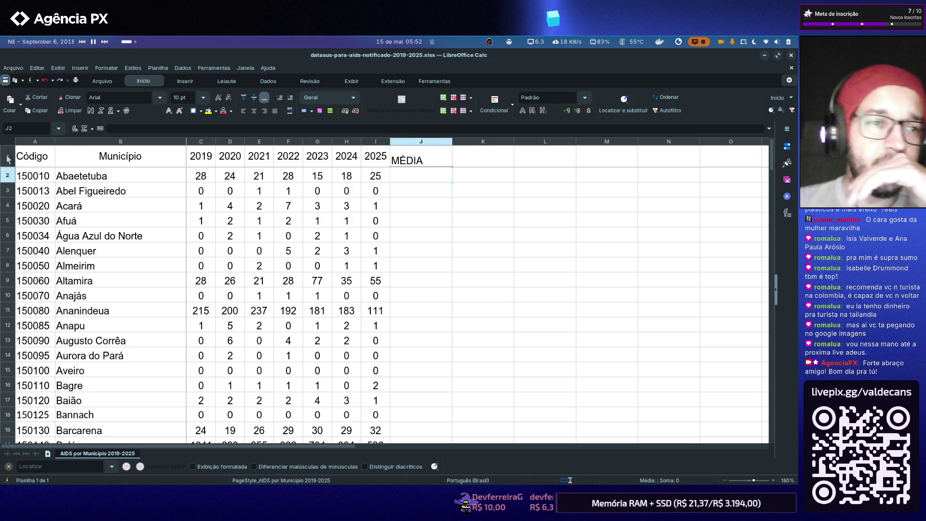
- Apply Arial 10 pt to the whole sheet
left_click(8, 143)
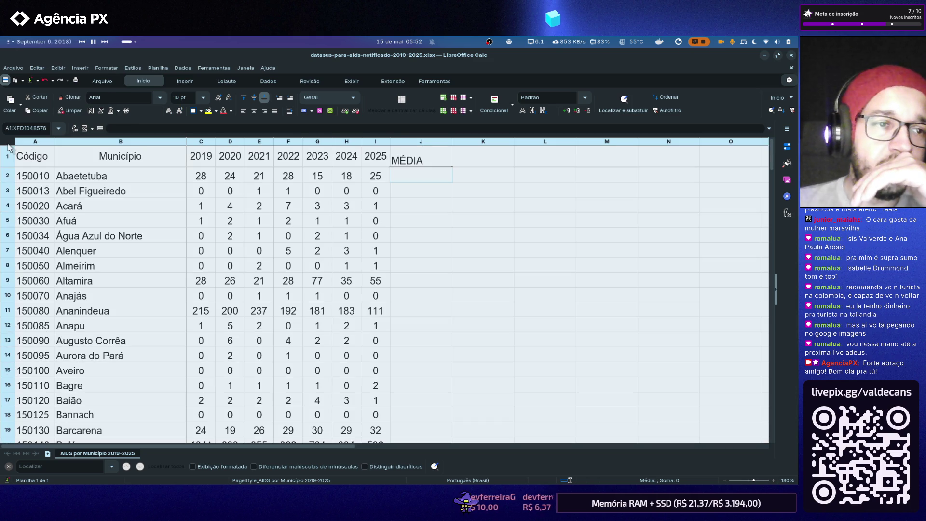
left_click(161, 99)
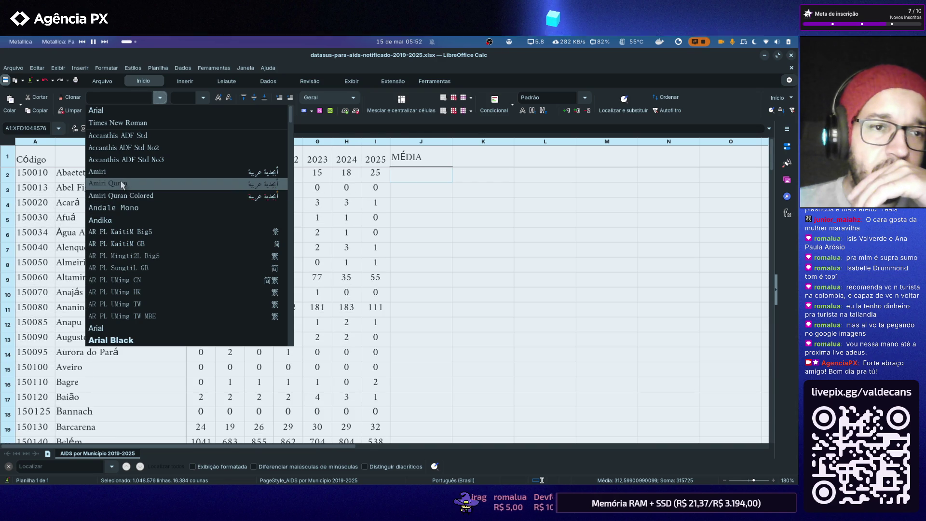
left_click(152, 109)
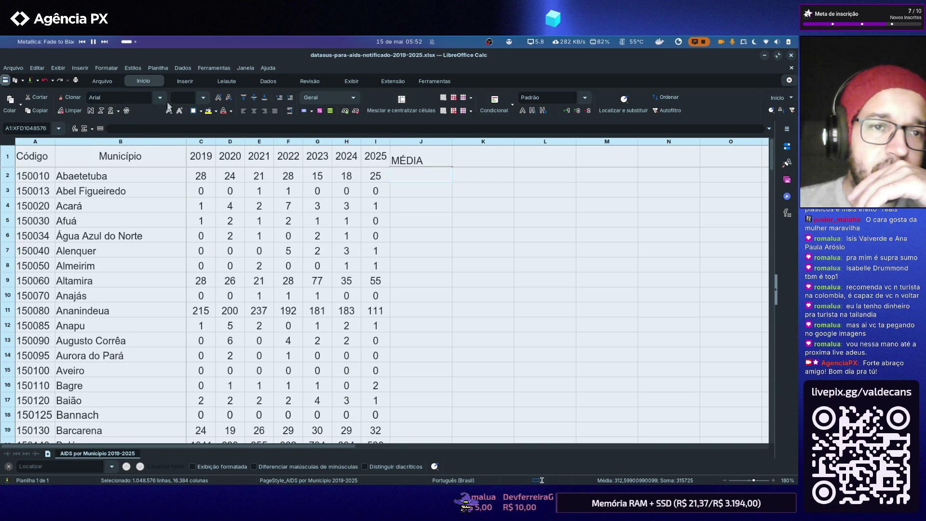
left_click(205, 97)
left_click(181, 148)
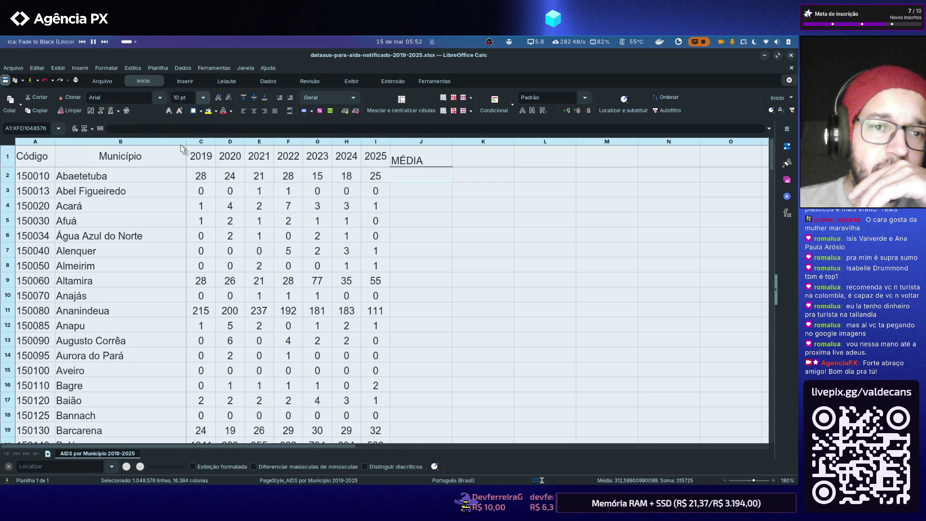
left_click(448, 224)
- Centre the header row horizontally and vertically, then reselect the J1 header text for replacement
left_click(6, 160)
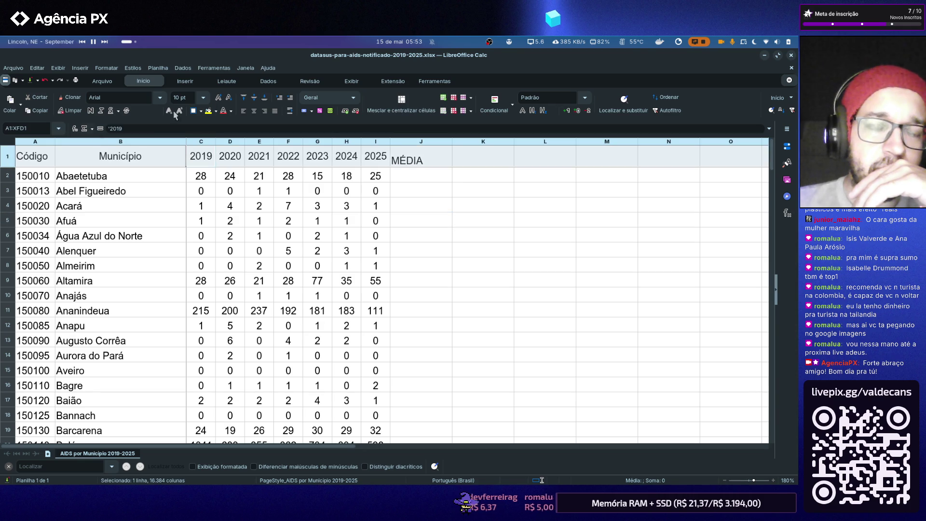
left_click(254, 111)
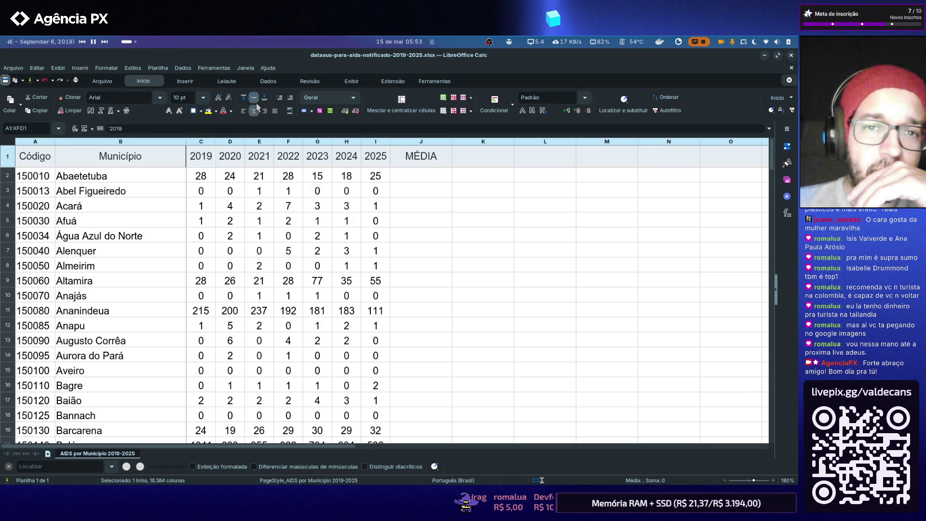
left_click(466, 249)
left_click(418, 159)
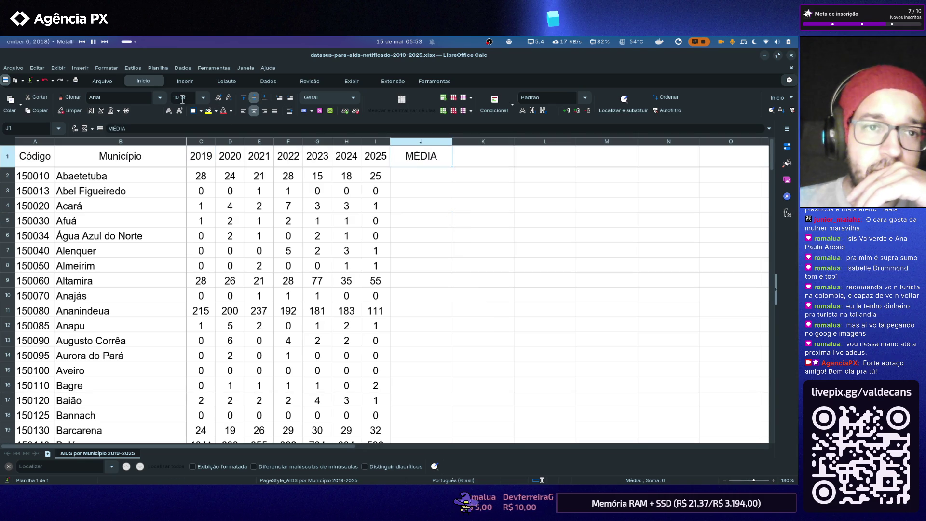
left_click(323, 165)
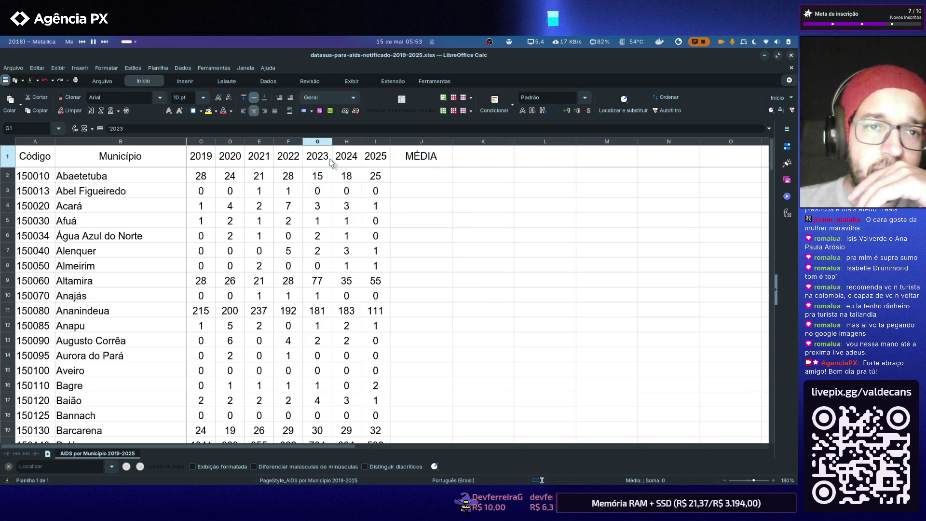
left_click(345, 164)
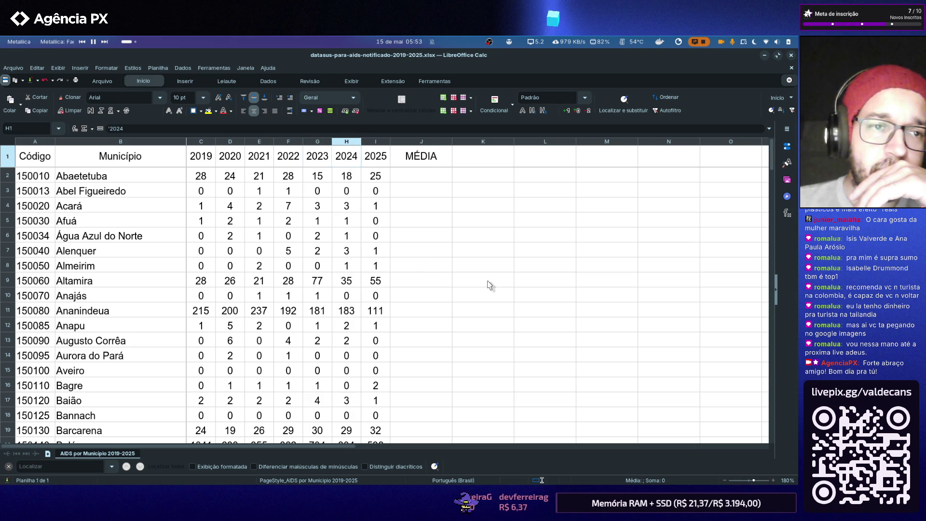
double_click(436, 161)
double_click(439, 152)
type("m")
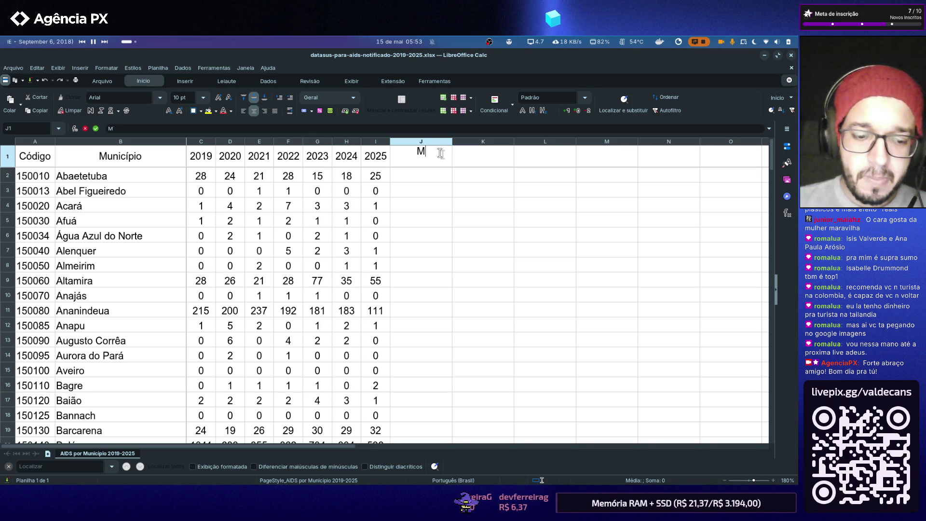
type("édia")
- Confirm the corrected Média header in J1
key("Return")
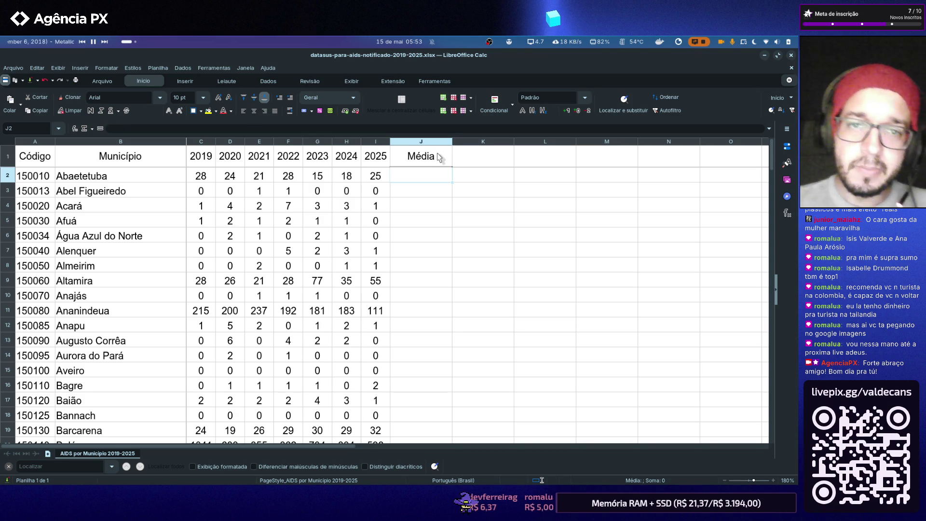
left_click(531, 212)
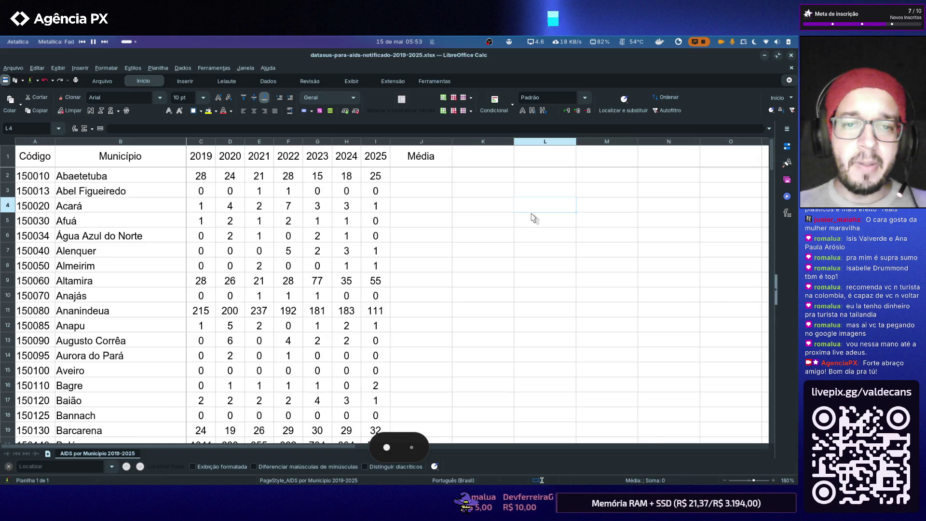
- Close the file manager window and cycle through the open windows back toward the browser
key("alt+Tab")
key("alt+Tab")
key("alt+Tab")
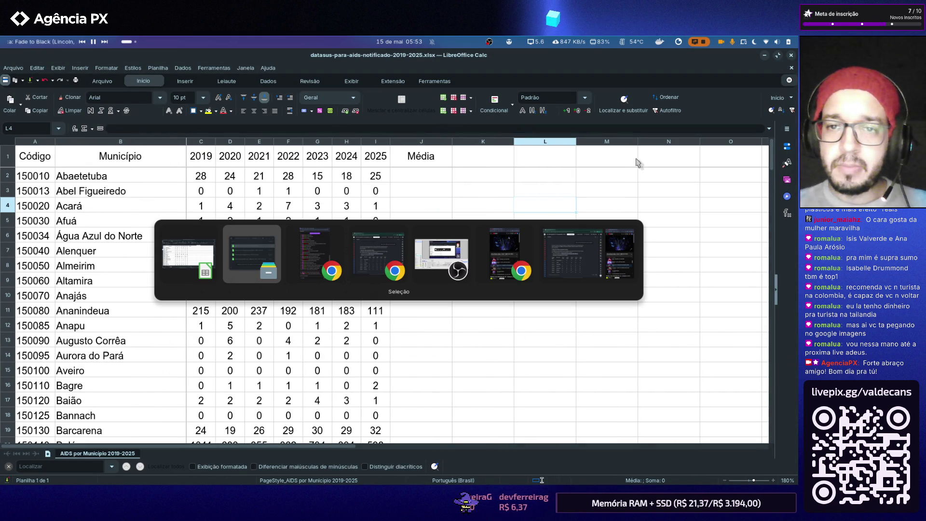
key("alt+Tab")
key("alt+Tab")
key("alt+Tab")
key("alt+Tab")
key("alt+Tab")
key("alt+Tab")
key("alt+Tab")
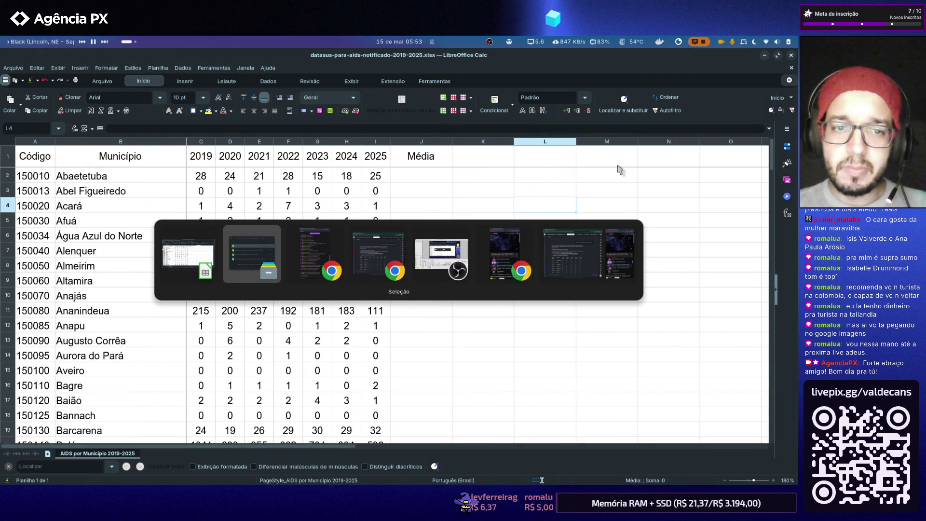
left_click(762, 77)
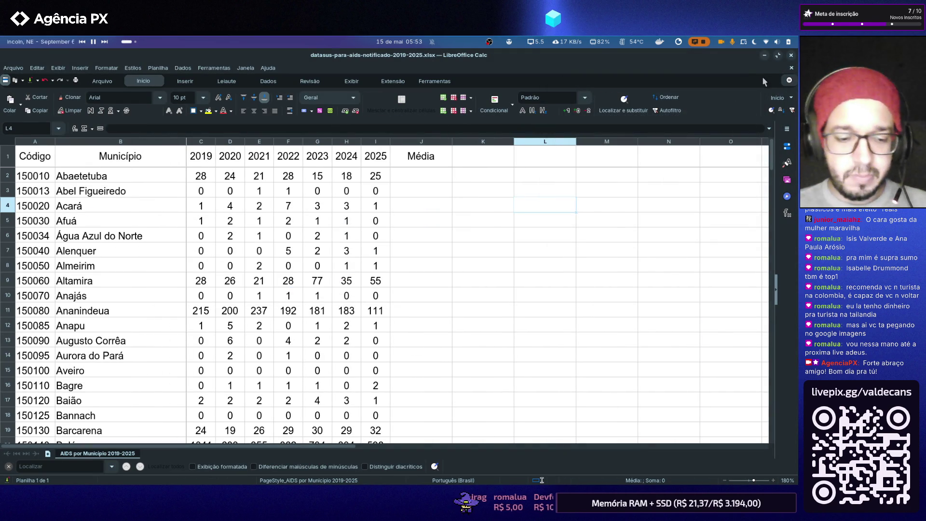
key("alt+Tab")
key("alt+Tab")
key("alt+Tab")
key("alt+Tab")
key("alt+Tab")
key("alt+Tab")
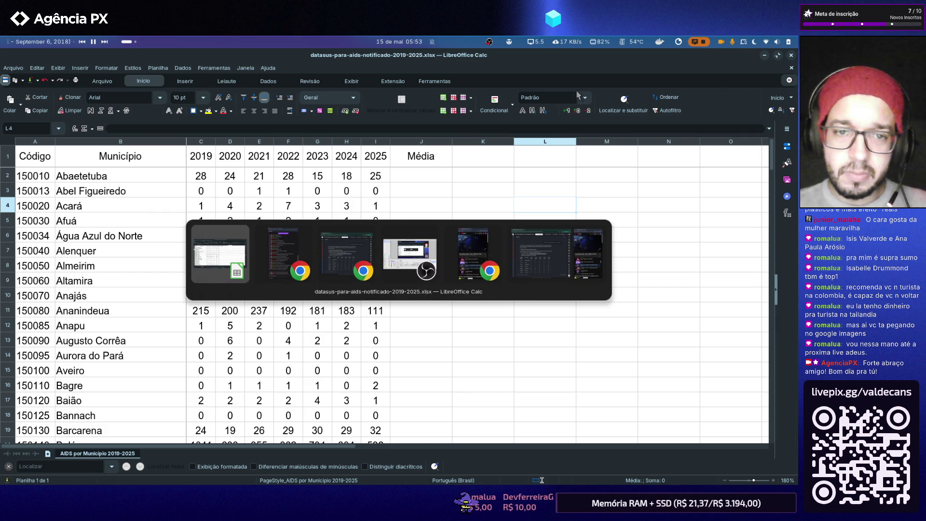
key("alt+Tab")
key("alt+Tab")
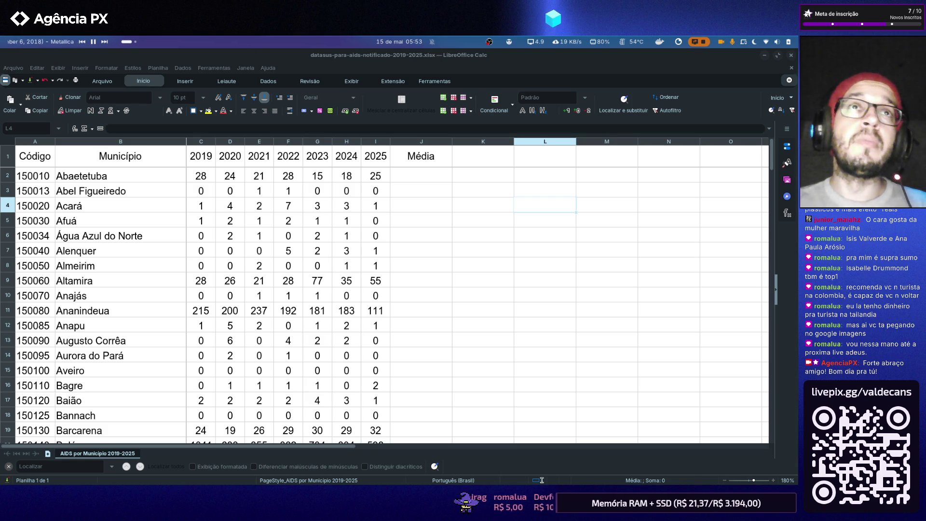
key("alt+Tab")
key("alt+Tab")
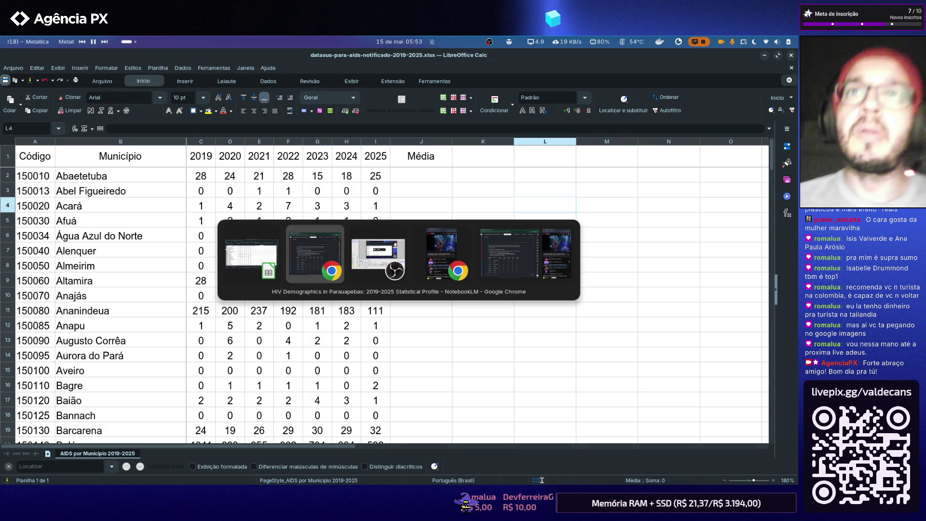
key("alt+Tab")
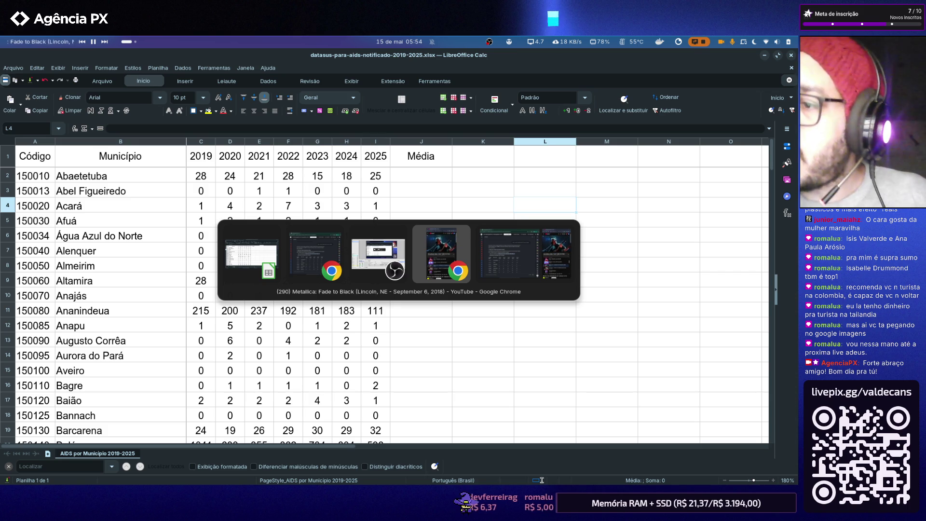
key("alt")
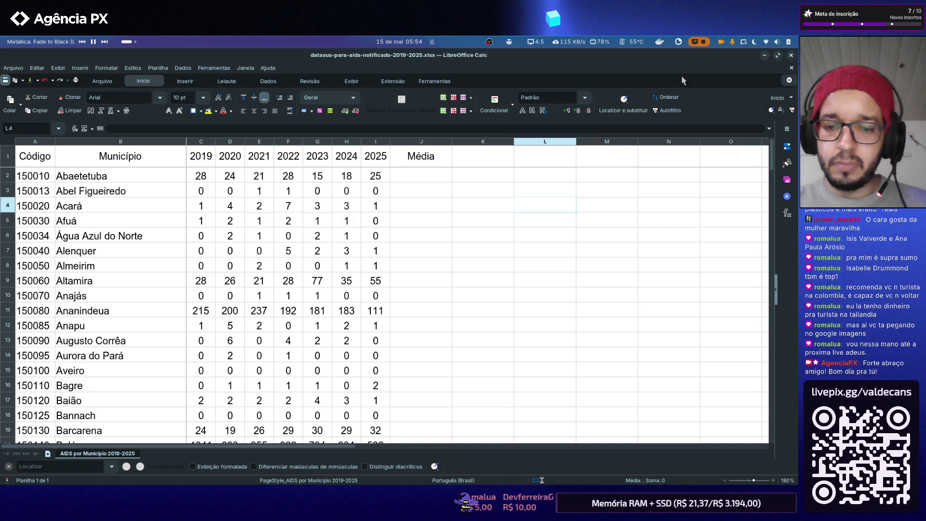
- Toggle the Styles panel, peek at the desktop, and bring the NotebookLM notebook window to the front
key("F11")
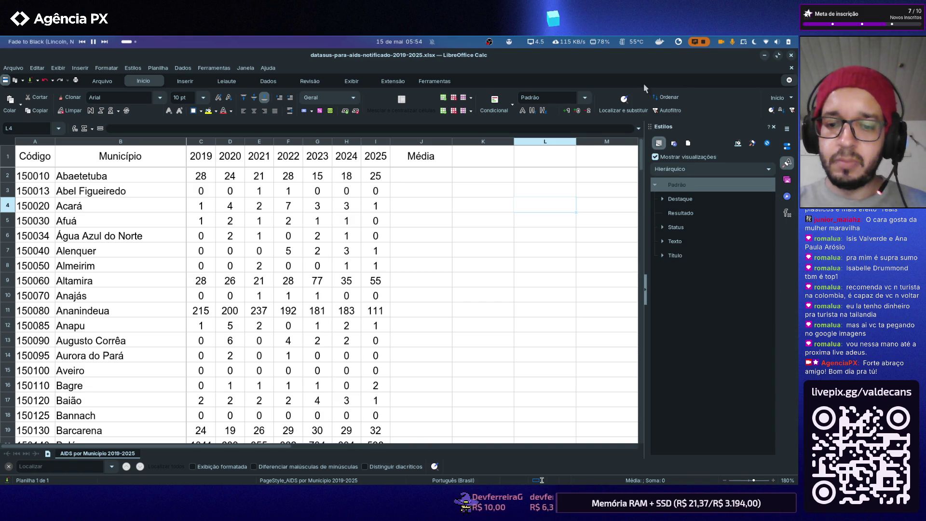
key("F11")
key("F11")
key("F11")
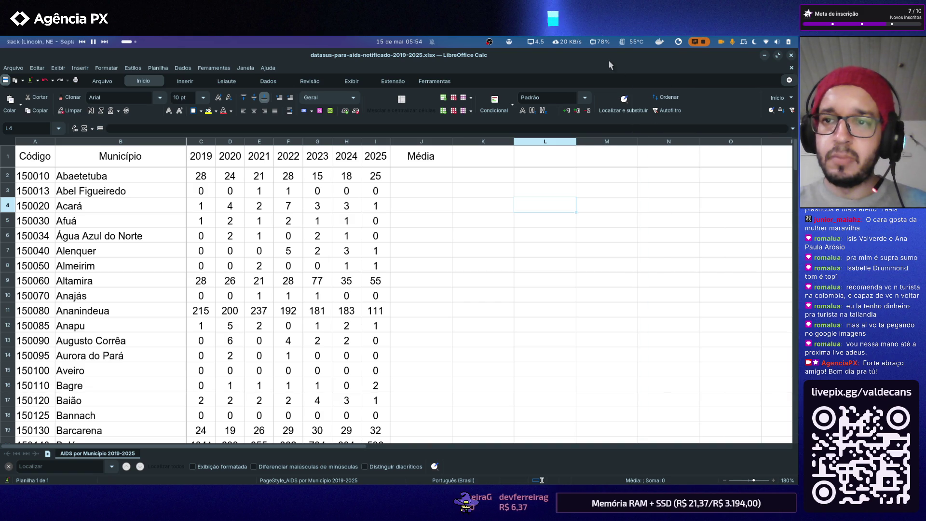
key("super+d")
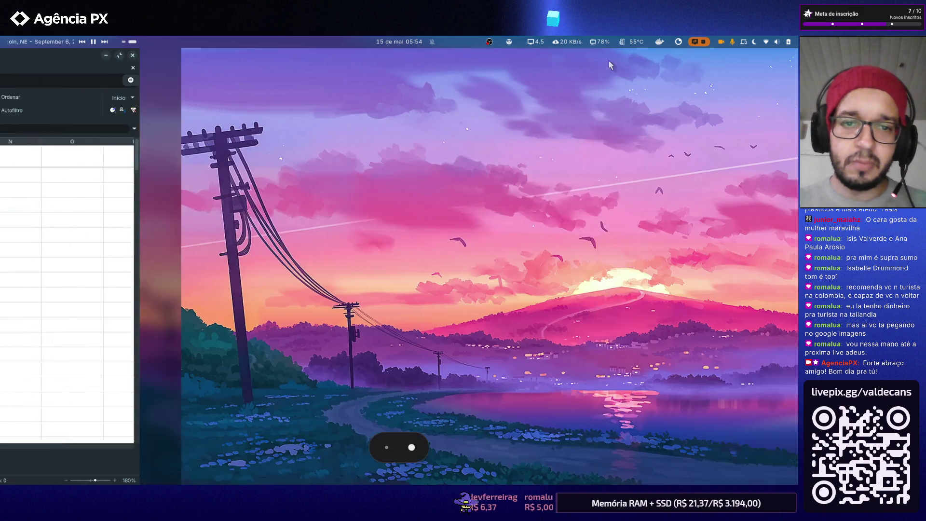
key("super+d")
key("alt+Tab")
key("alt+Tab")
key("alt+Tab")
key("alt+Tab")
key("alt+Tab")
key("alt+Tab")
key("alt+Tab")
key("alt+Tab")
key("alt+Tab")
key("alt+Tab")
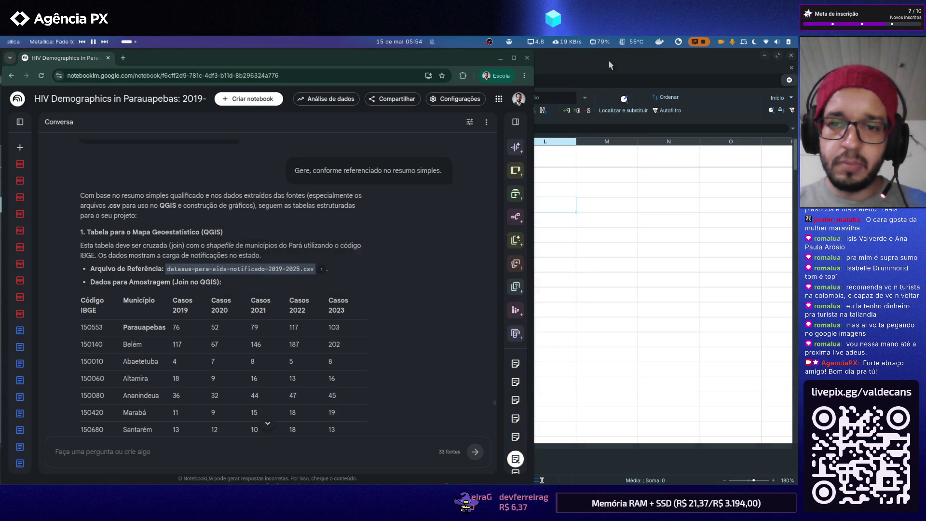
key("alt+Tab")
key("alt+Tab")
key("alt+Tab")
key("alt+Tab")
key("alt+Tab")
key("alt+Tab")
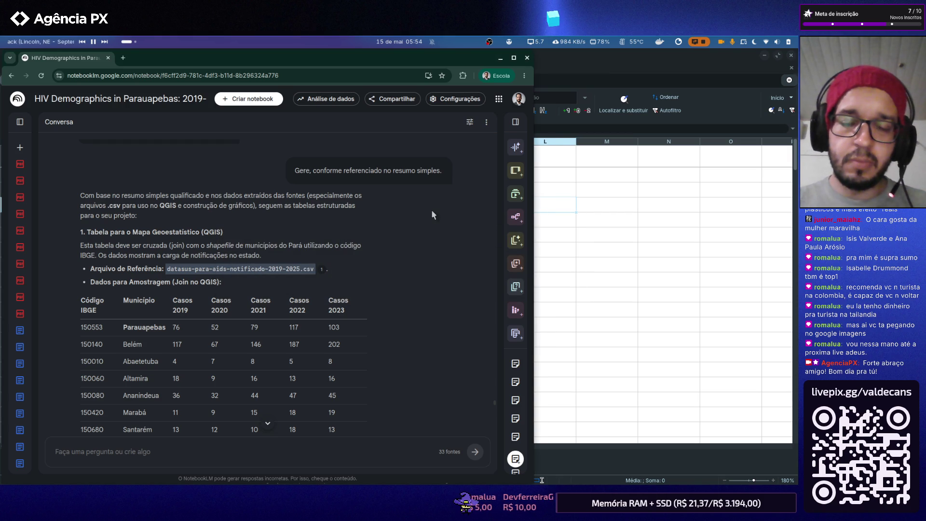
- Hide the spreadsheet so only NotebookLM shows, and reveal Chrome's extensions list
key("super+h")
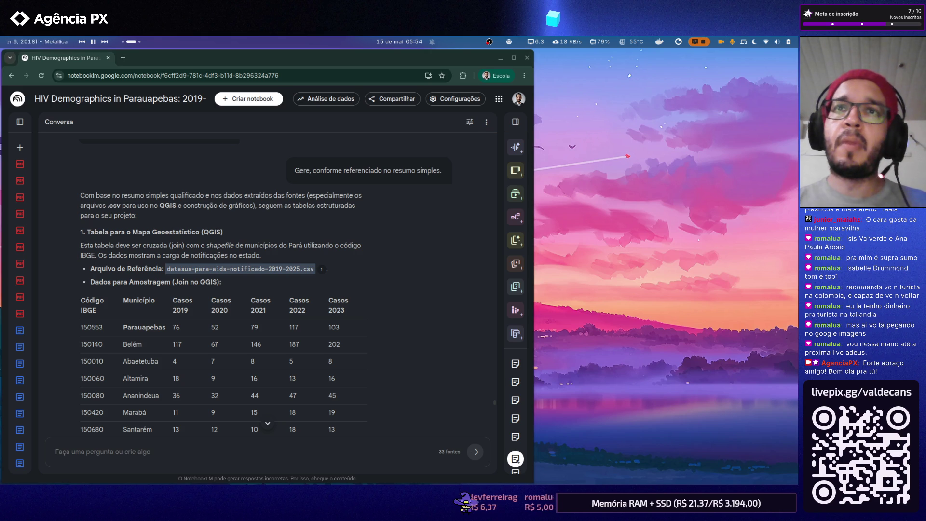
left_click(463, 76)
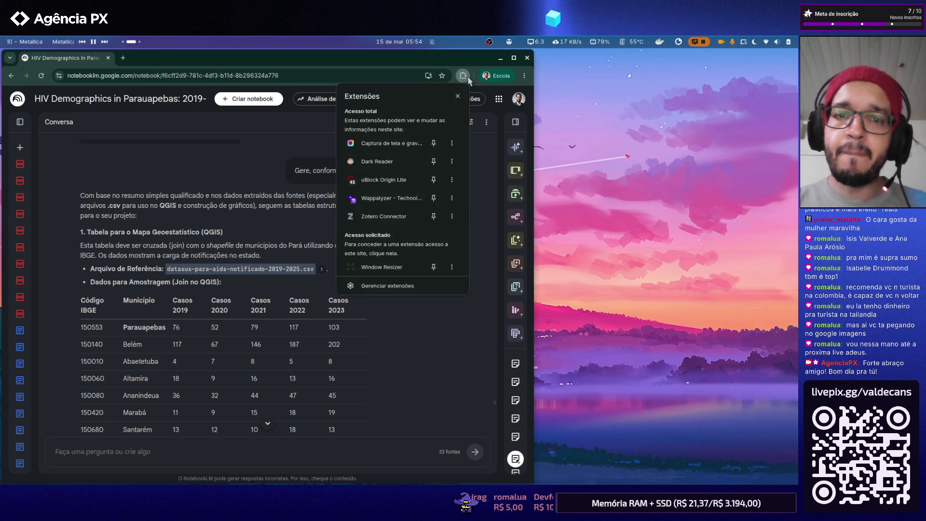
- Resize the Chrome window with Window Resizer through large, small and 1440×900 presets
left_click(394, 265)
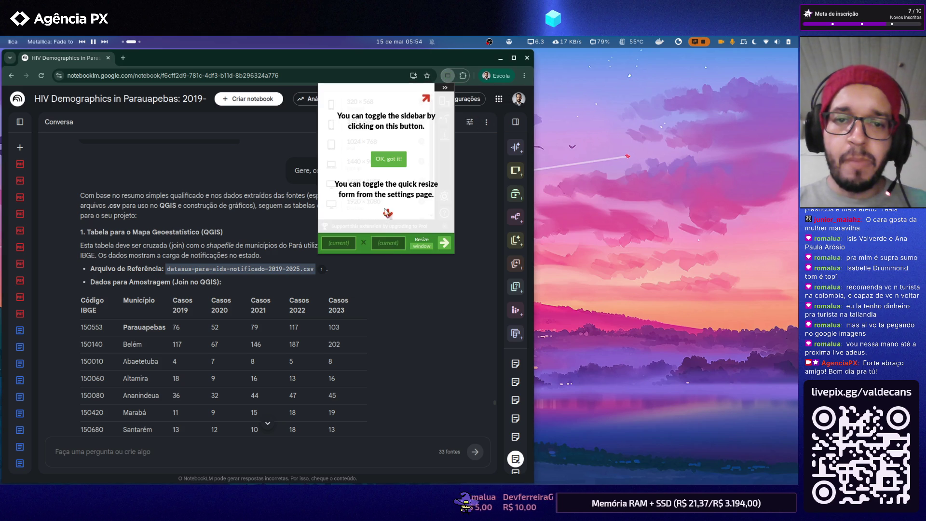
left_click(388, 159)
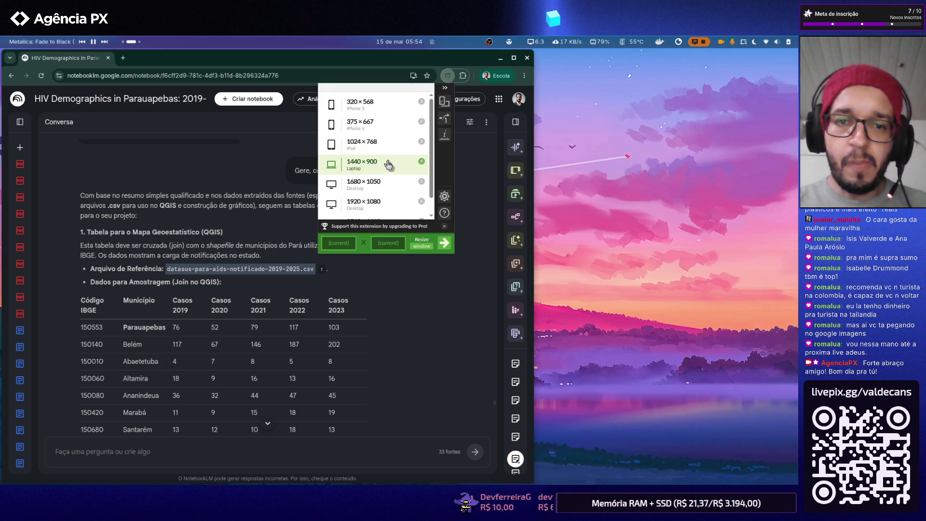
left_click(372, 192)
left_click(727, 74)
left_click(642, 217)
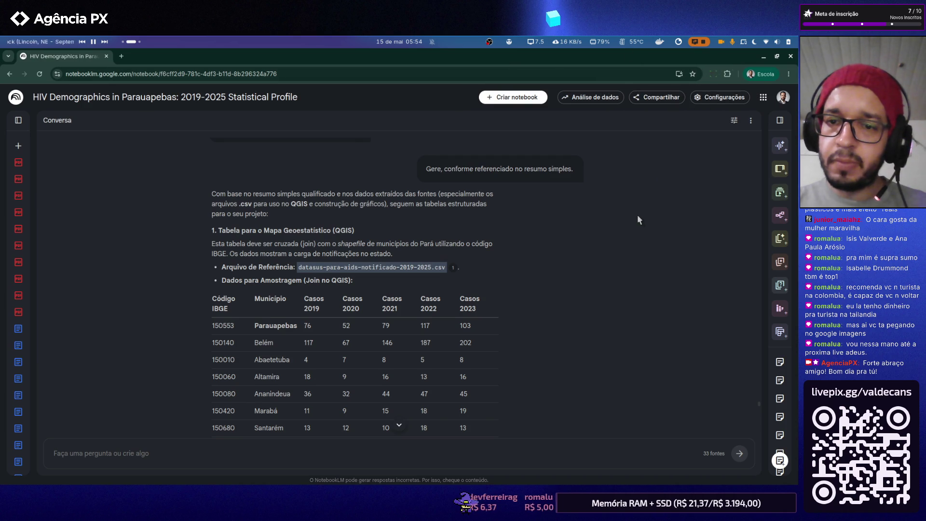
left_click(615, 161)
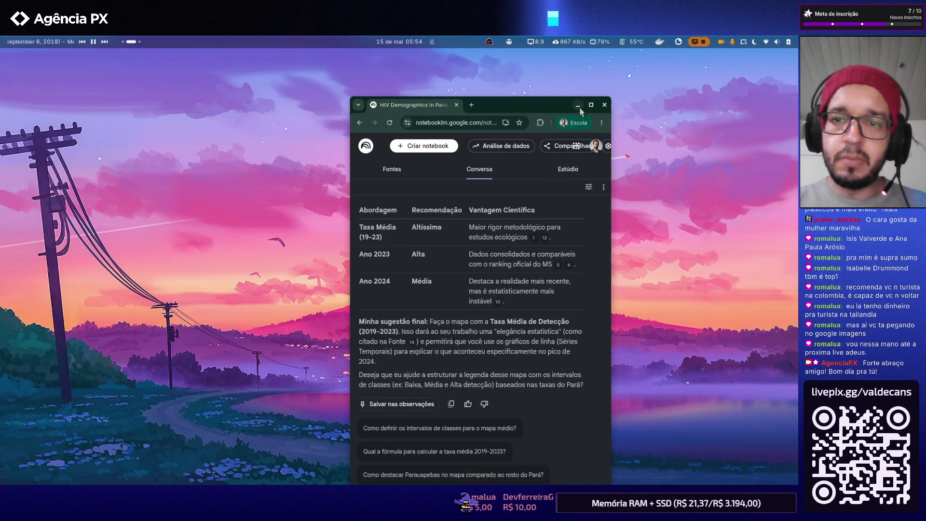
left_click(540, 122)
left_click(475, 267)
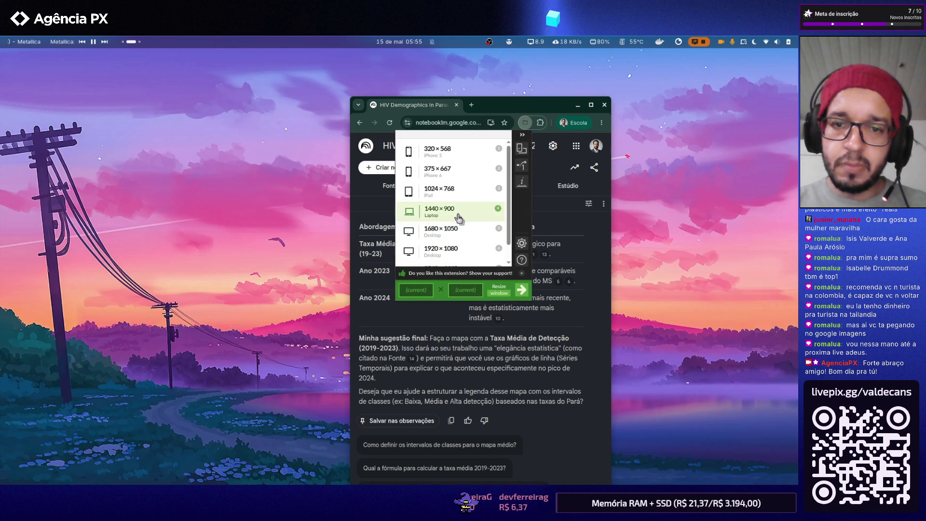
left_click(458, 217)
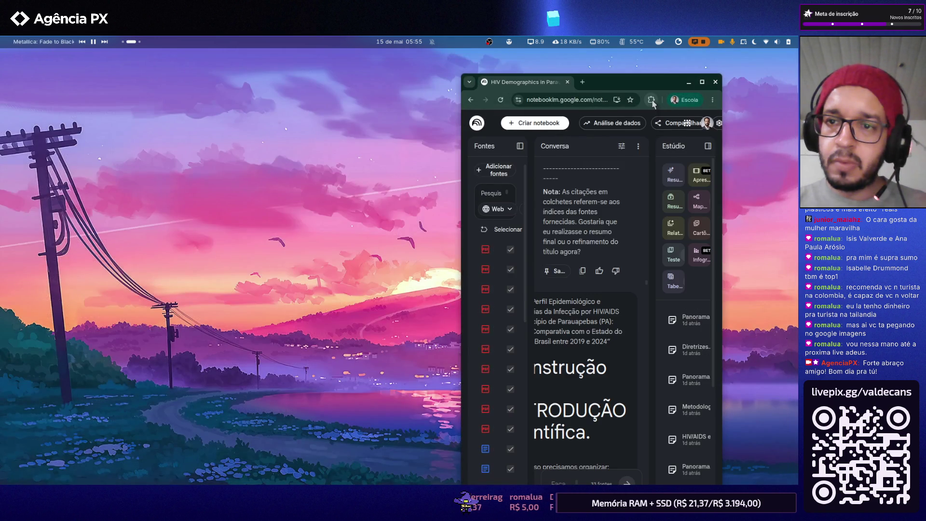
- Apply a large preset, restore the window, and drag its corner to a mid-sized window
left_click(652, 100)
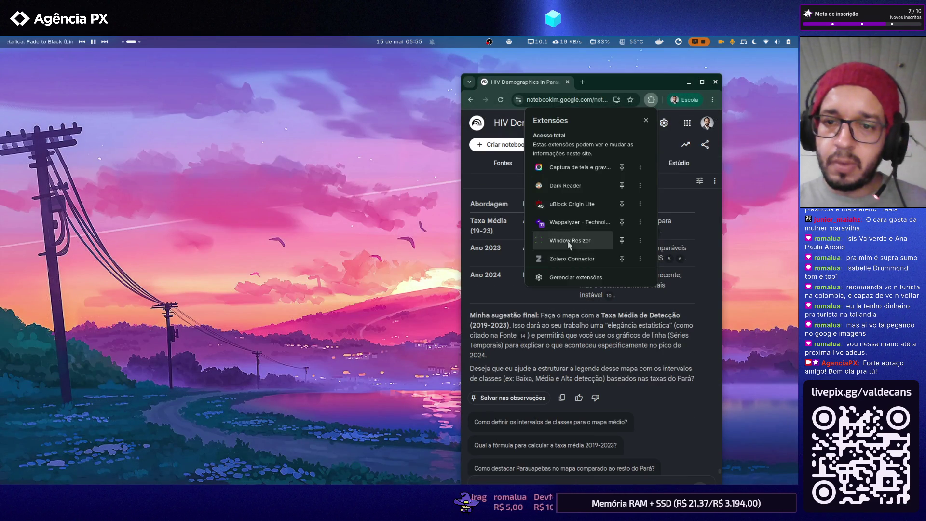
left_click(564, 244)
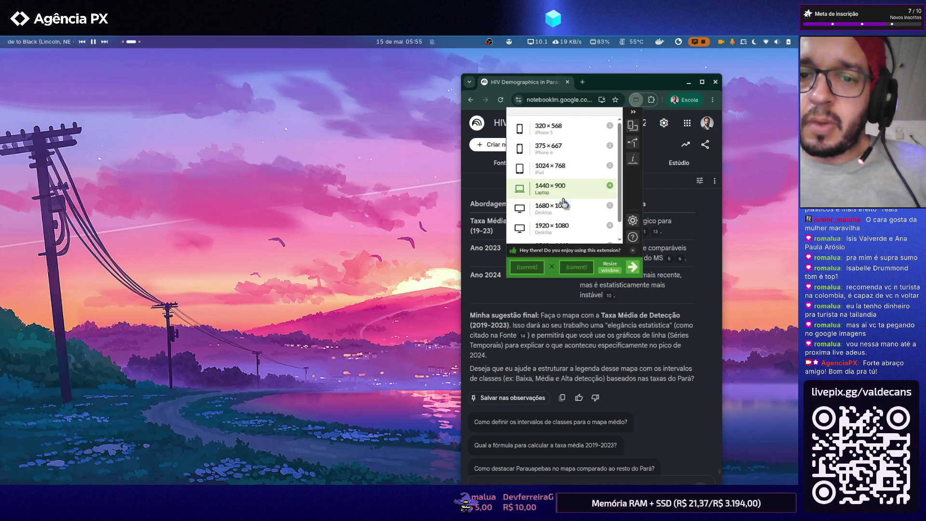
left_click(566, 204)
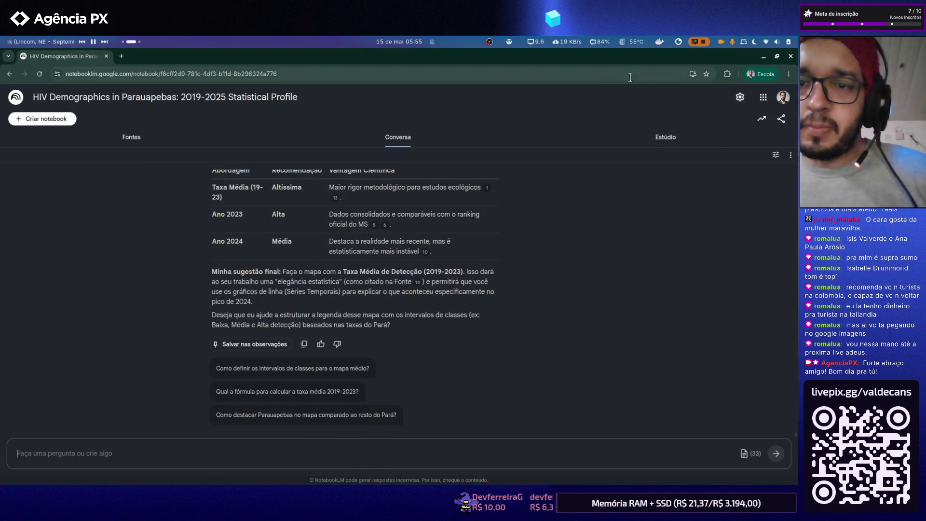
left_click(777, 57)
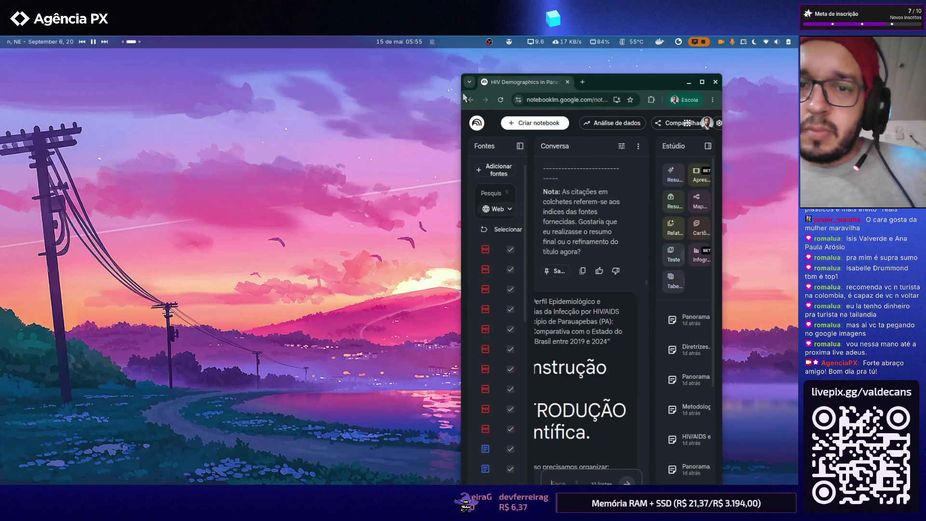
left_click_drag(457, 77, 175, 178)
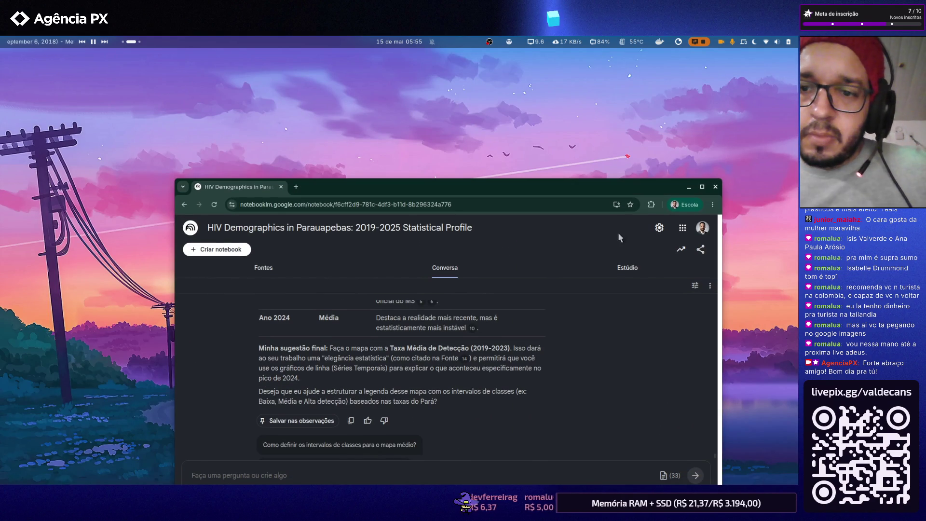
left_click(651, 204)
left_click(560, 344)
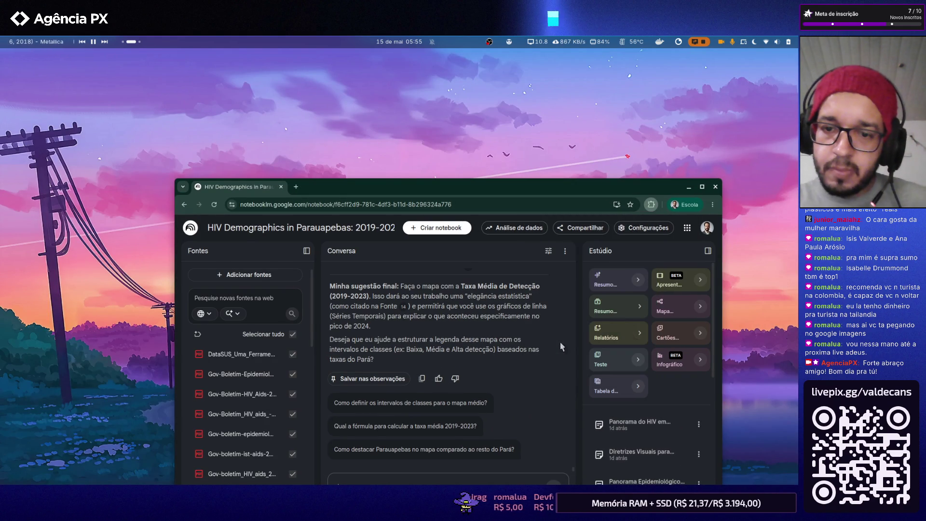
- Fill the screen with the 1920×1080 preset and open a new browser tab
left_click(556, 333)
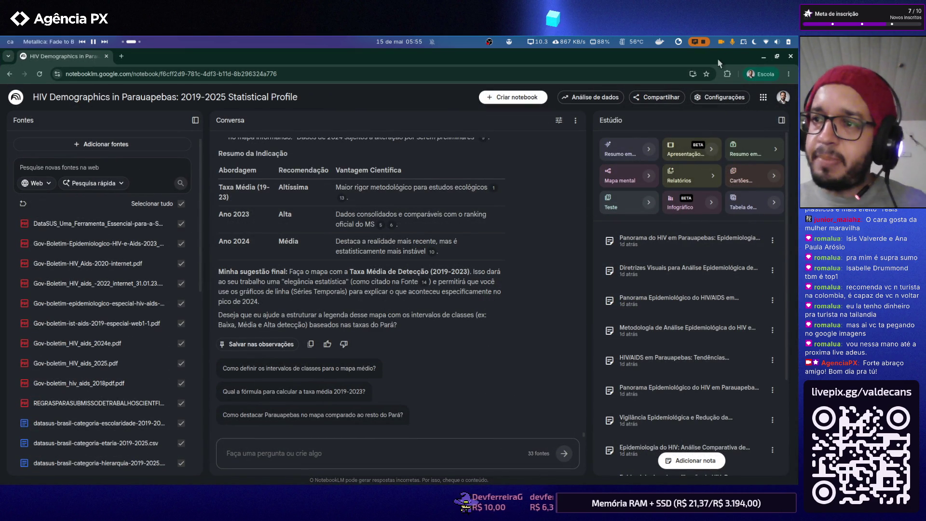
key("alt+Tab")
key("alt+Tab")
key("alt+Tab")
key("alt+Tab")
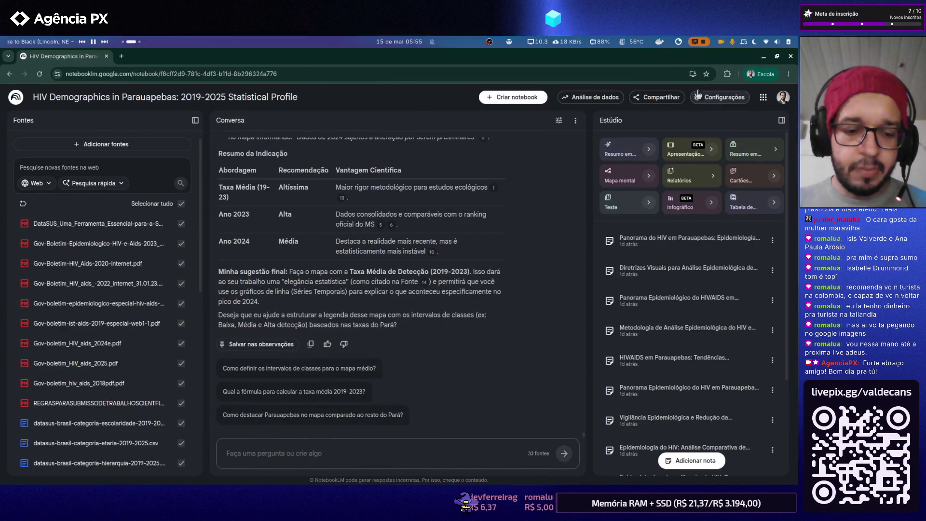
key("ctrl+t")
type("cha")
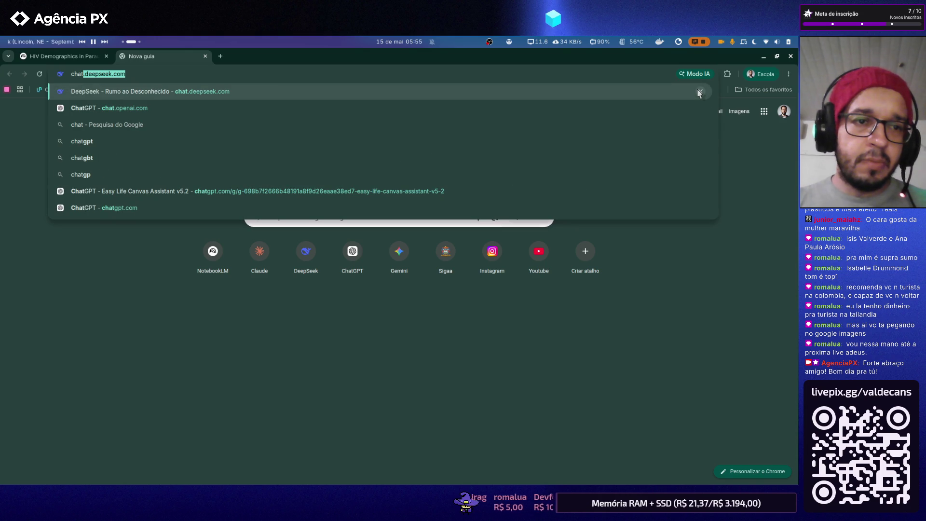
type("t")
- Navigate the new tab to claude.ai for a new Claude chat
key("BackSpace")
key("BackSpace")
key("BackSpace")
key("BackSpace")
type("clau")
key("Return")
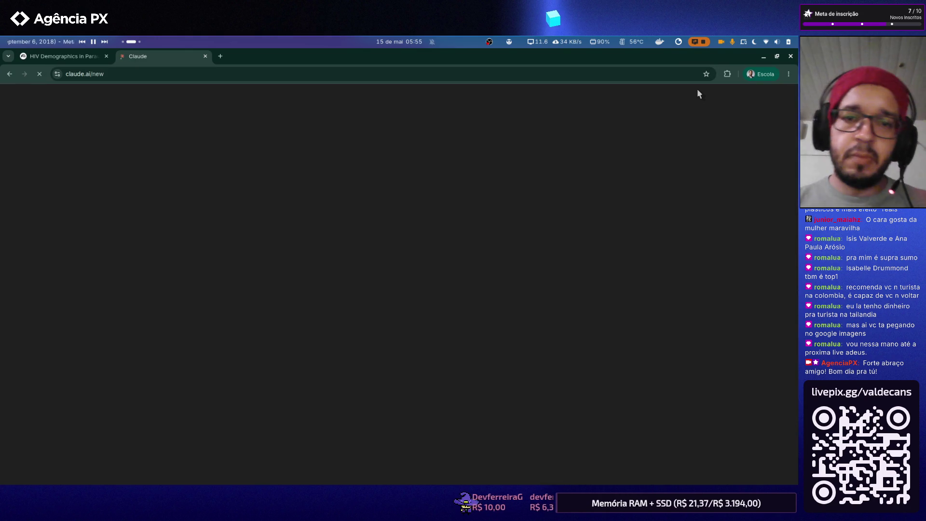
type("4")
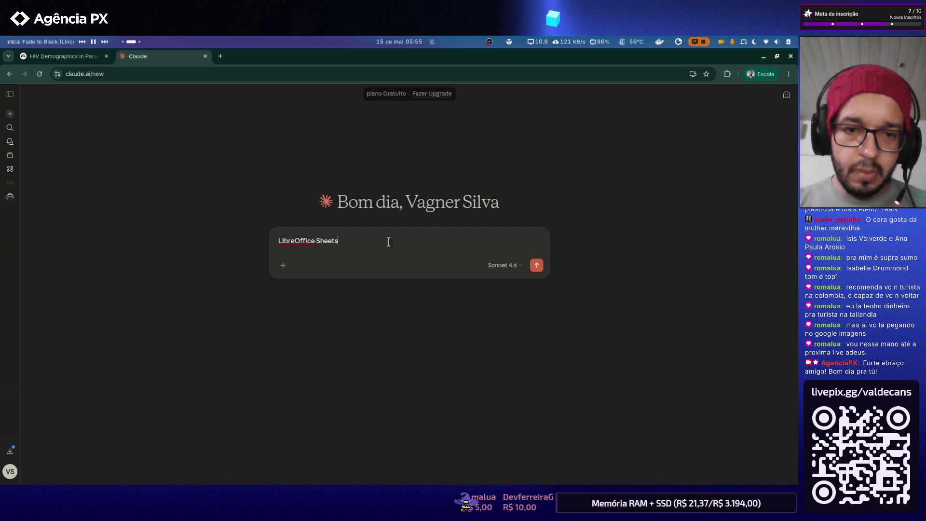
- Ask Claude which Libre Office Calc formula averages seven yearly columns and submit the question
key("super")
type("z")
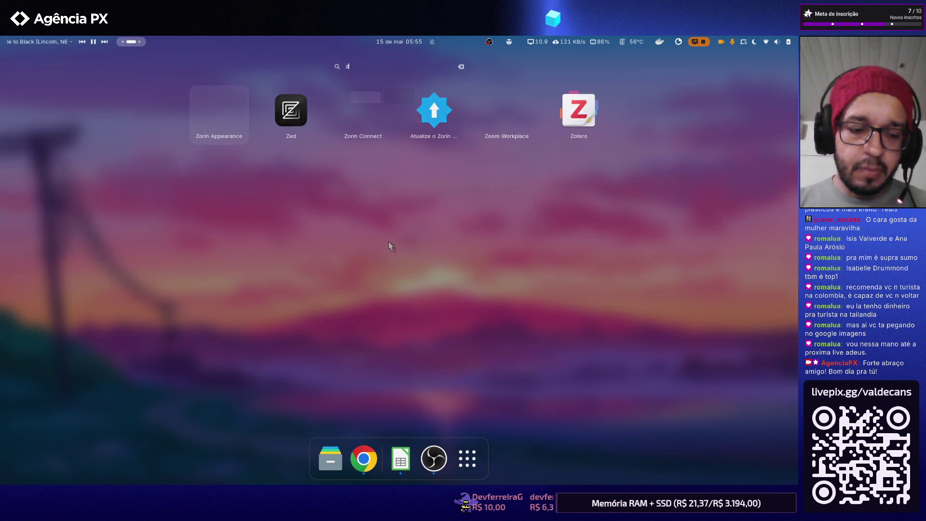
key("Escape")
key("alt+Tab")
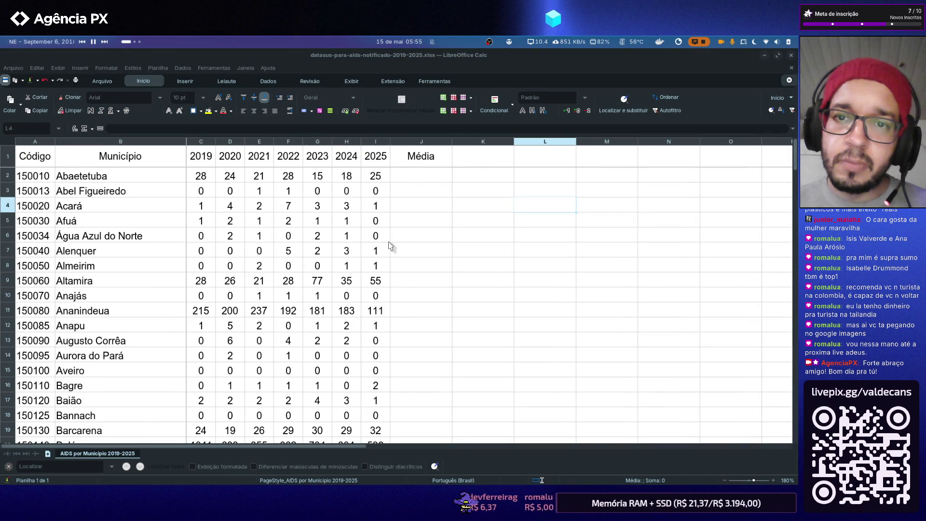
key("alt+Tab")
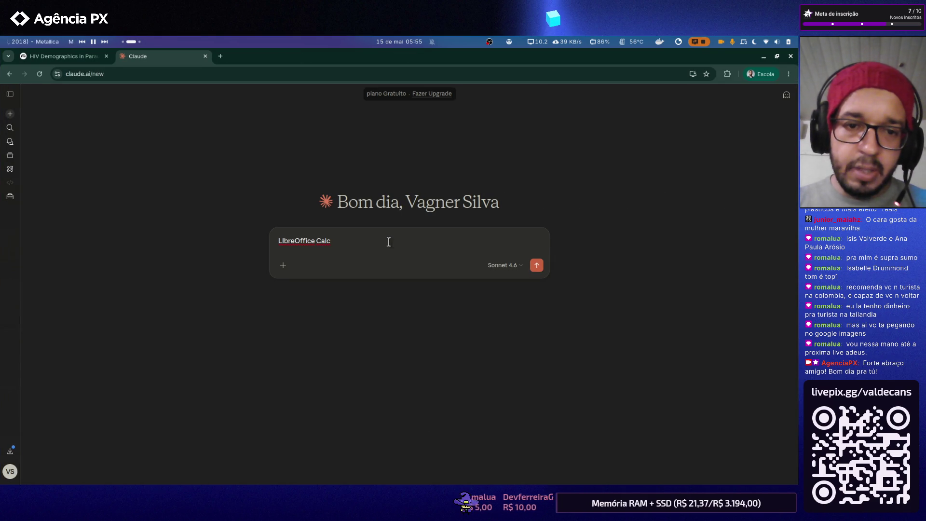
key("Right")
key("Right")
key("Right")
key("Right")
key("Right")
key("Right")
type(": Com")
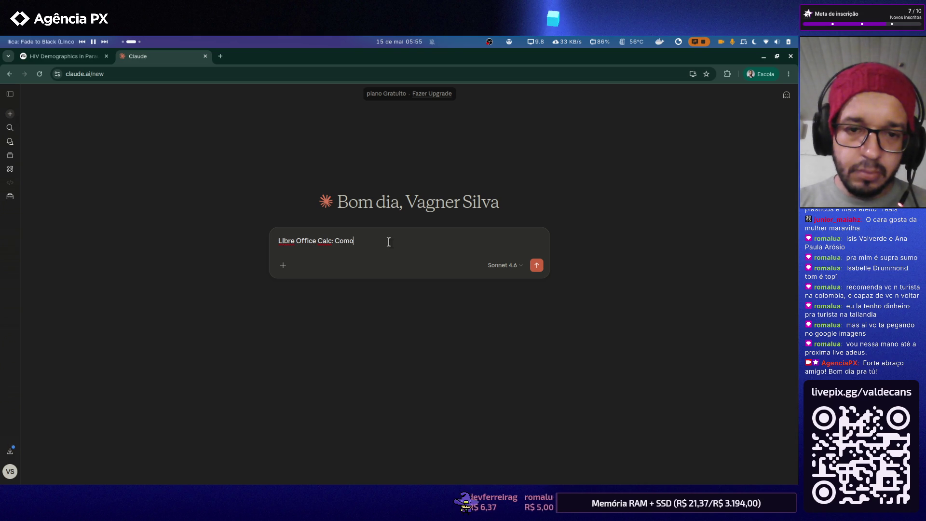
key("BackSpace")
key("BackSpace")
key("BackSpace")
key("BackSpace")
type("Qual formula utiliza para criar um c")
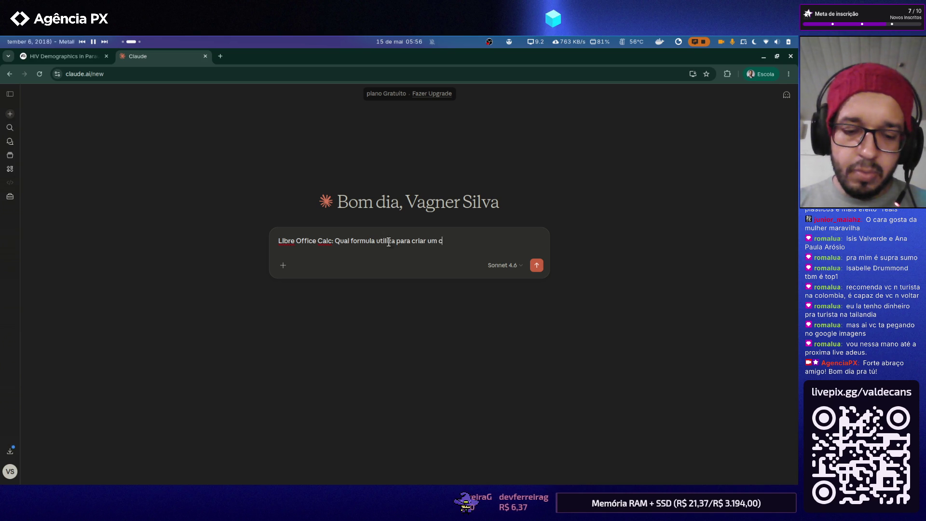
type("édiade")
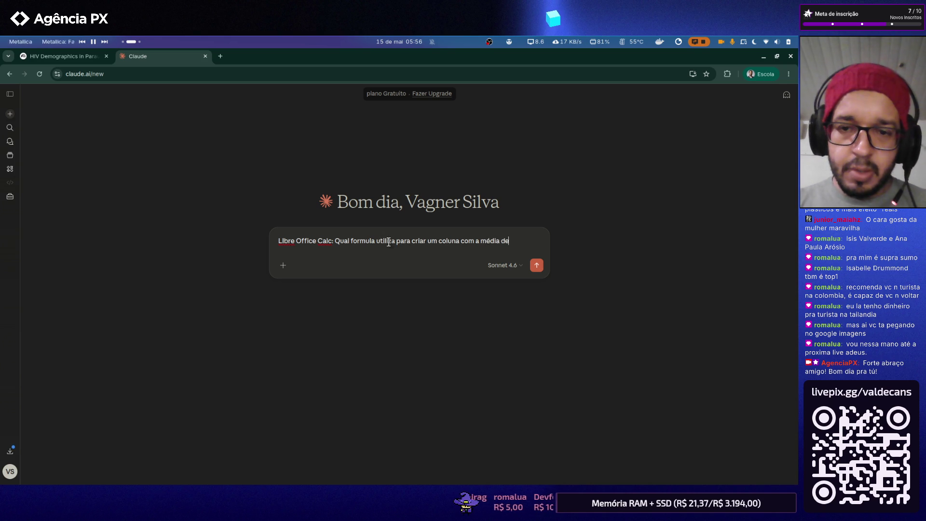
type(" outras ")
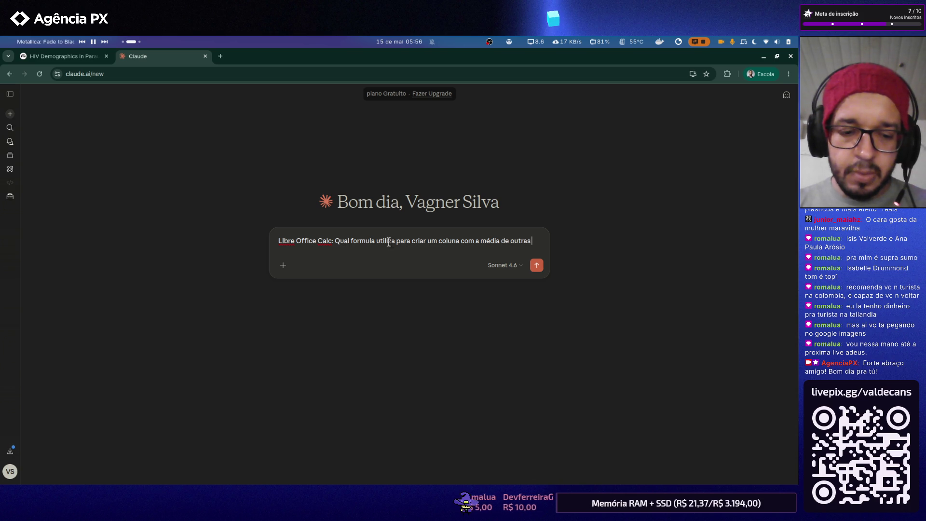
type("?")
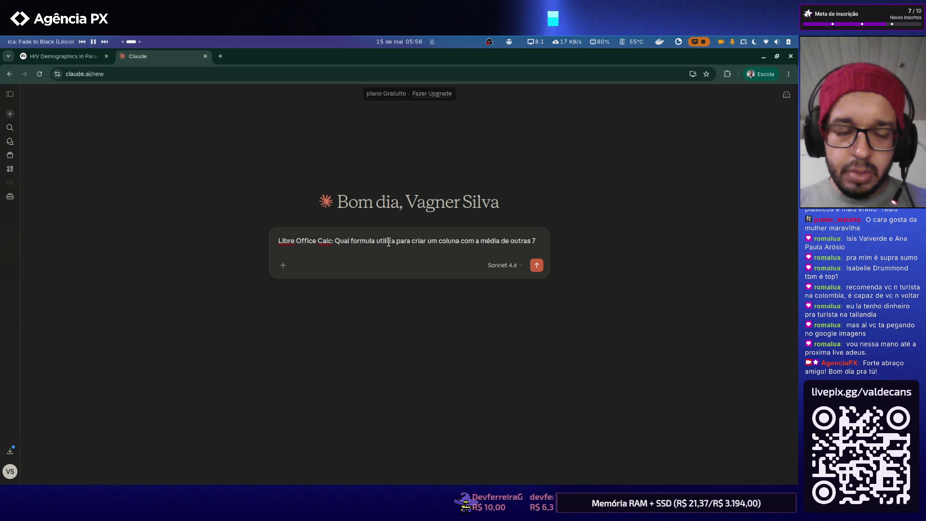
type(" colunas?")
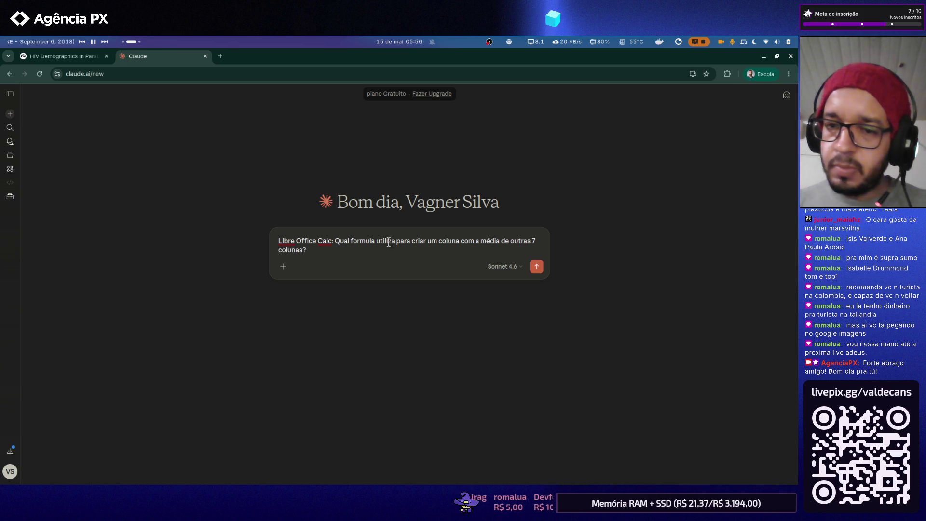
type("ão valores de dados")
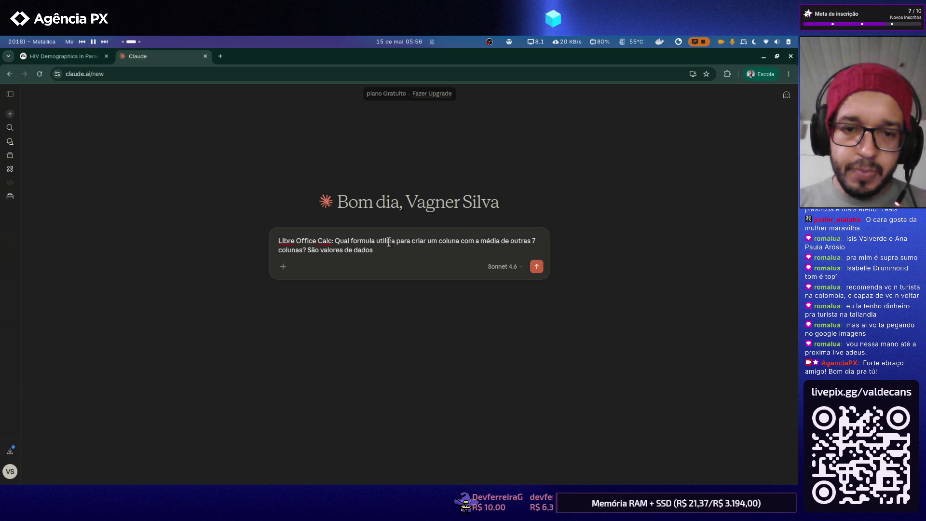
type(" epidemi")
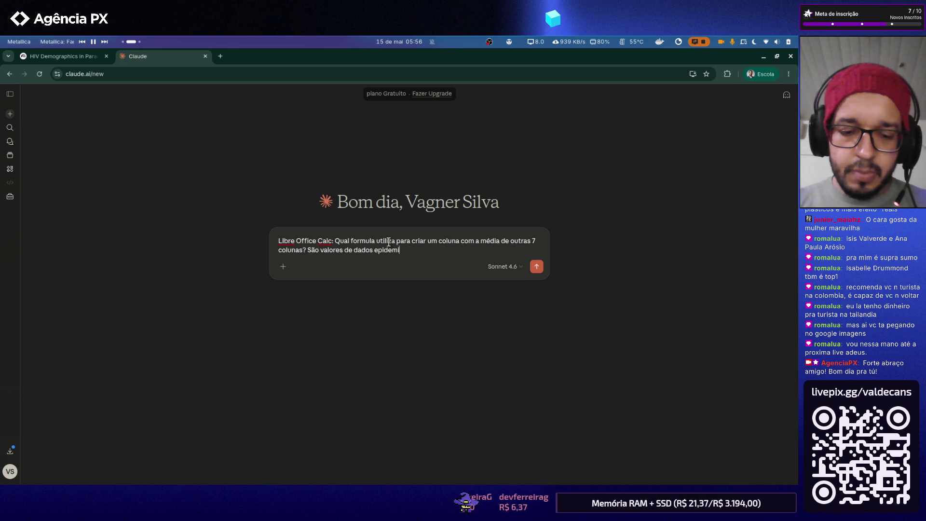
type("ologicos por ano?")
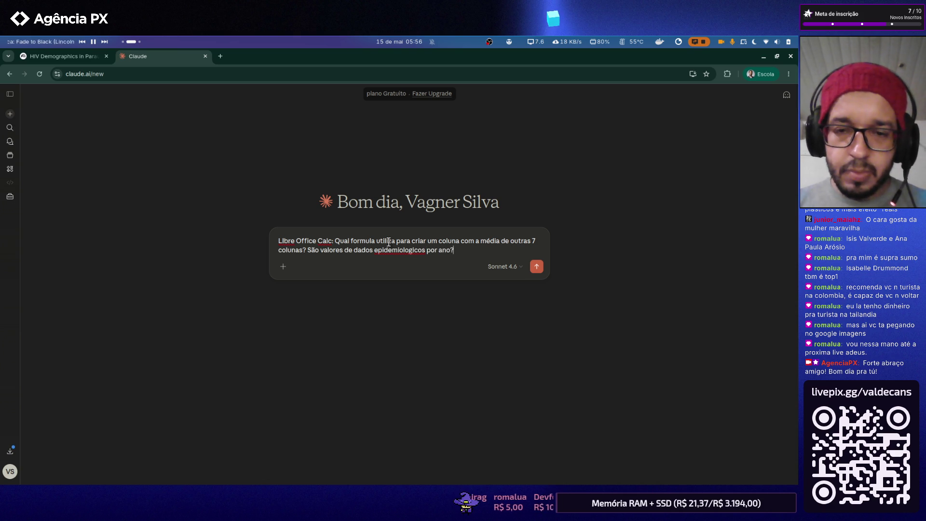
key("Return")
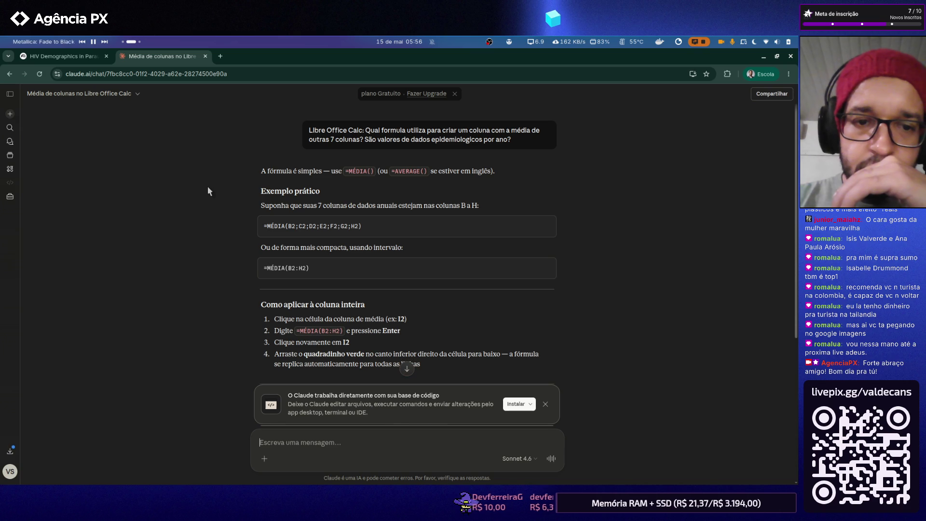
scroll(208, 186, "down", 1)
scroll(207, 188, "down", 1)
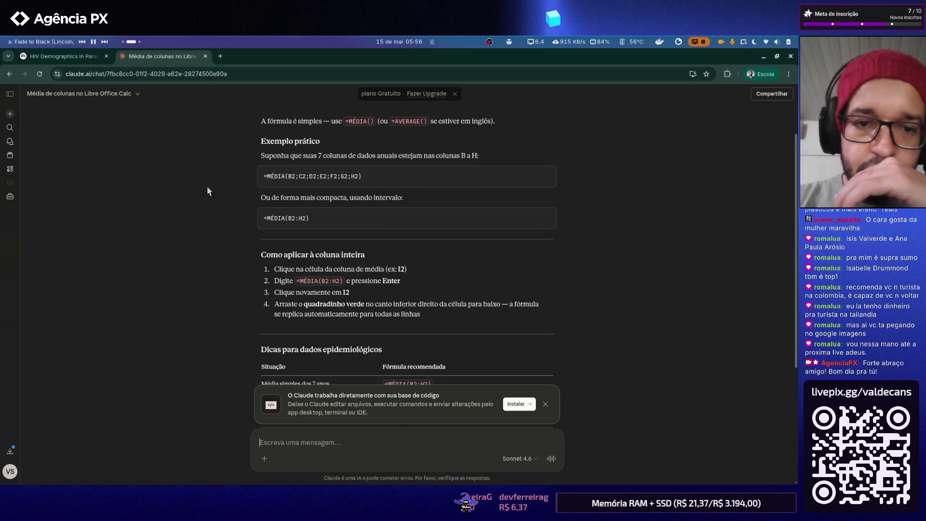
scroll(207, 188, "down", 1)
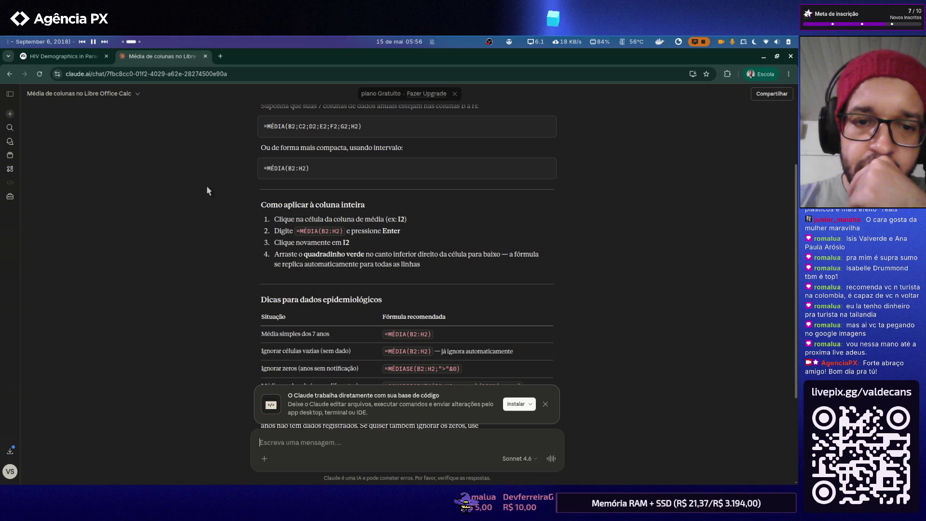
scroll(207, 187, "down", 2)
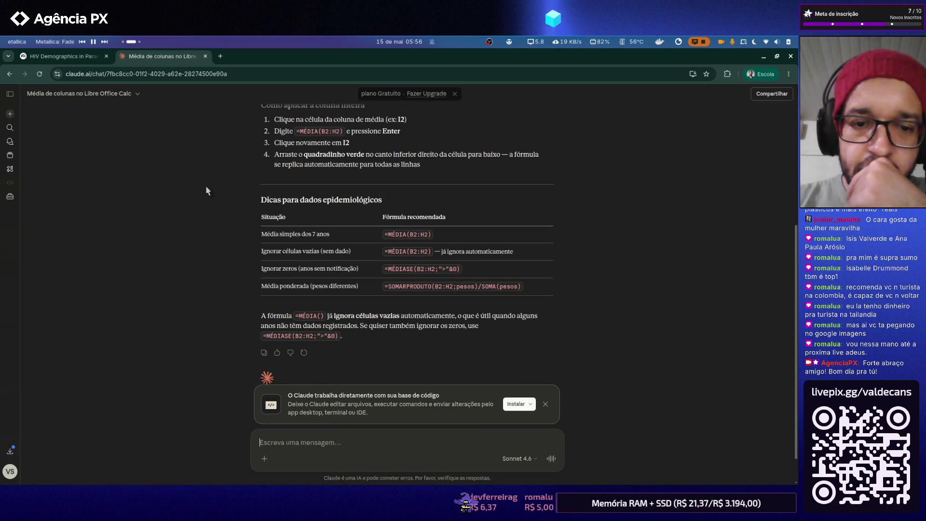
scroll(207, 190, "down", 1)
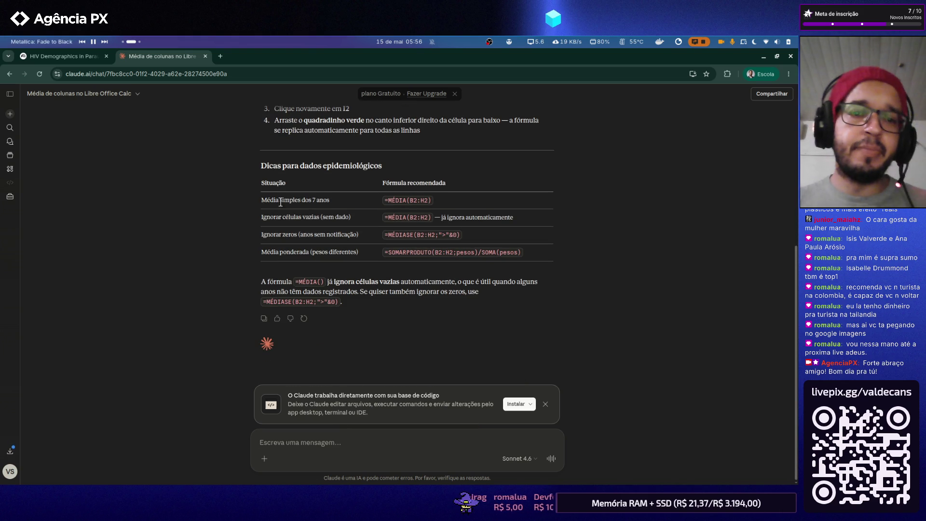
- Switch from Claude's averaging tips back to the Calc spreadsheet of AIDS cases
key("alt+Tab")
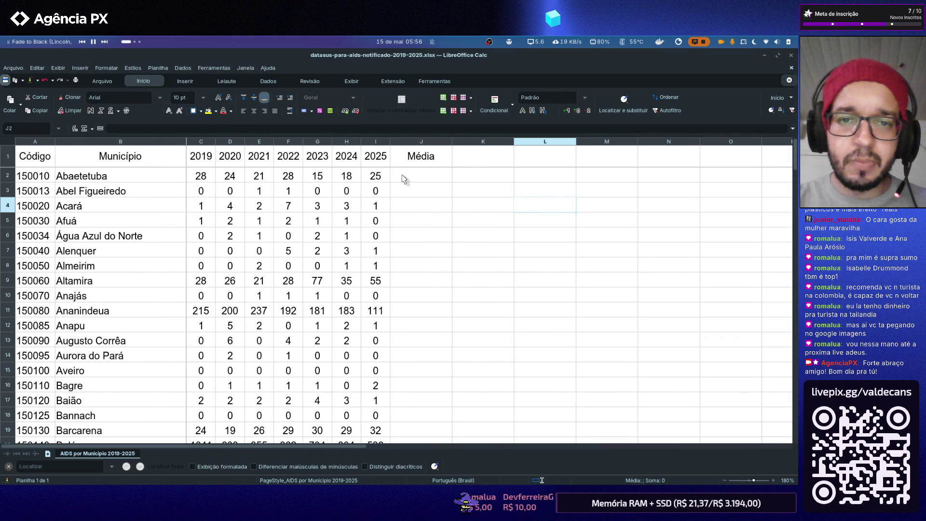
- Enter =MEDIA( over C2:I2 in J2 under Média, which returns a #NOME? error
left_click(403, 178)
left_click(227, 128)
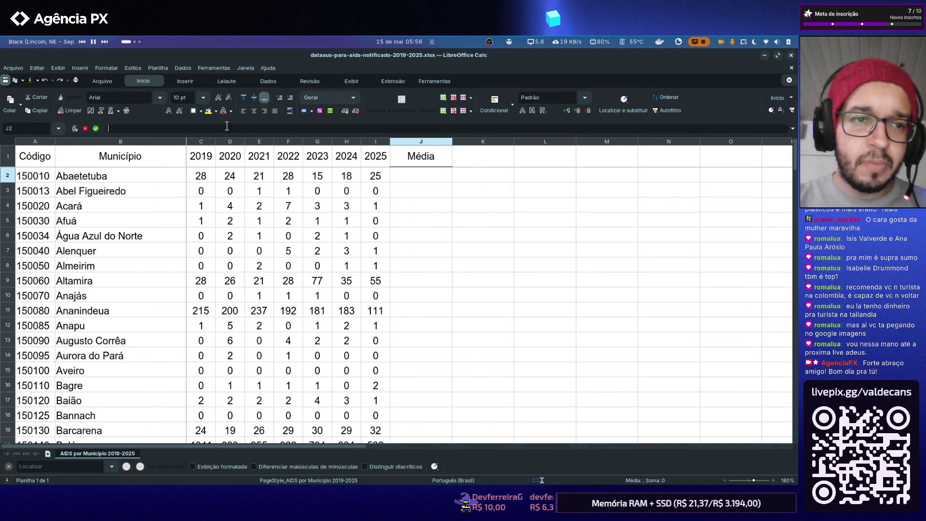
type("=MEDIA(")
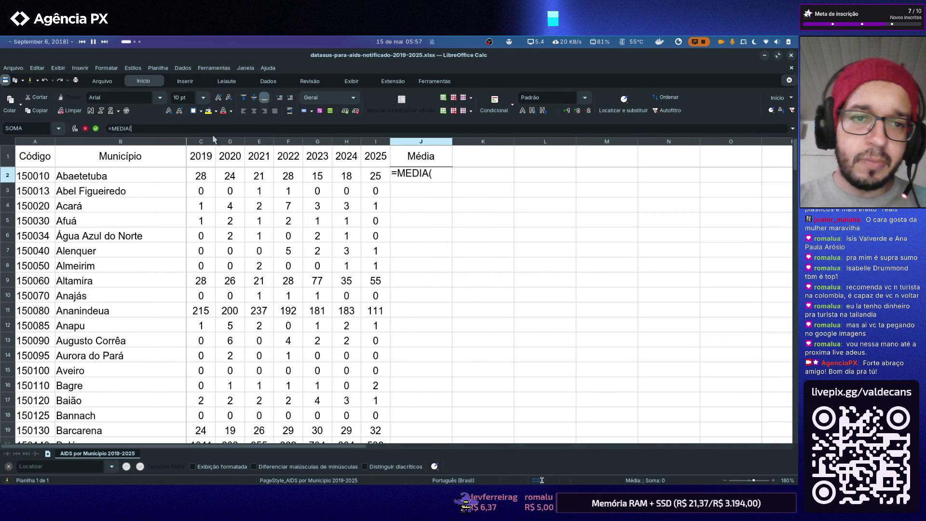
left_click_drag(201, 176, 375, 179)
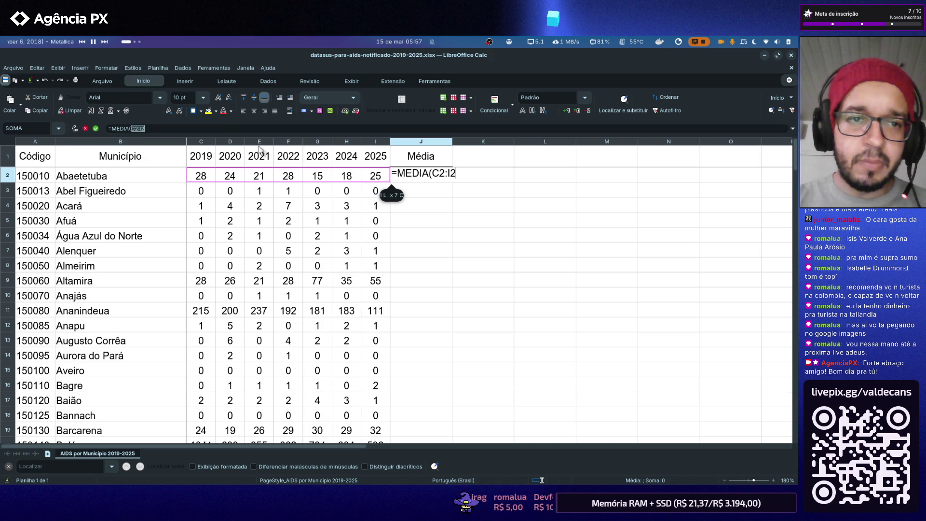
type(")")
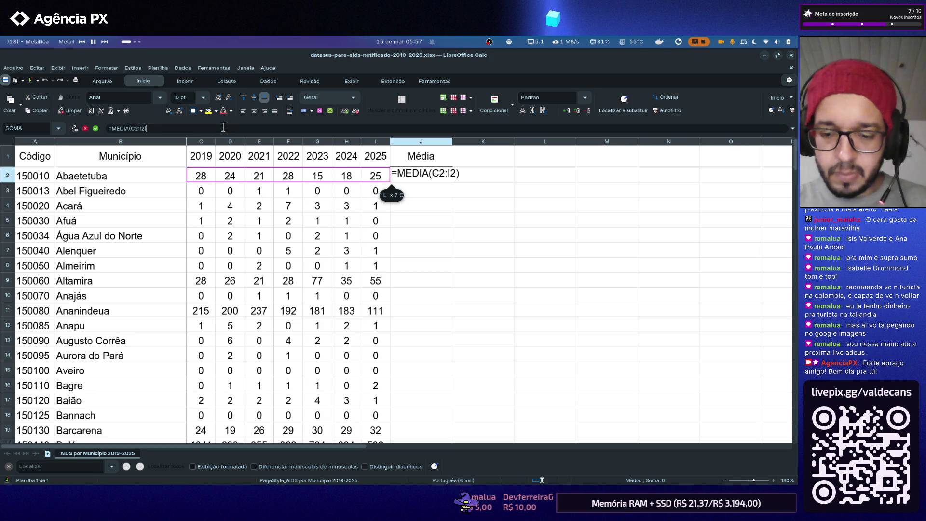
key("Return")
- Widen column J slightly, re-edit the J2 formula and check it against the Claude chat
left_click(445, 176)
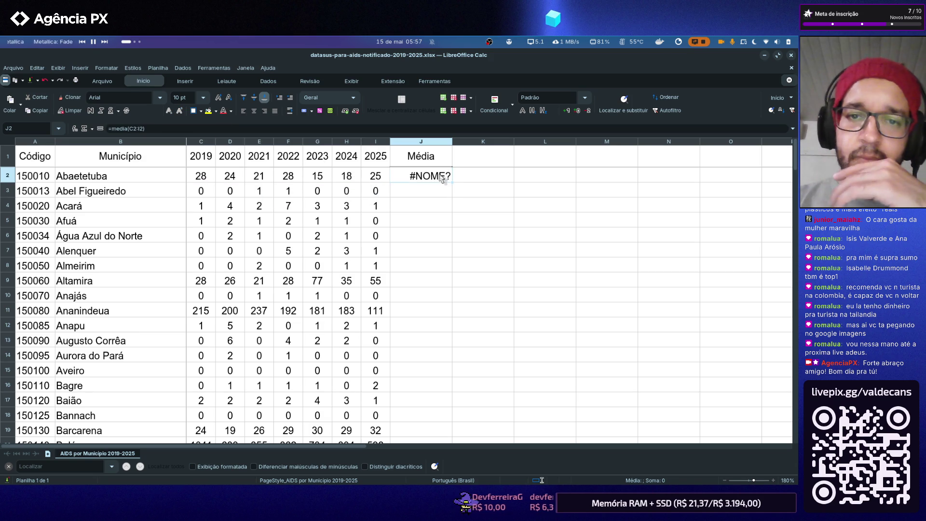
left_click_drag(453, 142, 461, 142)
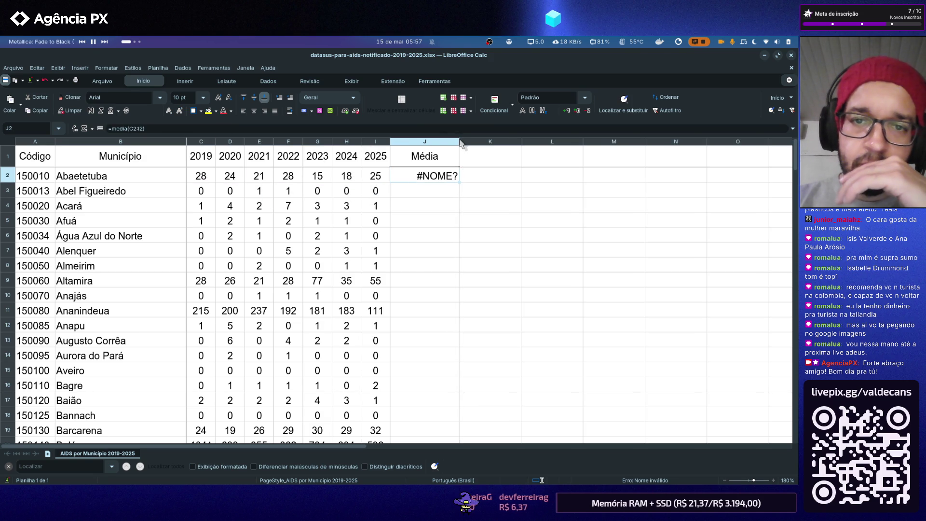
left_click(145, 129)
key("ctrl+shift+Left")
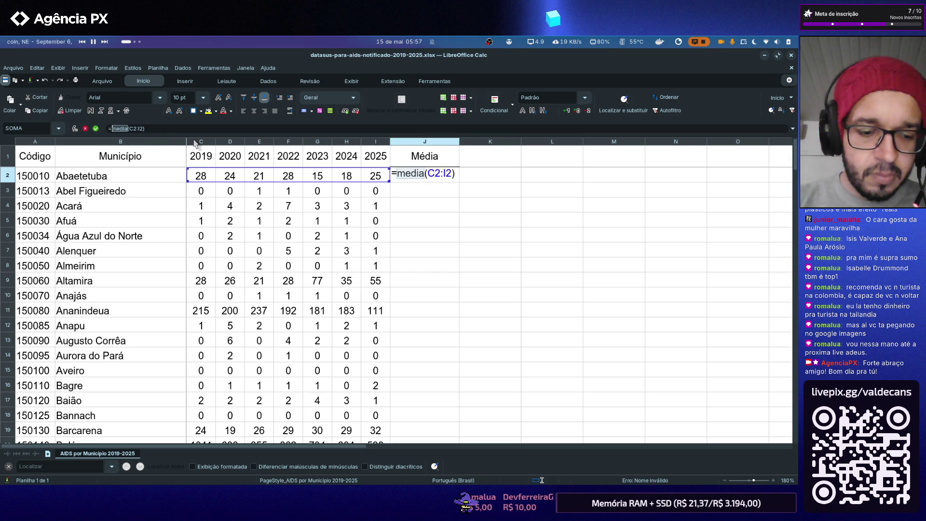
type("MEDI")
key("Return")
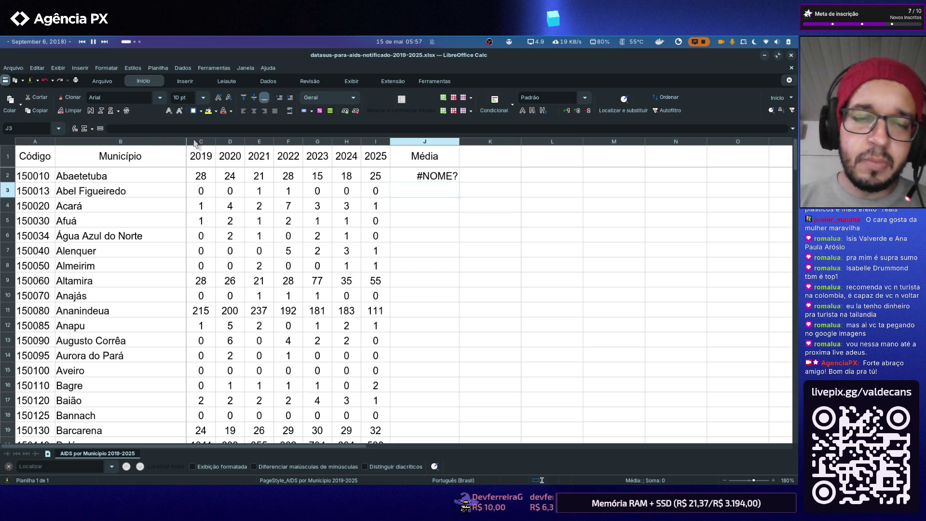
key("alt+Tab")
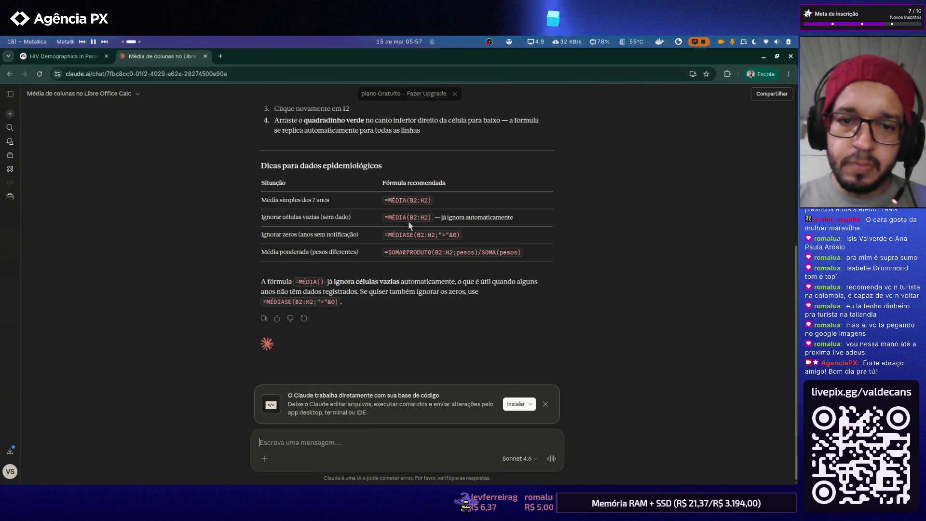
key("alt+Tab")
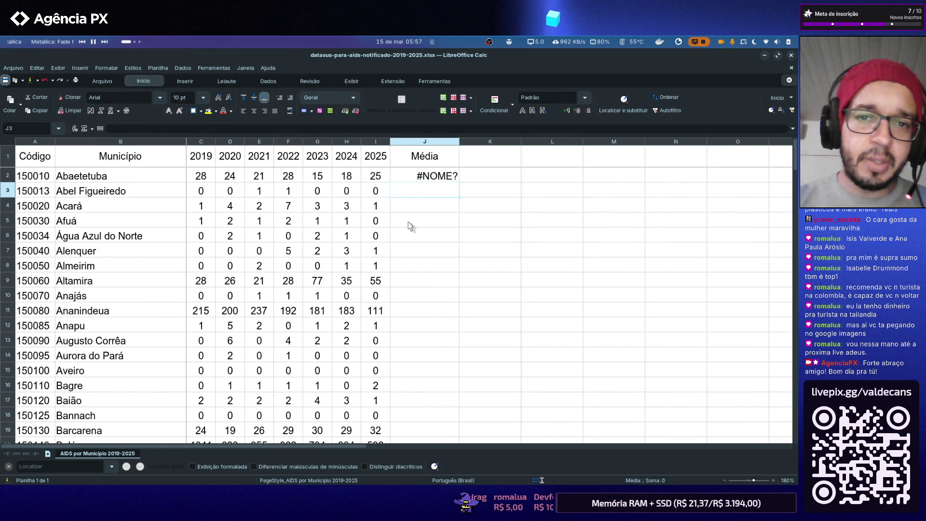
- Correct the J2 function name to MÉDIA so it returns 22,714285714 for Abaetetuba
left_click(434, 178)
left_click(132, 128)
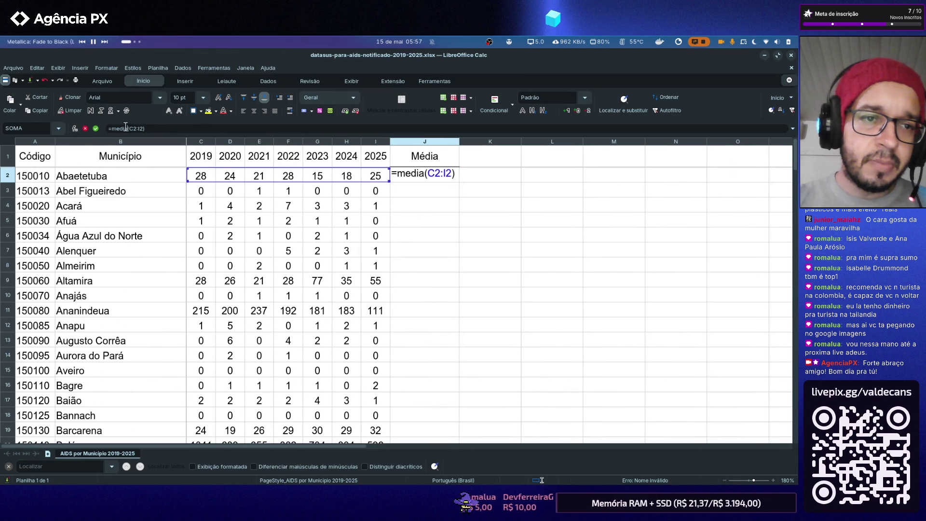
key("BackSpace")
key("BackSpace")
key("BackSpace")
type("MÉ")
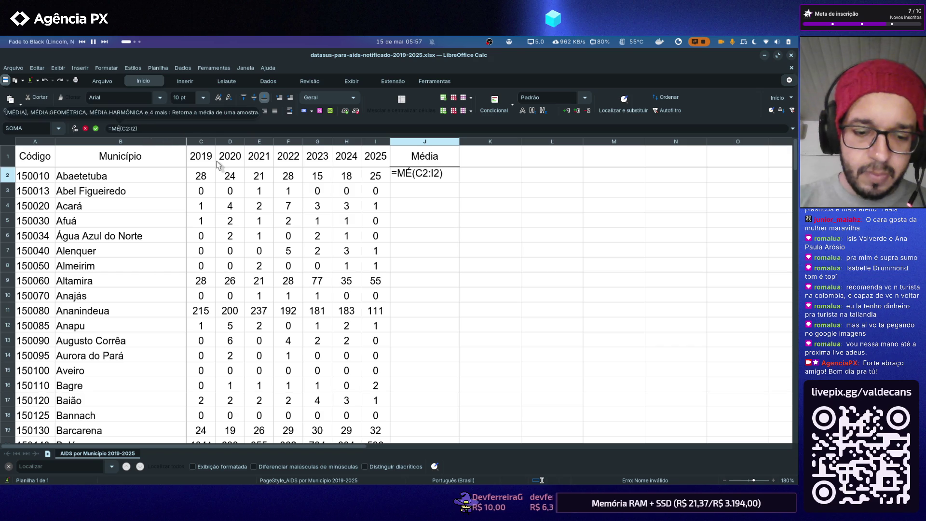
type("DIA")
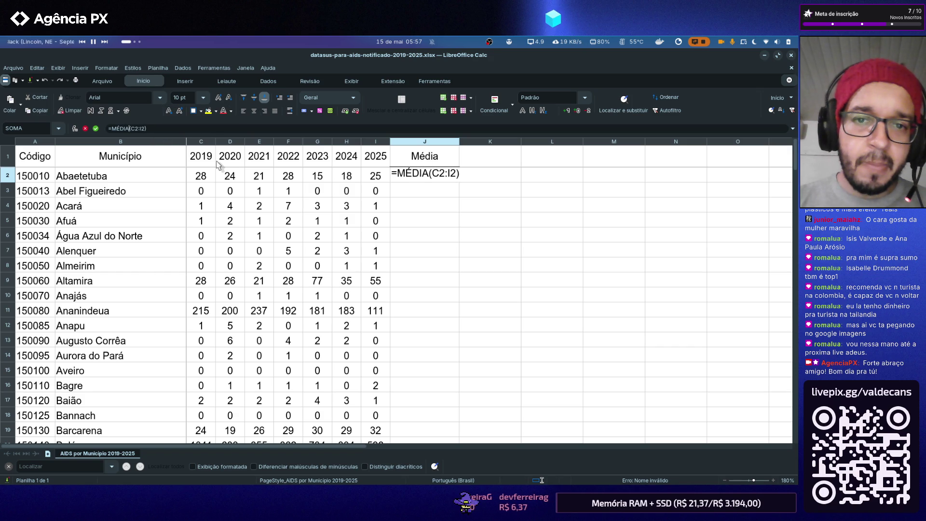
key("Return")
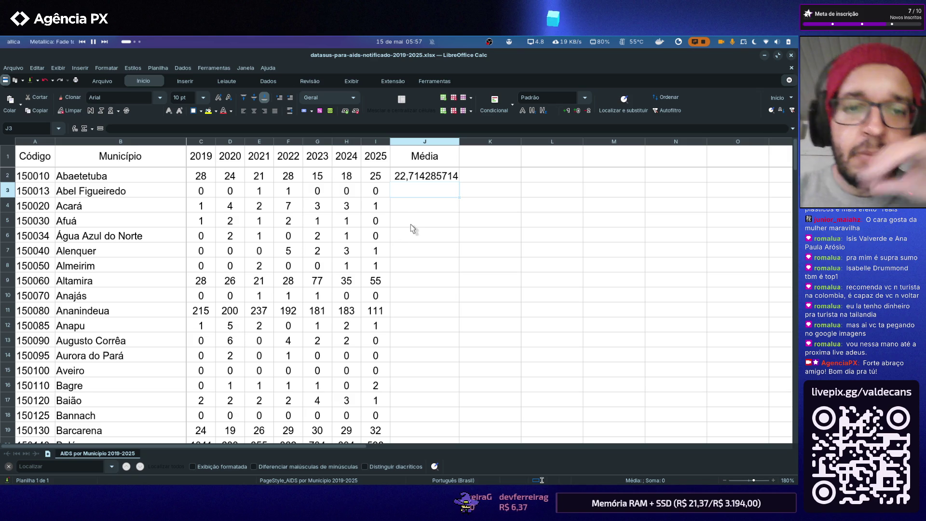
scroll(411, 215, "down", 1)
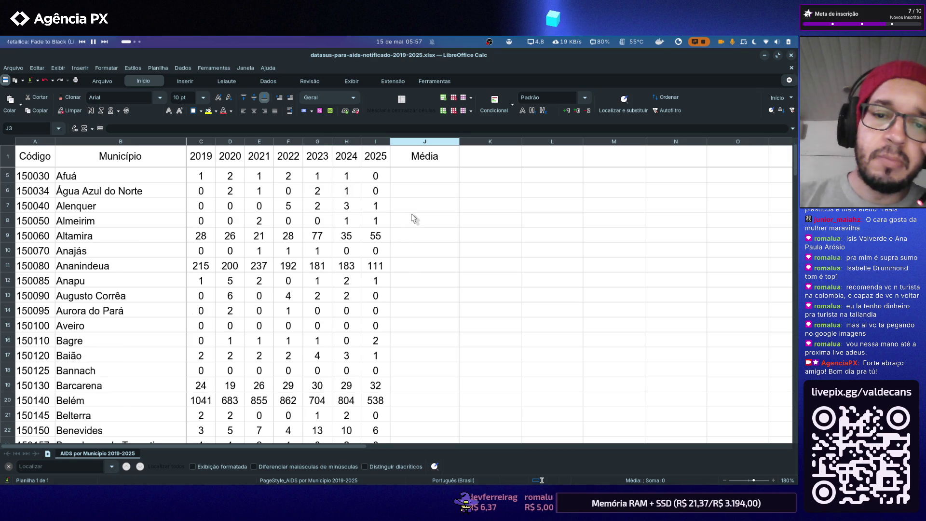
scroll(414, 219, "up", 1)
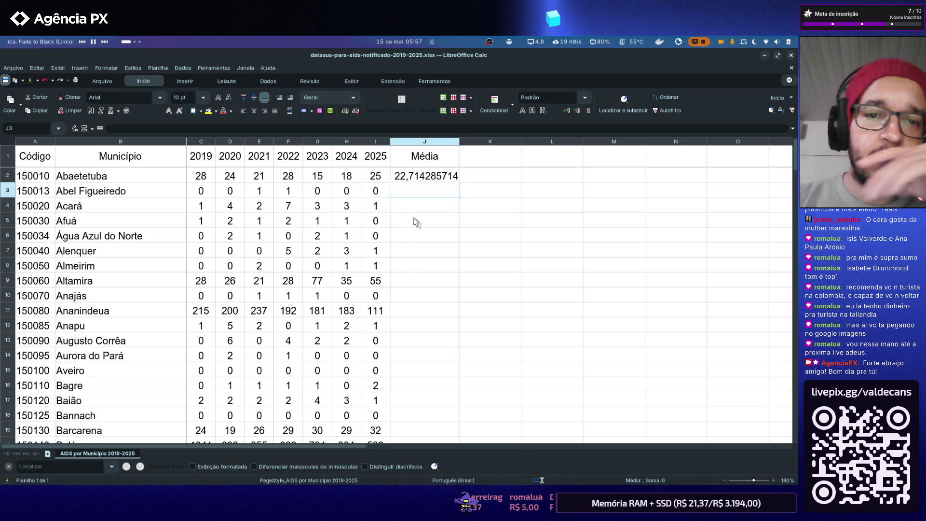
- Fill the J2 average formula down column J for every municipality through row 145
left_click(440, 178)
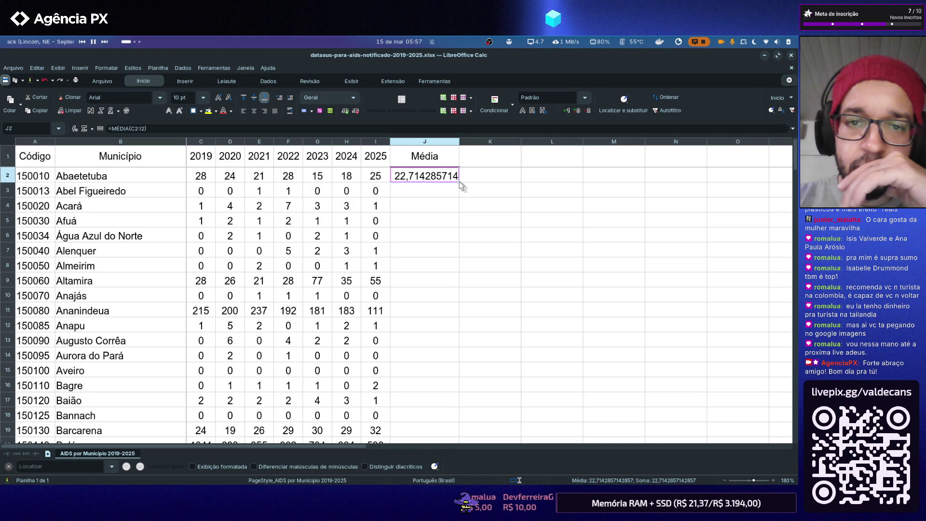
left_click_drag(459, 184, 461, 203)
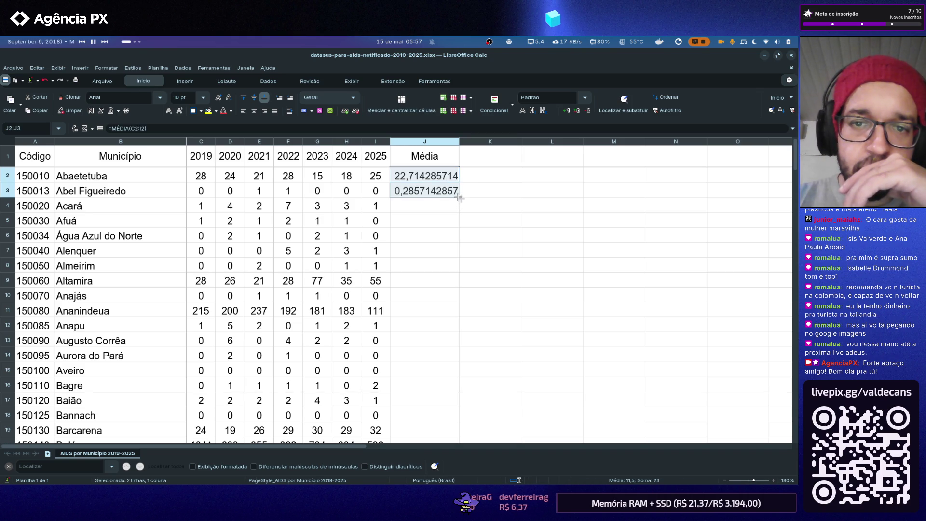
left_click_drag(459, 197, 446, 365)
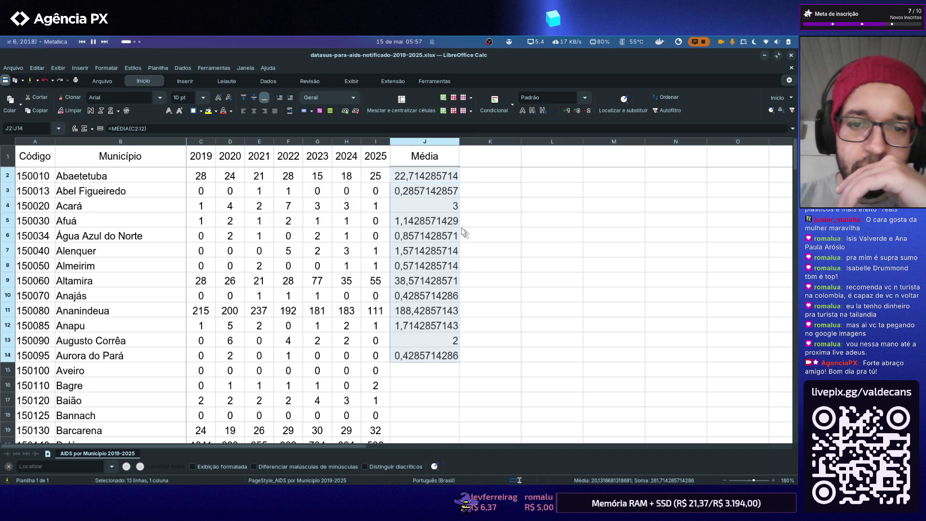
scroll(461, 232, "down", 1)
scroll(460, 231, "down", 3)
mouse_move(459, 183)
left_mouse_down()
mouse_move(445, 402)
mouse_move(457, 443)
mouse_move(441, 392)
left_mouse_up()
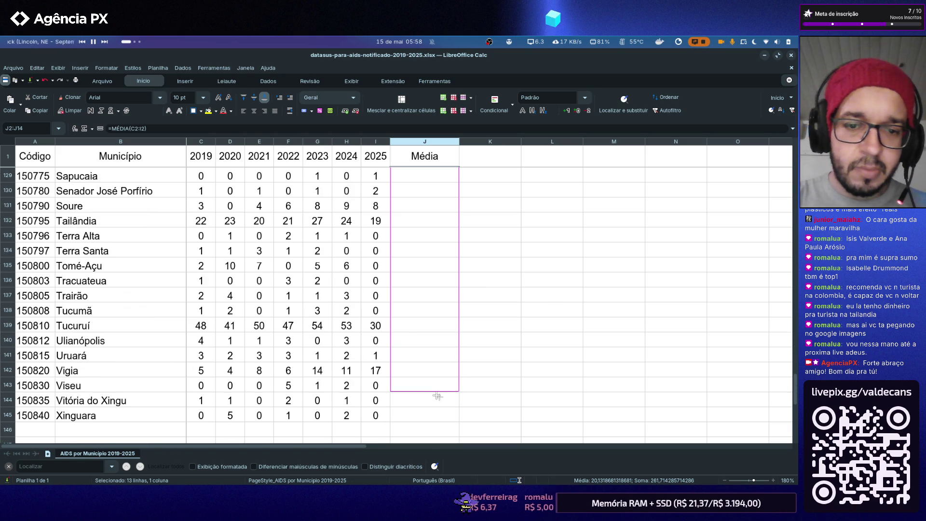
left_click_drag(441, 392, 449, 421)
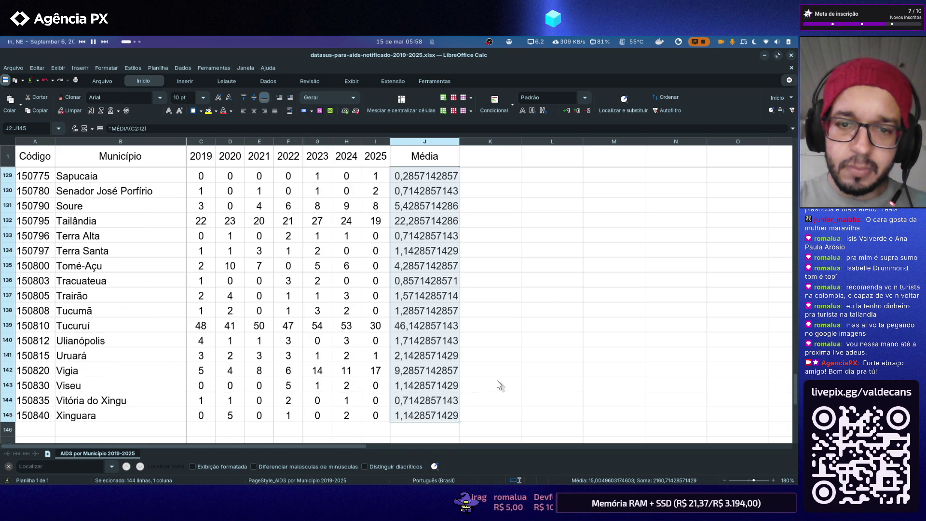
scroll(498, 385, "up", 10)
scroll(496, 383, "up", 8)
scroll(496, 382, "up", 18)
scroll(495, 382, "up", 5)
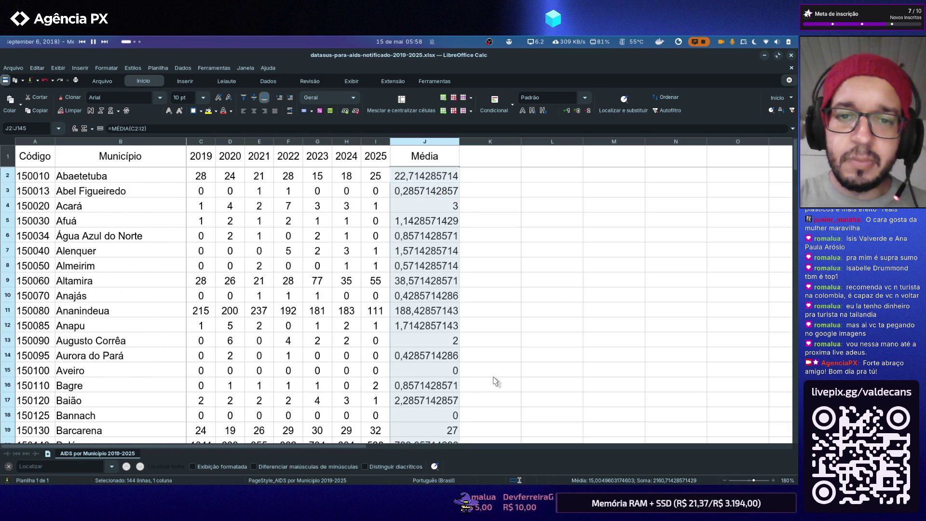
- Select the averages in J5:J11 and return to the Claude chat
left_click(434, 266)
left_click_drag(434, 220, 433, 311)
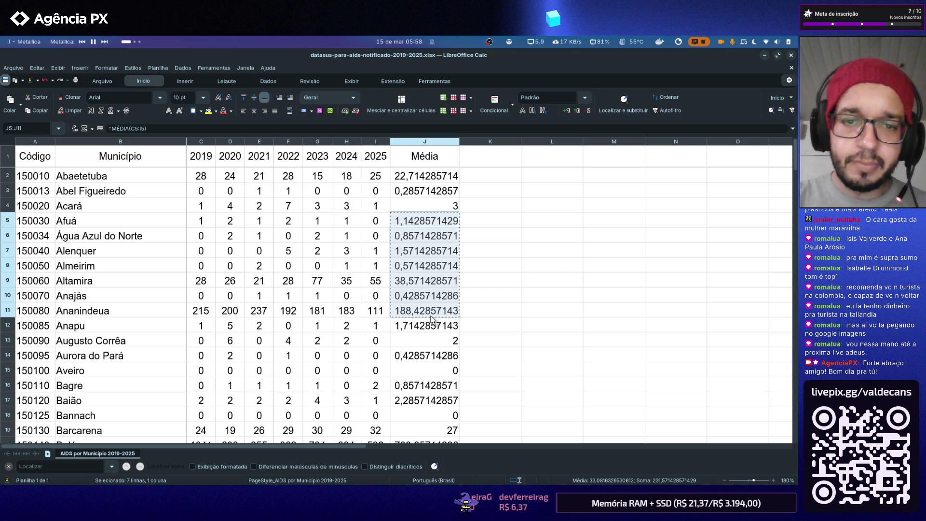
key("alt+Tab")
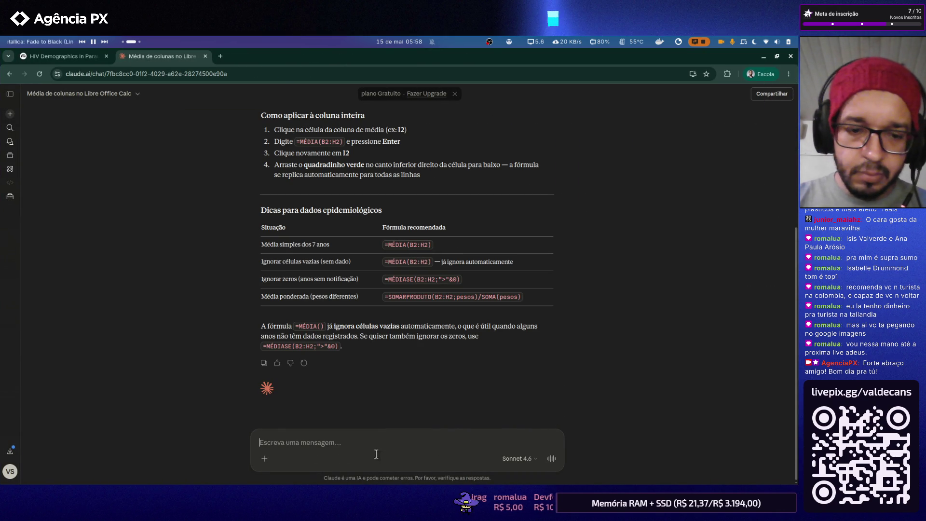
type("o VALORE")
- Send Claude a question about how many decimals the averages should keep, with an image of the values
key("BackSpace")
key("BackSpace")
key("BackSpace")
type("O valores das méidas")
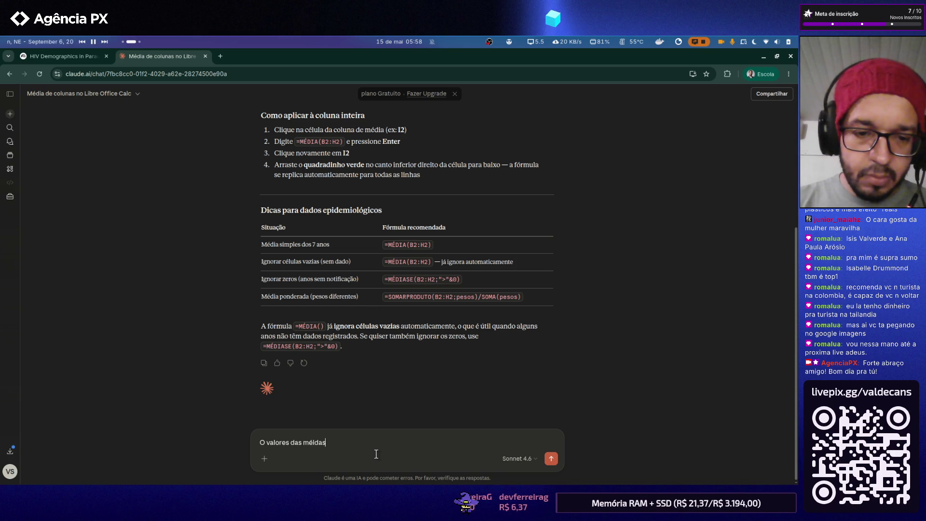
key("BackSpace")
key("BackSpace")
key("BackSpace")
key("BackSpace")
type("dias possuem mu")
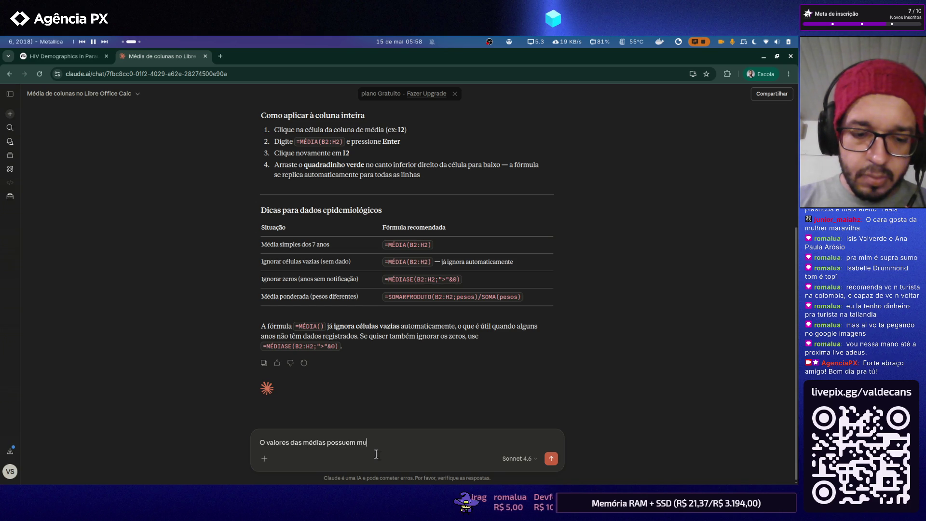
type("itas casas dec")
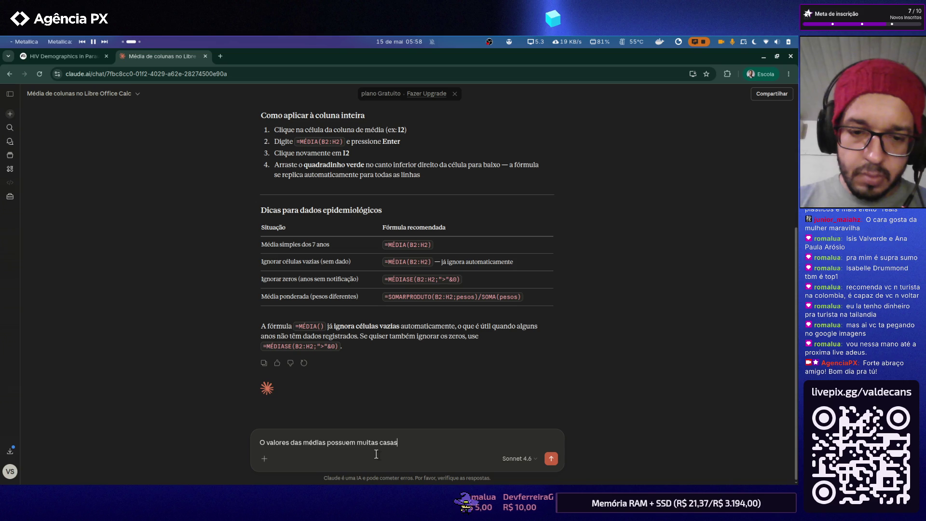
type("imais,")
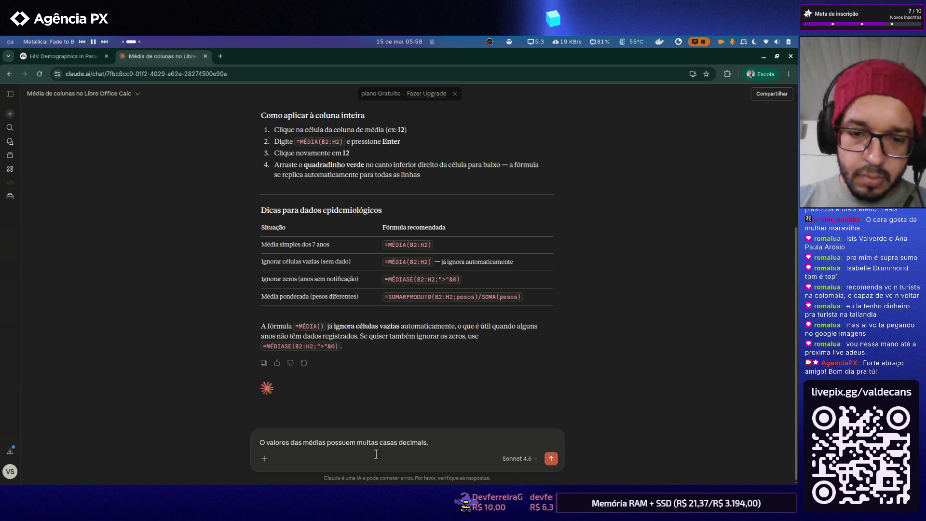
type(" qual a")
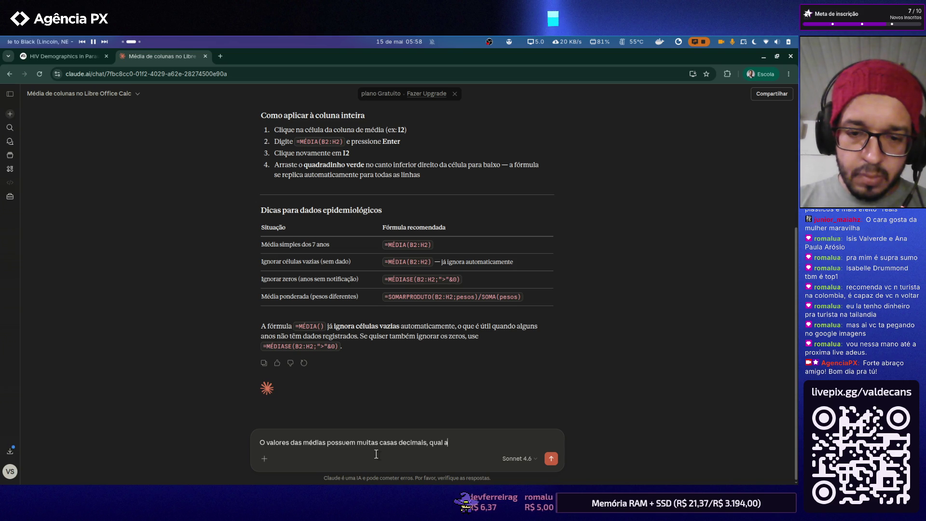
type(" quantidade ideal após a")
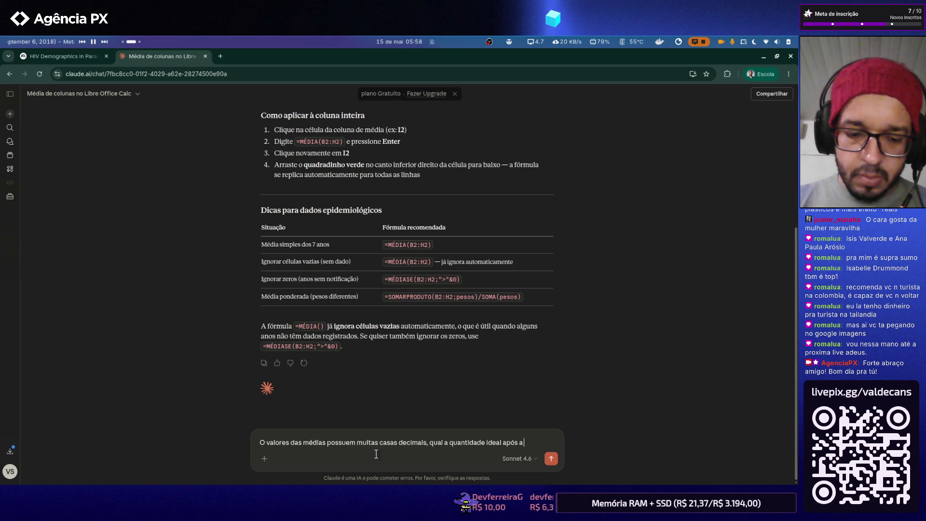
type(" virgula ou arredo")
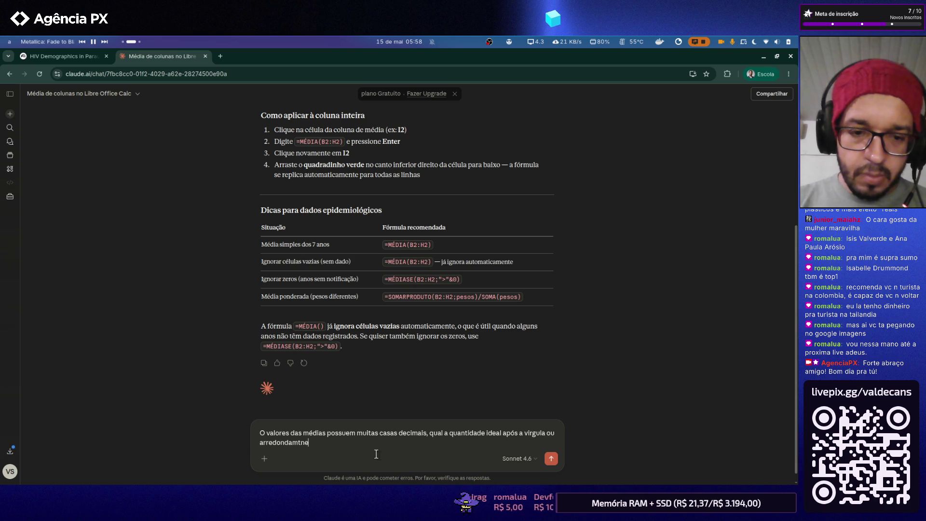
type("ndamento?")
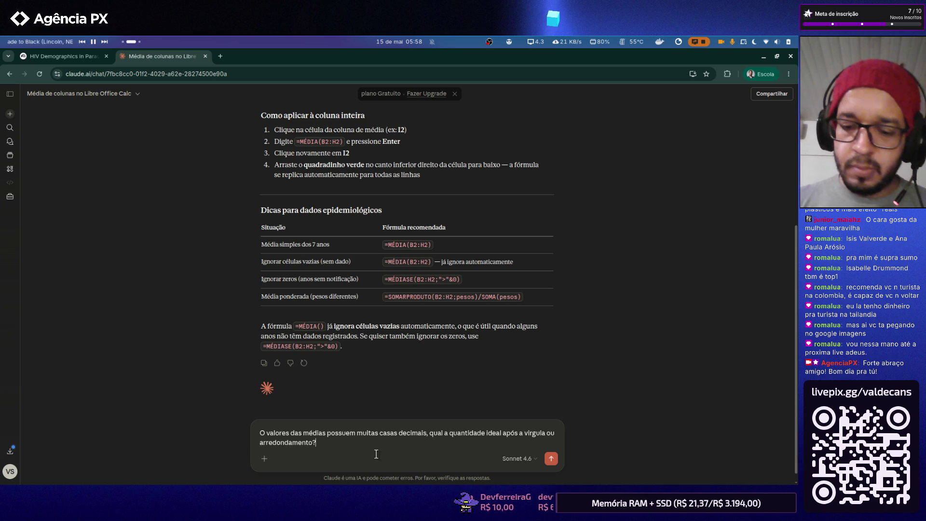
key("Return")
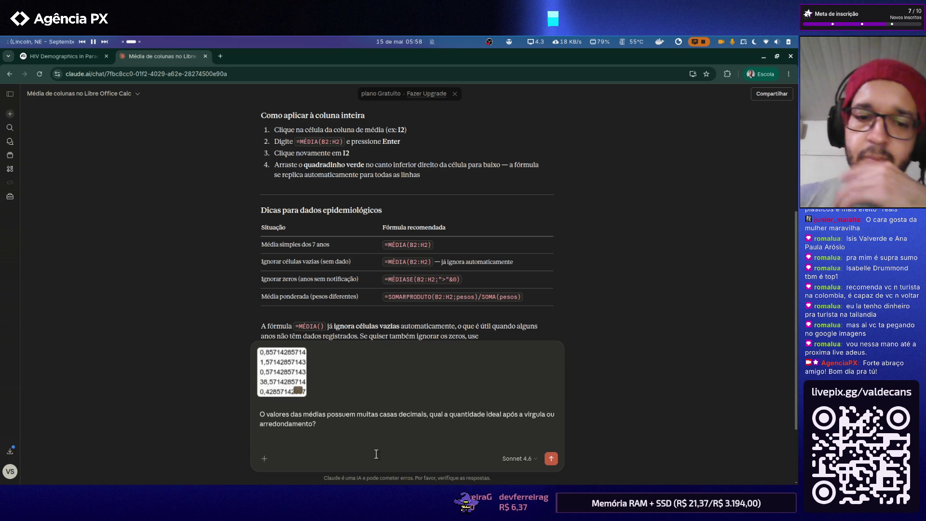
key("Return")
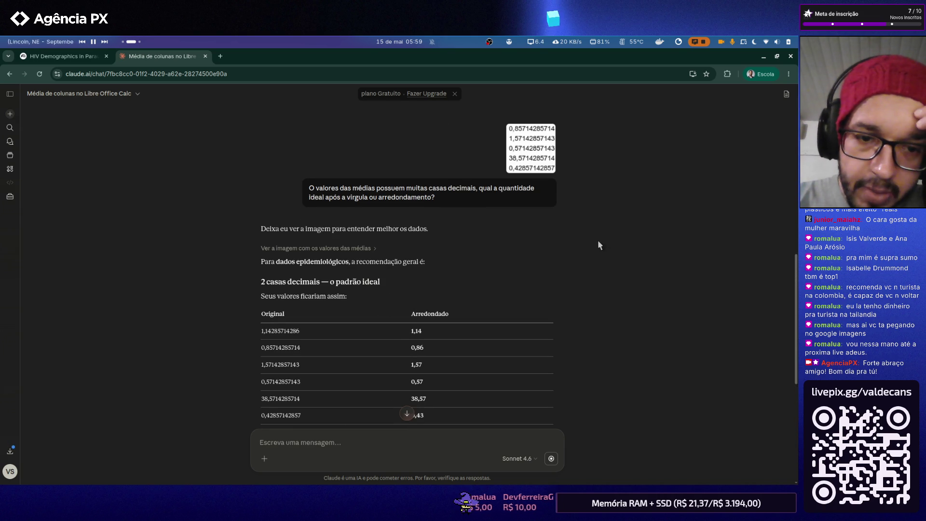
scroll(597, 244, "down", 1)
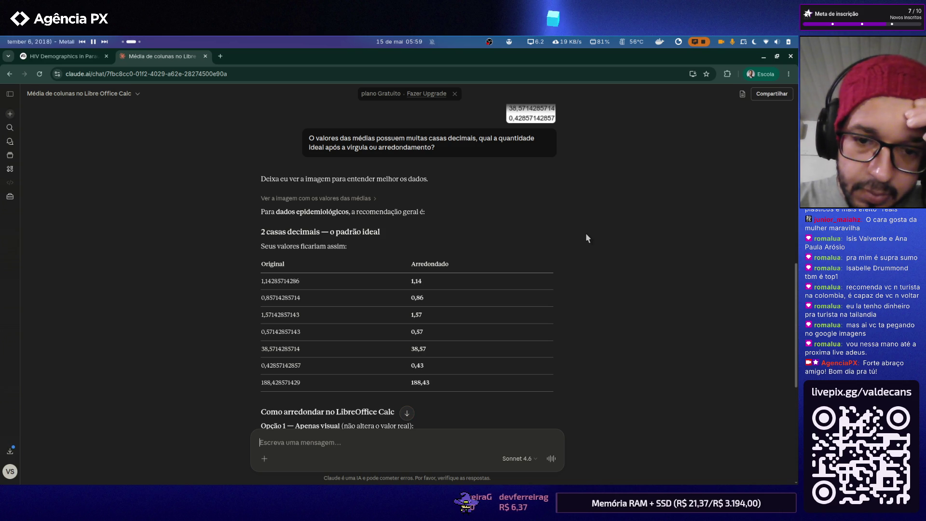
scroll(585, 234, "down", 1)
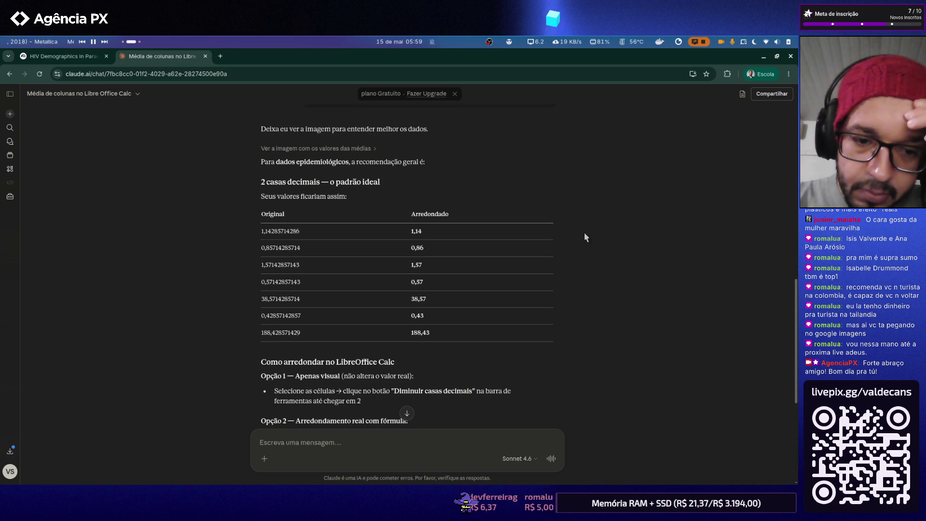
scroll(582, 233, "down", 2)
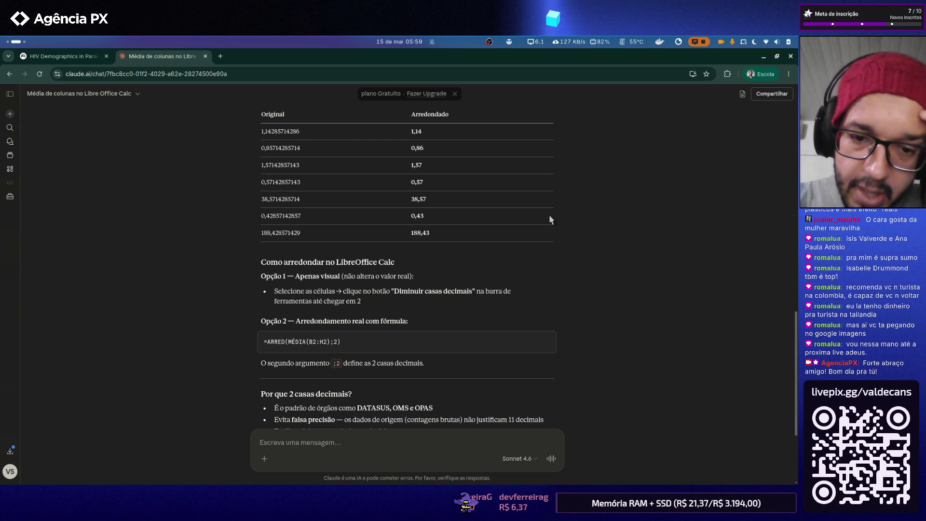
scroll(549, 215, "down", 1)
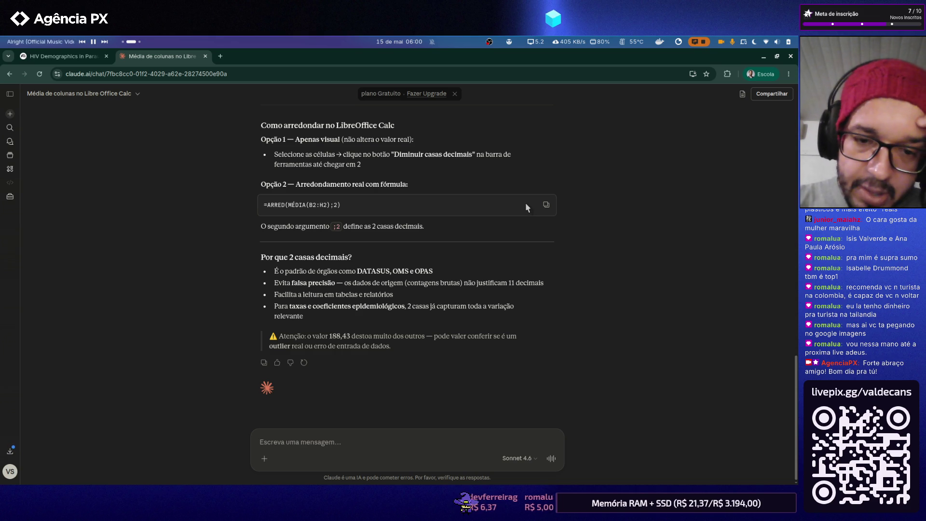
scroll(523, 201, "up", 3)
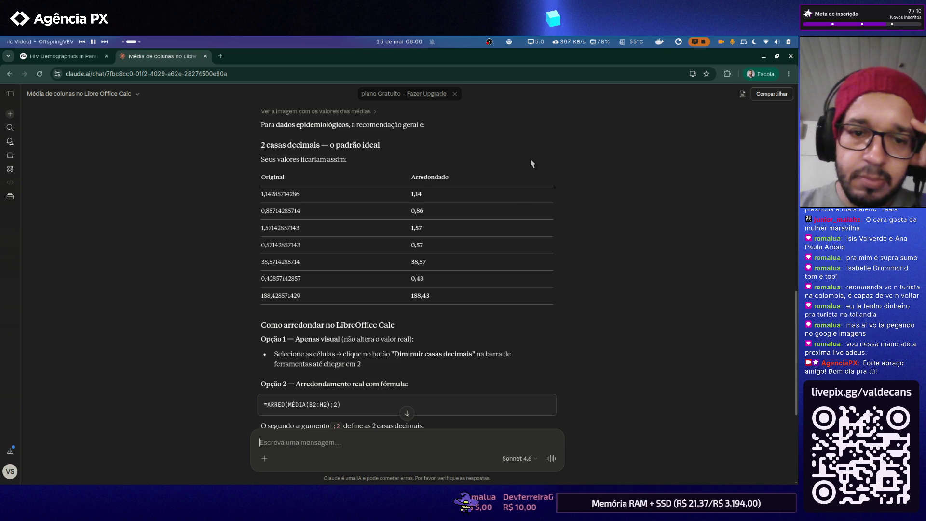
scroll(528, 160, "down", 2)
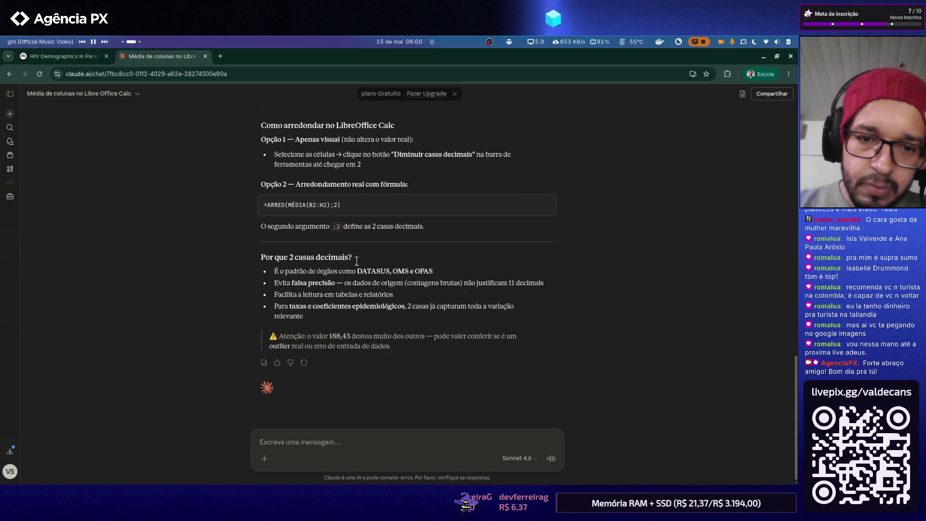
scroll(338, 240, "up", 2)
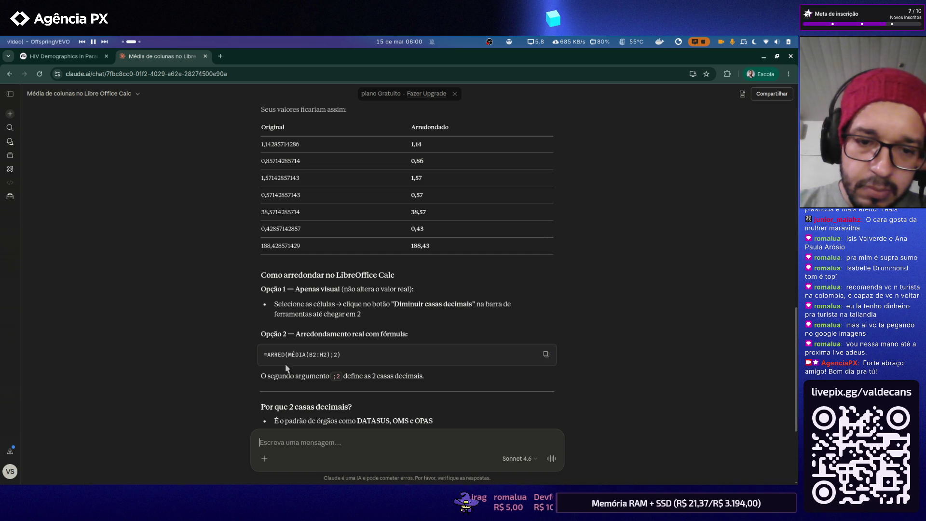
- Highlight the separator and ARRED in Claude's suggested =ARRED(MÉDIA(B2:H2);2) formula
double_click(330, 354)
left_click(341, 359)
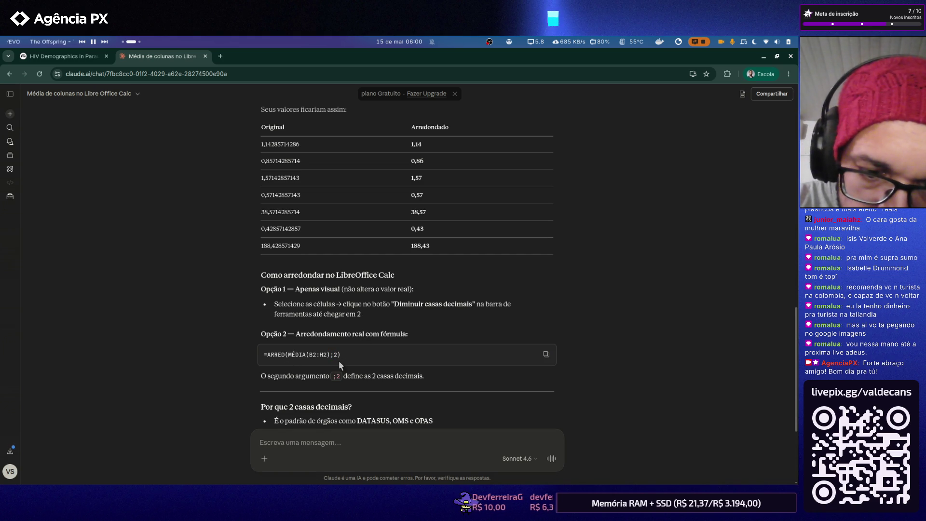
double_click(275, 355)
- Change J2 to =ARRED(MÉDIA(C2:I2);2) so Abaetetuba's average reads 22,71
key("alt+Tab")
left_click(511, 200)
left_click(413, 178)
left_click(174, 127)
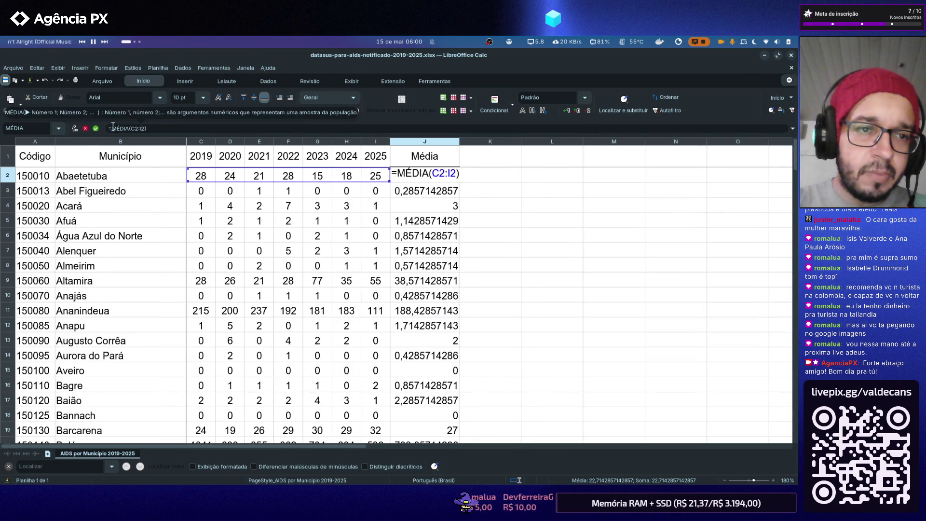
type("ARRED(")
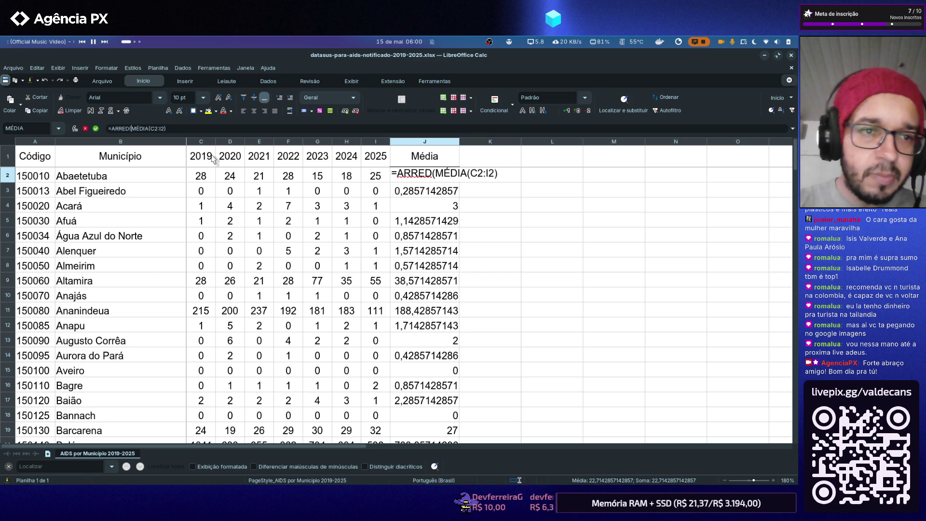
key("Right")
key("Right")
key("Right")
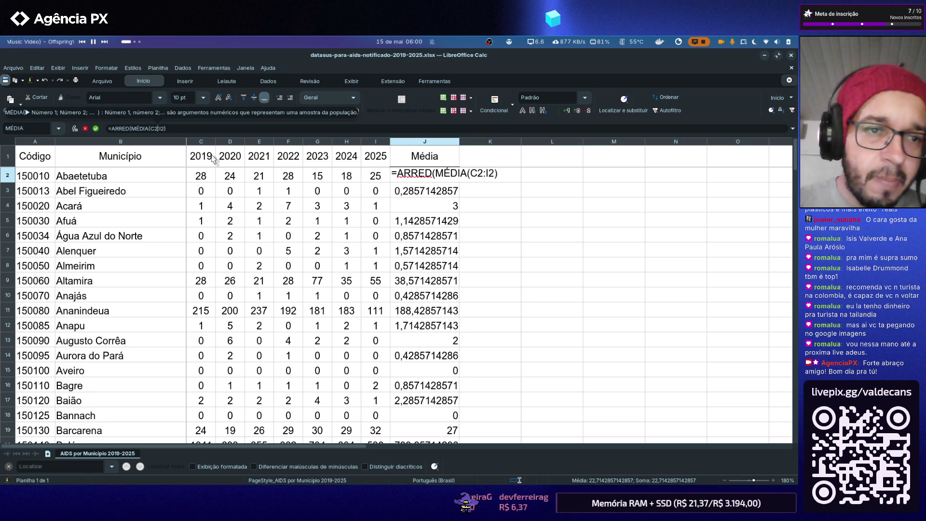
key("Right")
key("Right")
key("Right")
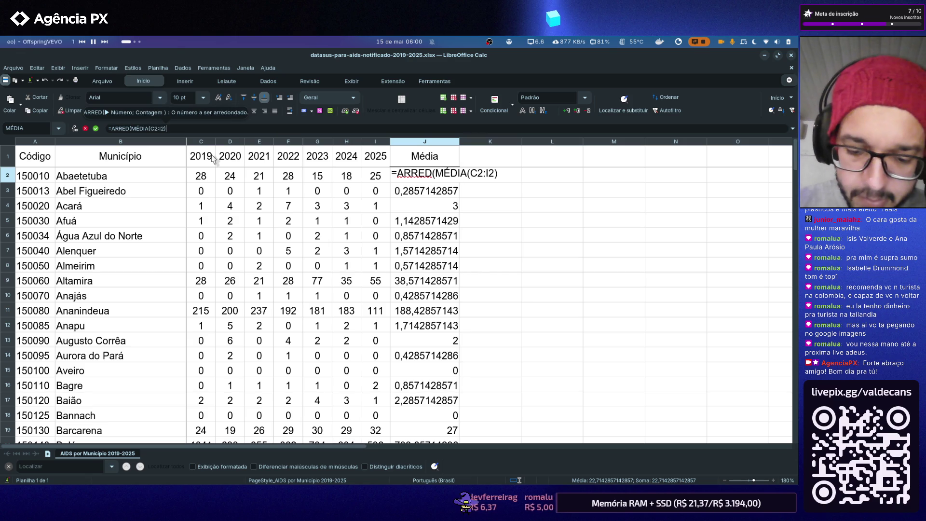
type(";2")
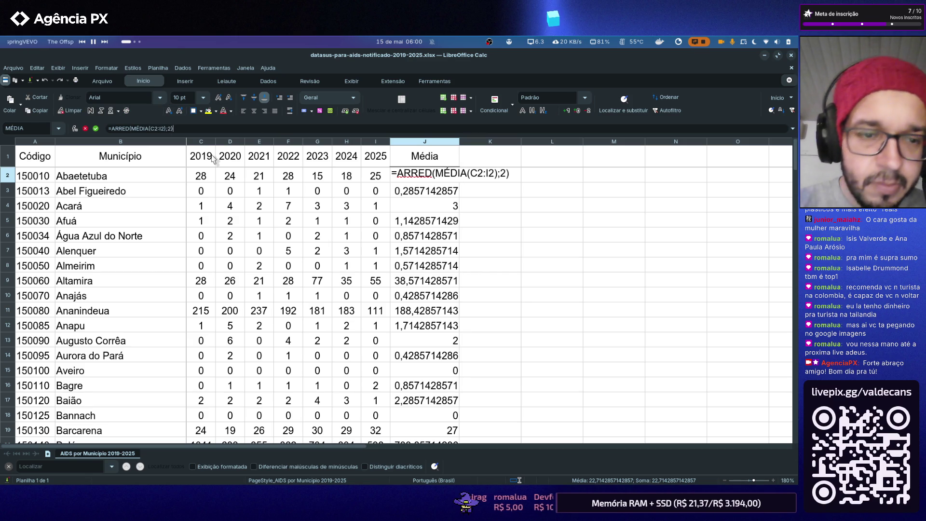
key("Return")
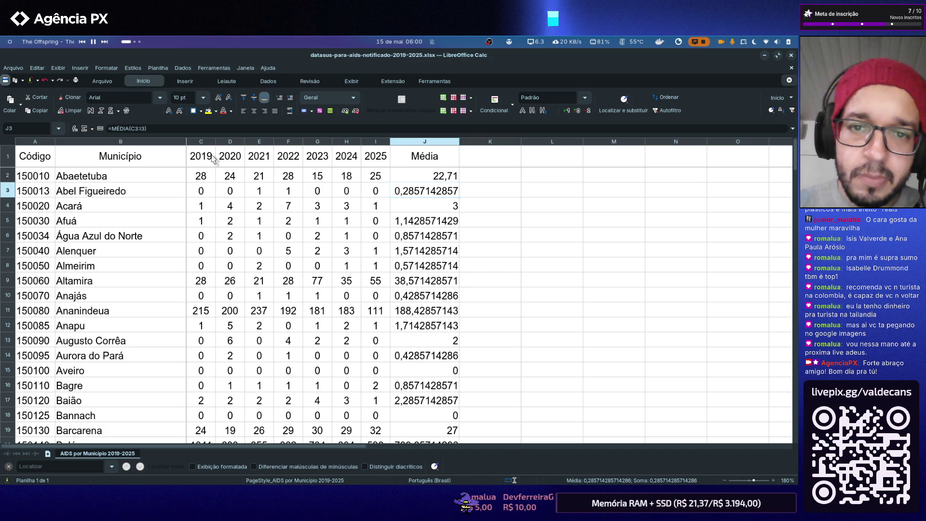
left_click(456, 179)
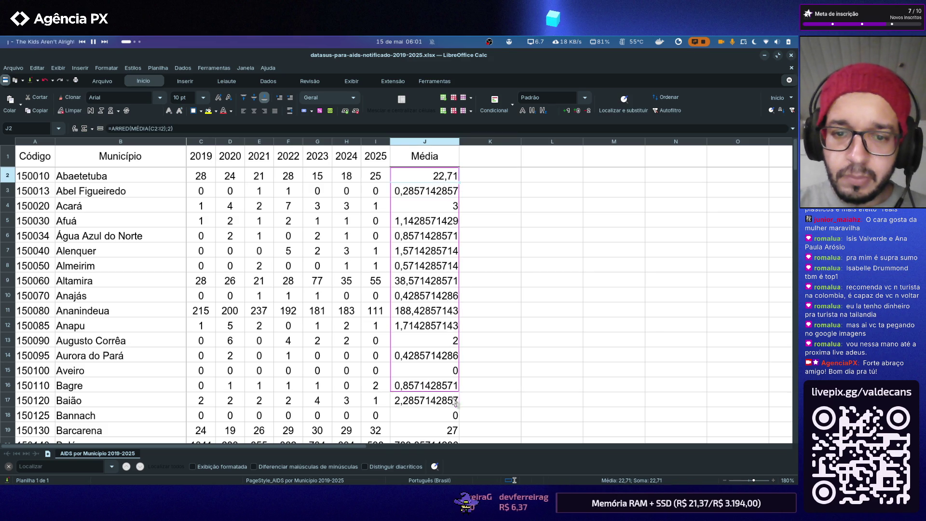
- Fill the ARRED(MÉDIA()) formula down column J to the last municipality, Xinguara
left_click_drag(460, 181, 459, 402)
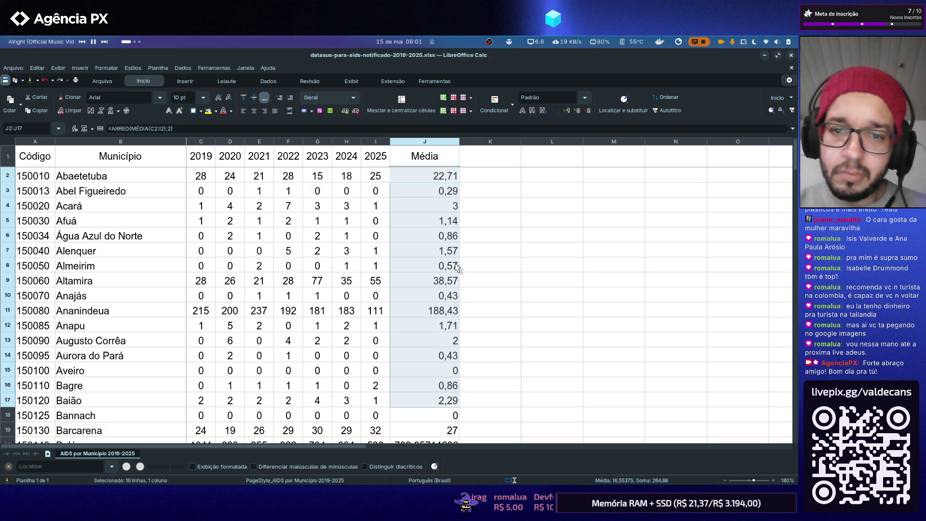
scroll(456, 267, "down", 4)
scroll(462, 274, "up", 1)
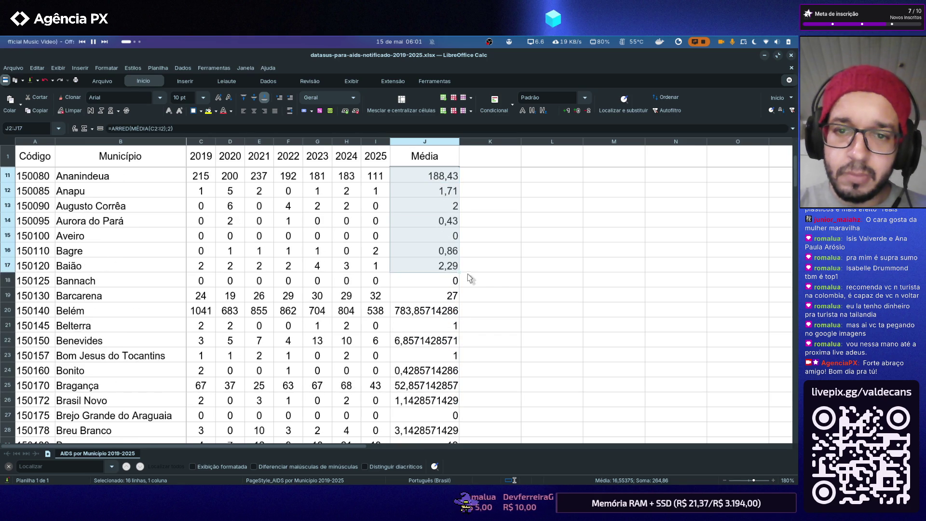
left_click_drag(460, 273, 456, 346)
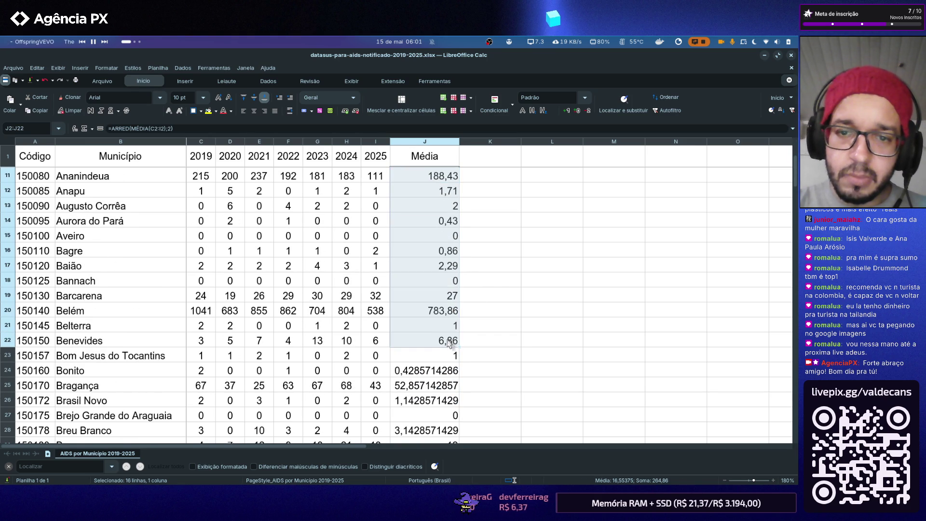
scroll(467, 232, "down", 3)
scroll(466, 232, "down", 1)
scroll(463, 220, "up", 1)
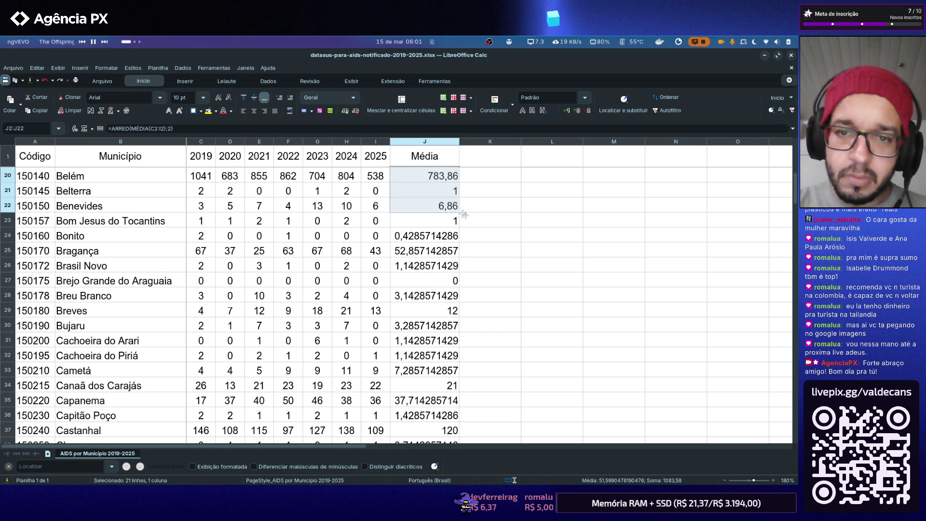
left_click_drag(458, 211, 451, 427)
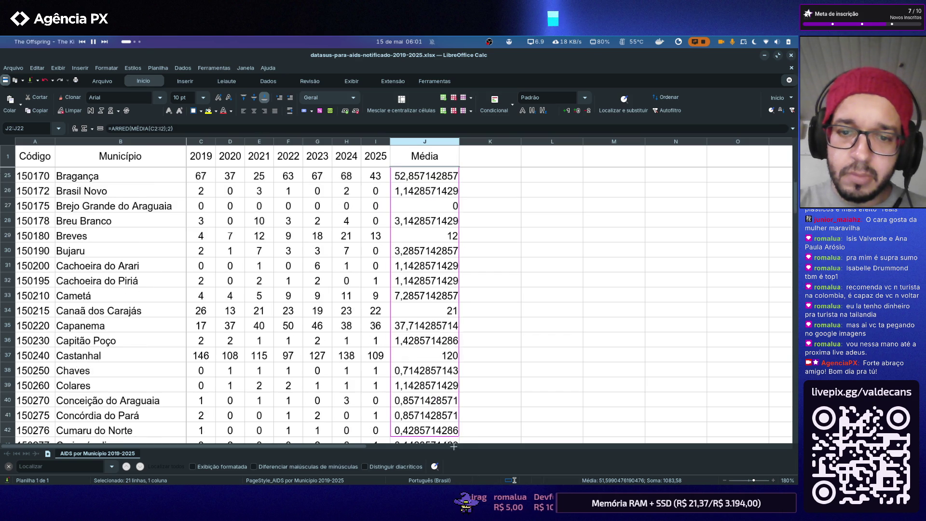
left_click_drag(451, 427, 447, 323)
left_click(502, 345)
scroll(439, 231, "up", 2)
- Centre the two-decimal values of the whole Média column
left_click(406, 142)
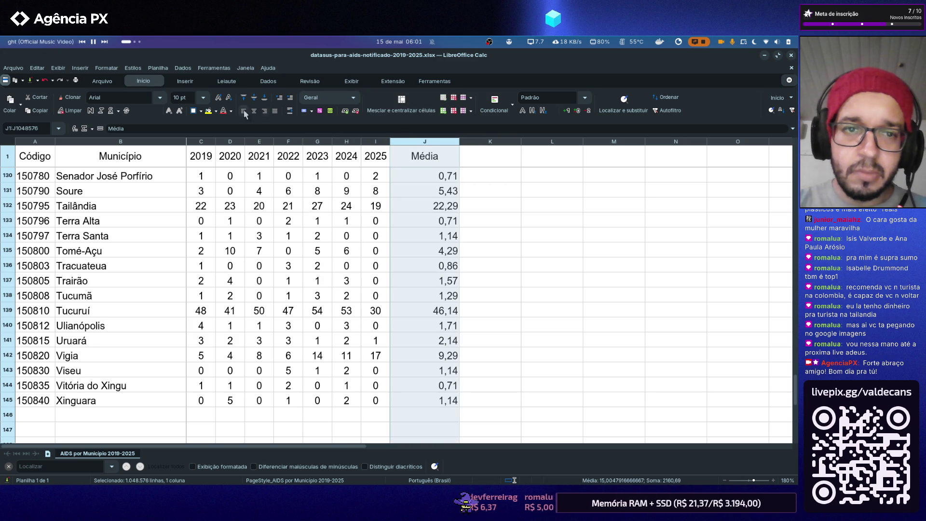
left_click(254, 113)
left_click(493, 277)
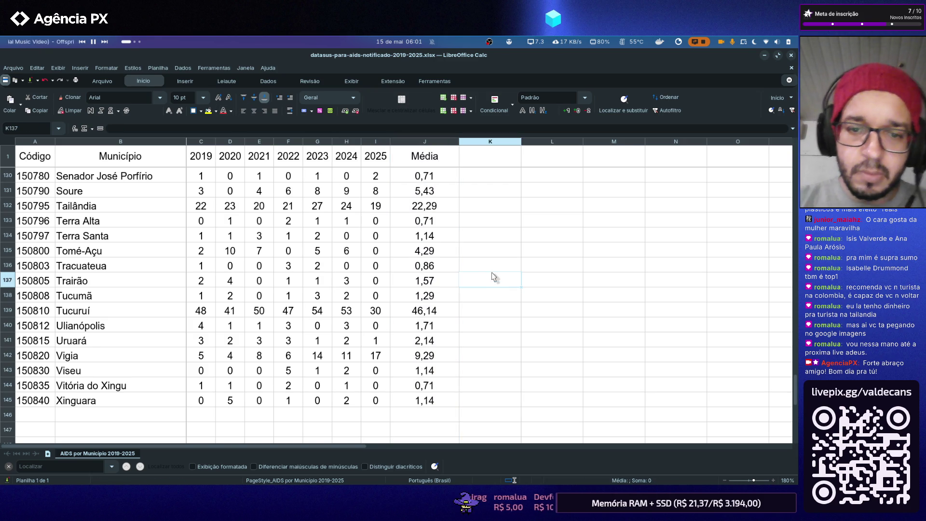
scroll(492, 277, "up", 5)
scroll(493, 275, "down", 5)
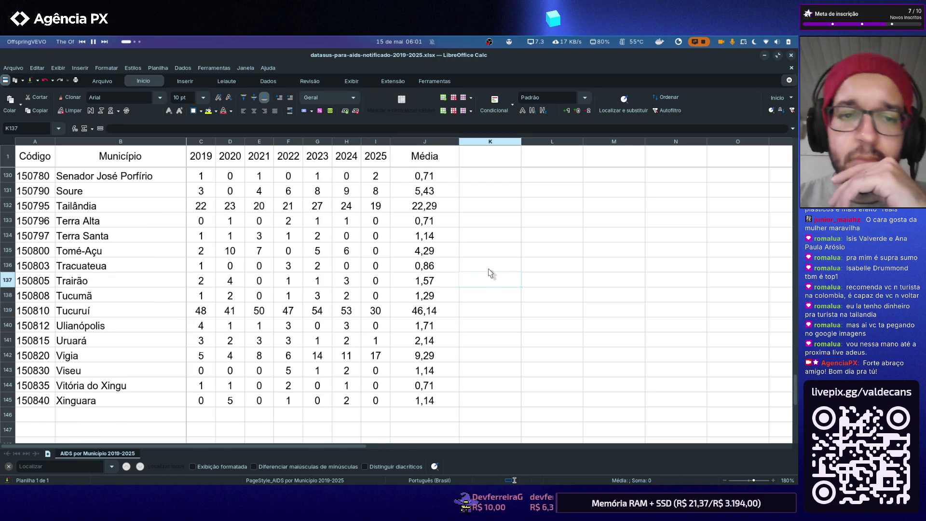
scroll(489, 273, "up", 6)
scroll(489, 274, "up", 5)
scroll(490, 273, "up", 2)
scroll(489, 274, "up", 6)
scroll(489, 274, "up", 7)
scroll(490, 274, "up", 9)
scroll(490, 274, "up", 8)
- Autofit column J to its contents and widen the Código column slightly
left_click(462, 154)
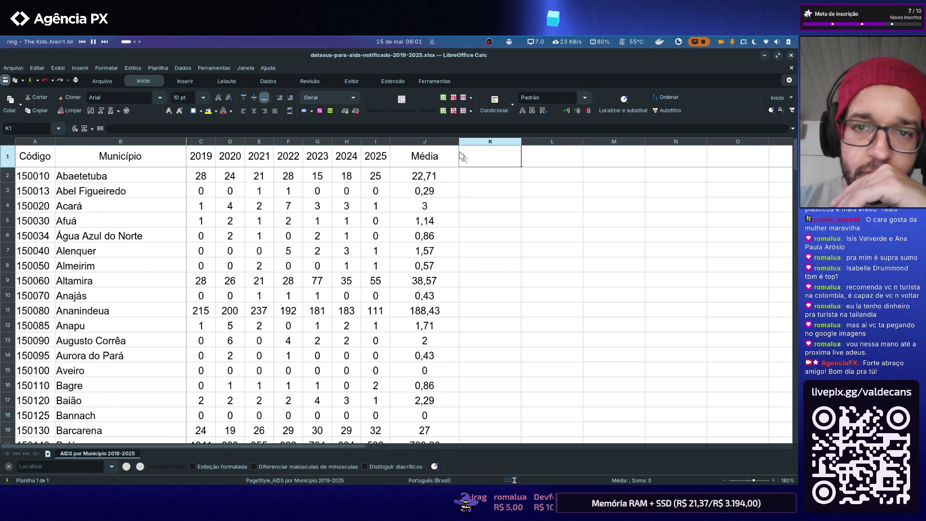
double_click(458, 143)
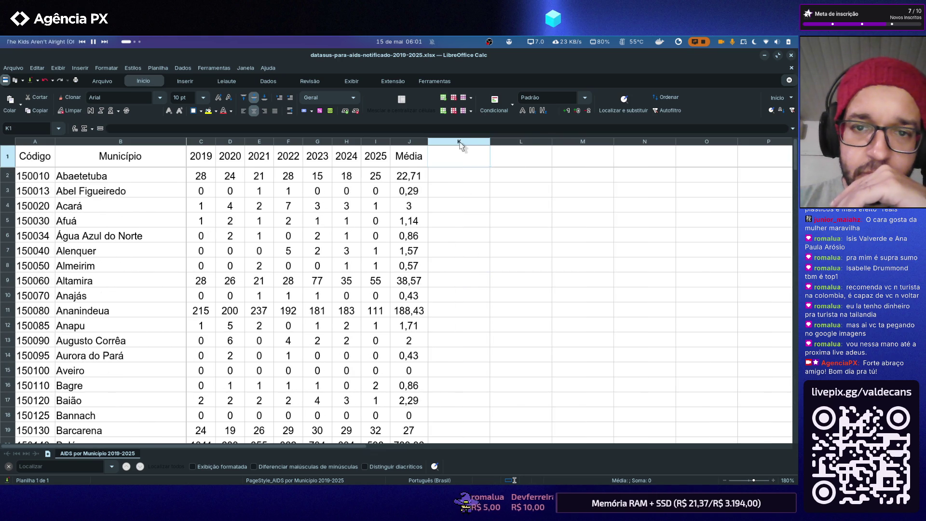
left_click(467, 211)
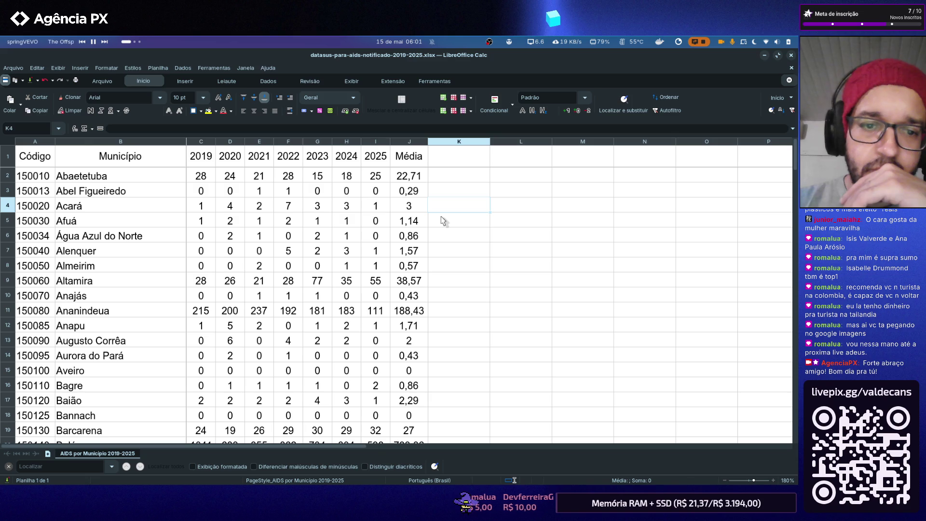
scroll(441, 217, "down", 4)
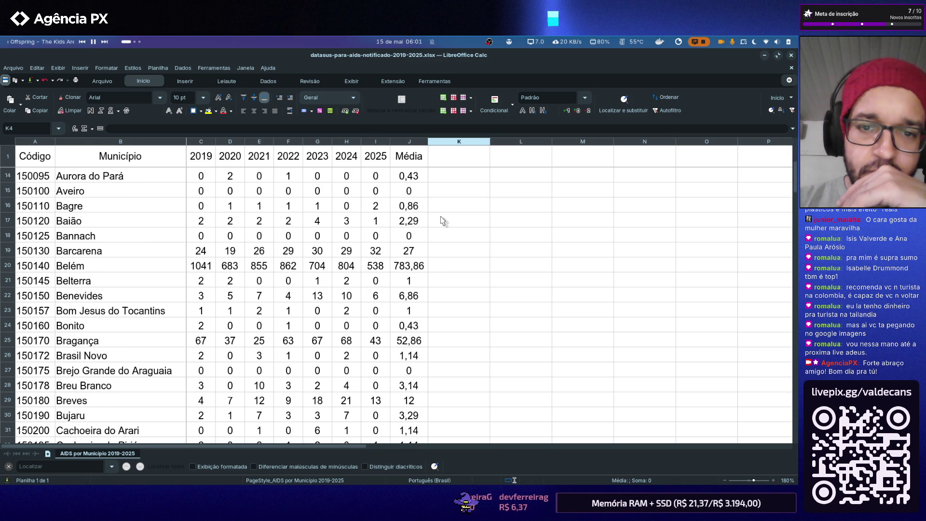
scroll(441, 216, "down", 3)
scroll(441, 217, "down", 4)
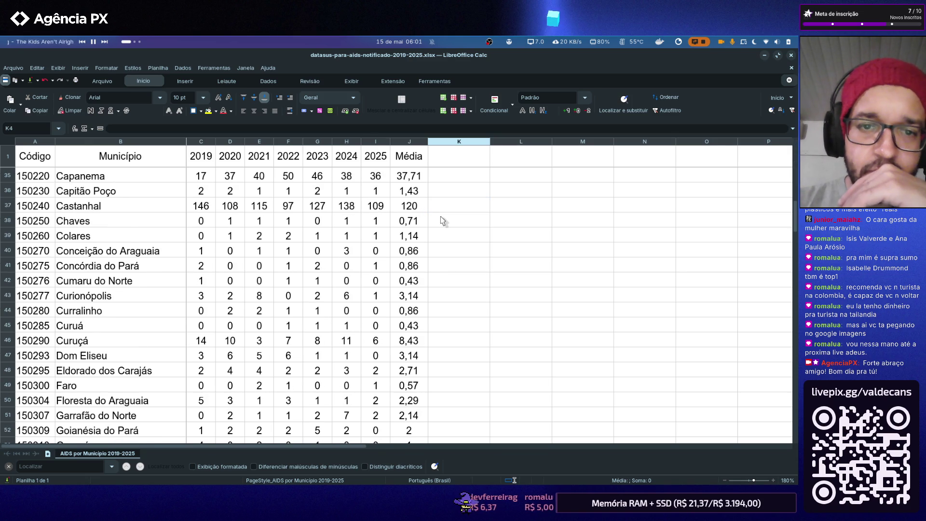
scroll(441, 217, "down", 1)
scroll(440, 217, "down", 5)
scroll(441, 217, "down", 2)
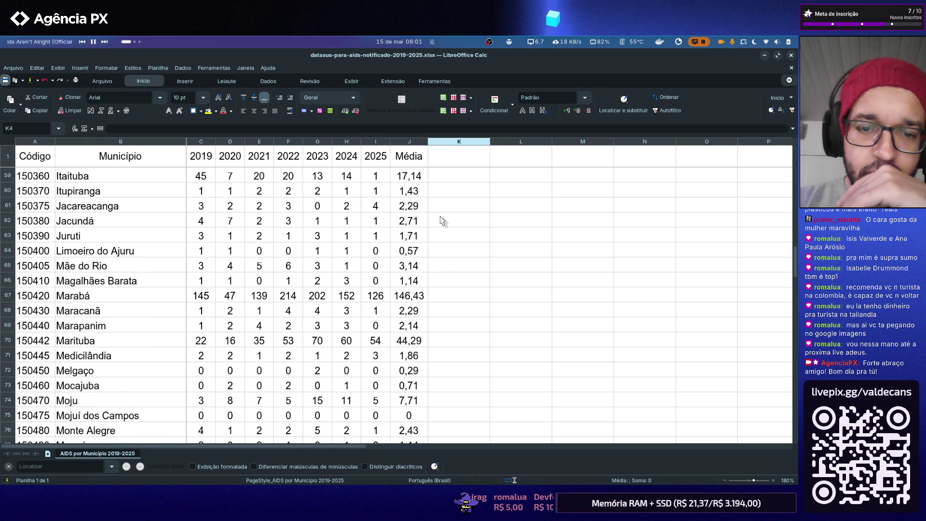
scroll(440, 219, "down", 3)
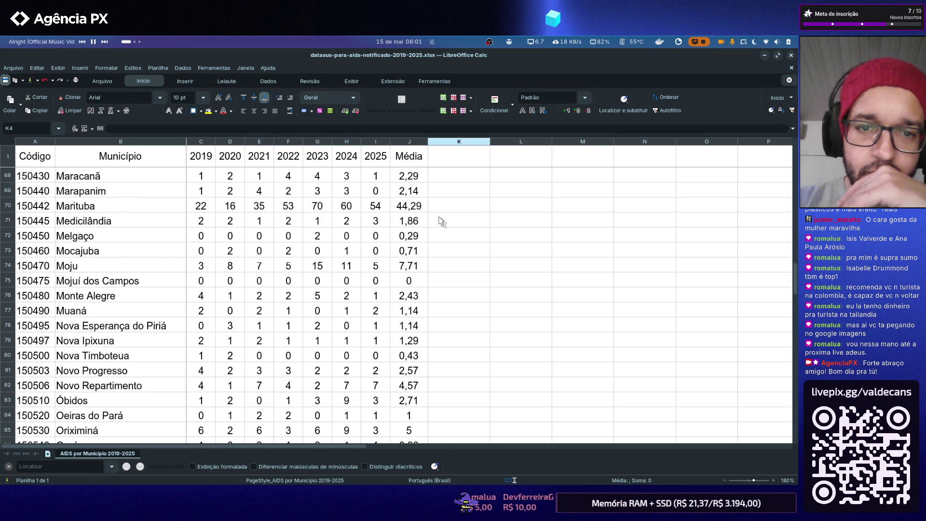
scroll(441, 220, "up", 7)
scroll(440, 220, "up", 8)
scroll(441, 220, "up", 8)
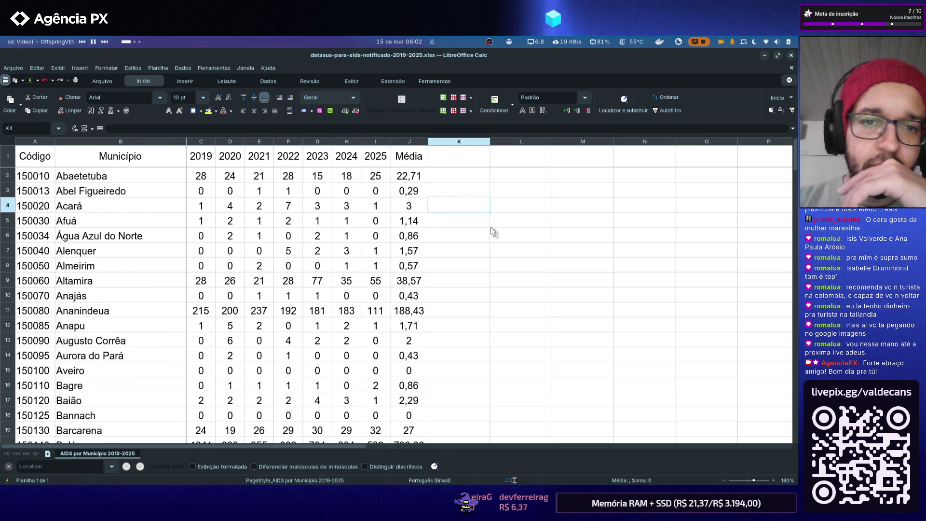
key("Down")
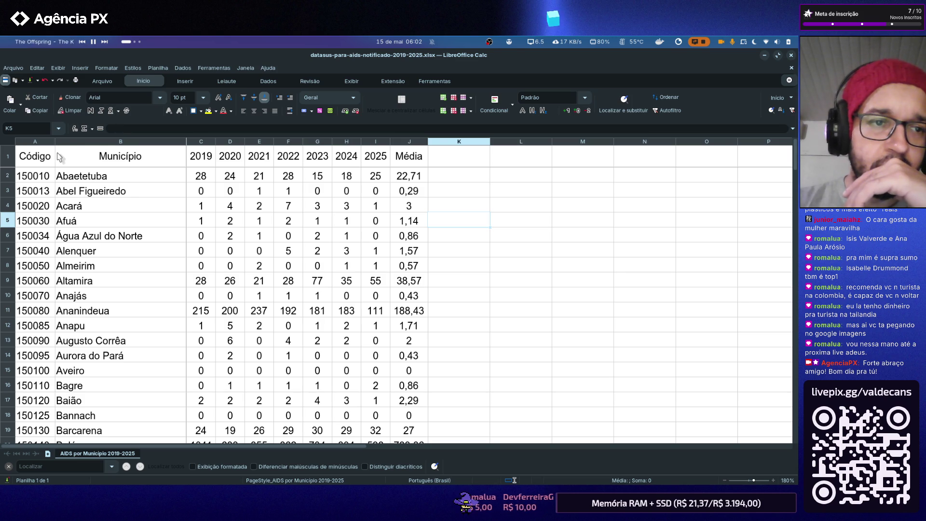
left_click_drag(56, 143, 57, 141)
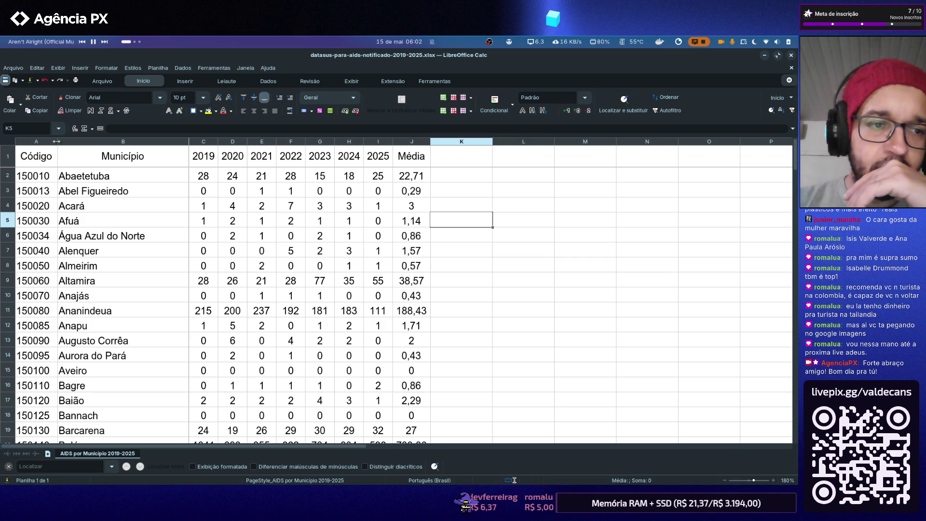
- Glance at the Arquivo commands, then bring the Claude chat with the rounding advice back in front
left_click(102, 80)
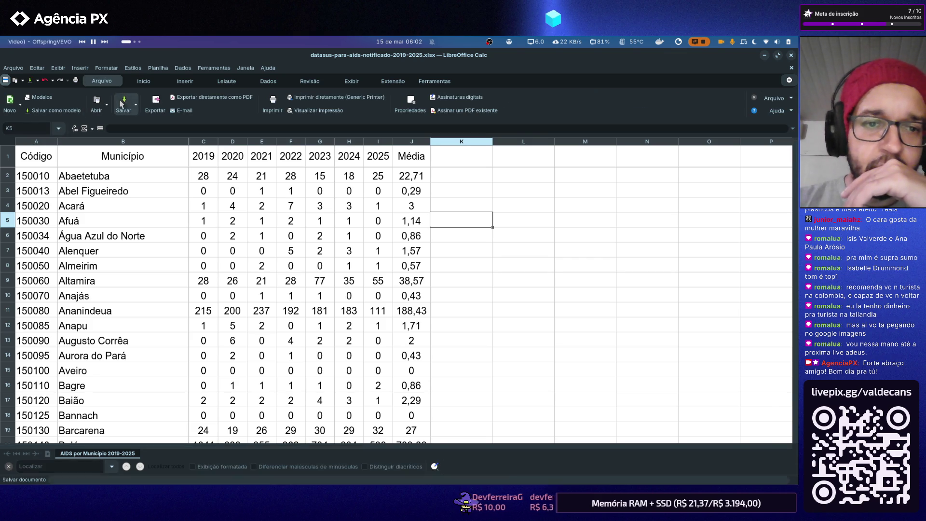
left_click(568, 268)
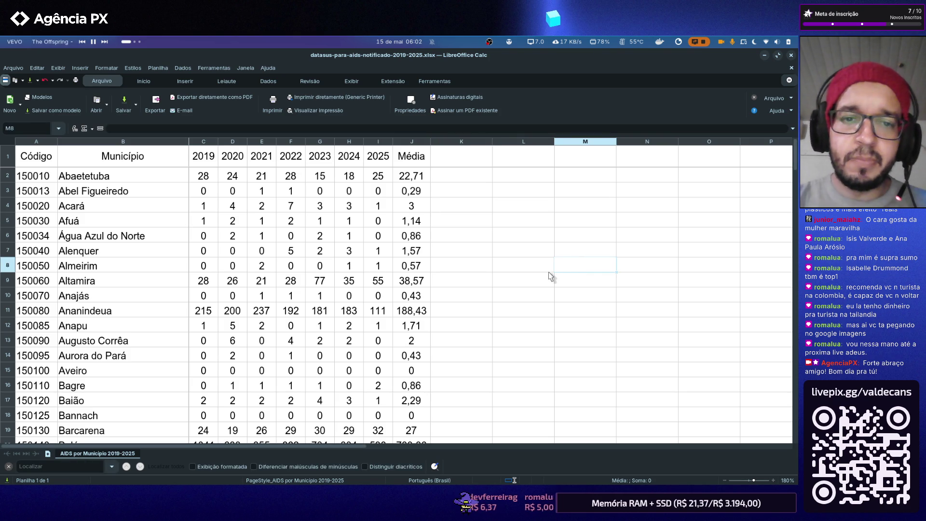
key("alt+Tab")
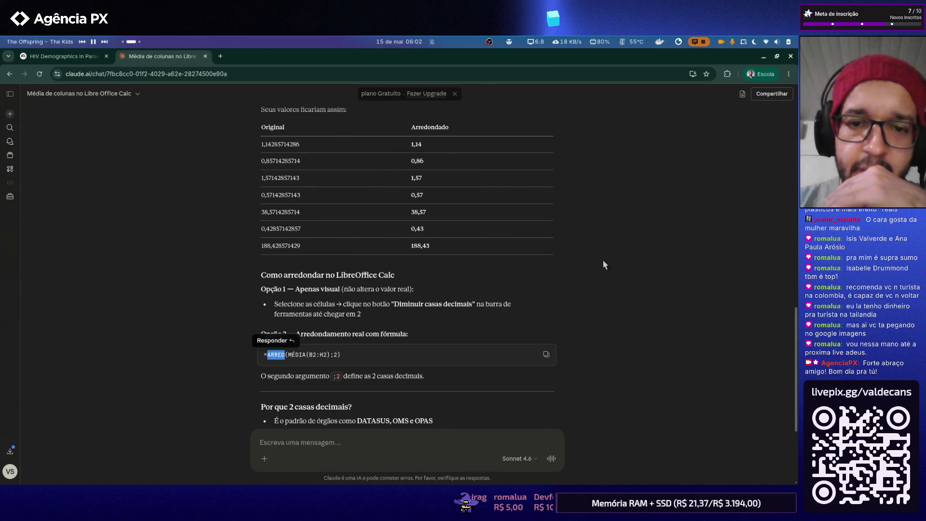
scroll(598, 262, "up", 1)
scroll(606, 263, "up", 4)
scroll(606, 263, "down", 2)
- Review NotebookLM's 'Taxa Média de Detecção (2019-2023/24)' recommendation, then return to the Calc spreadsheet
left_click(64, 55)
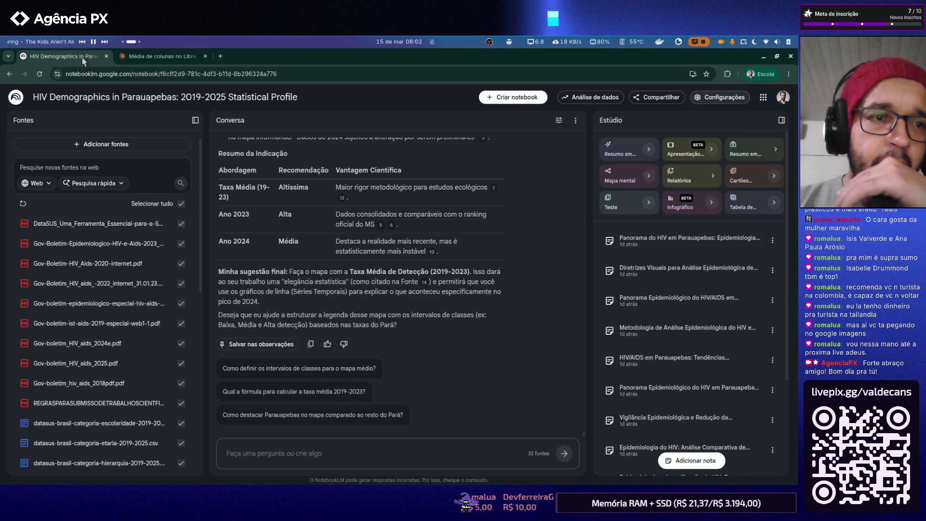
scroll(405, 275, "up", 3)
scroll(362, 260, "up", 3)
scroll(325, 247, "up", 3)
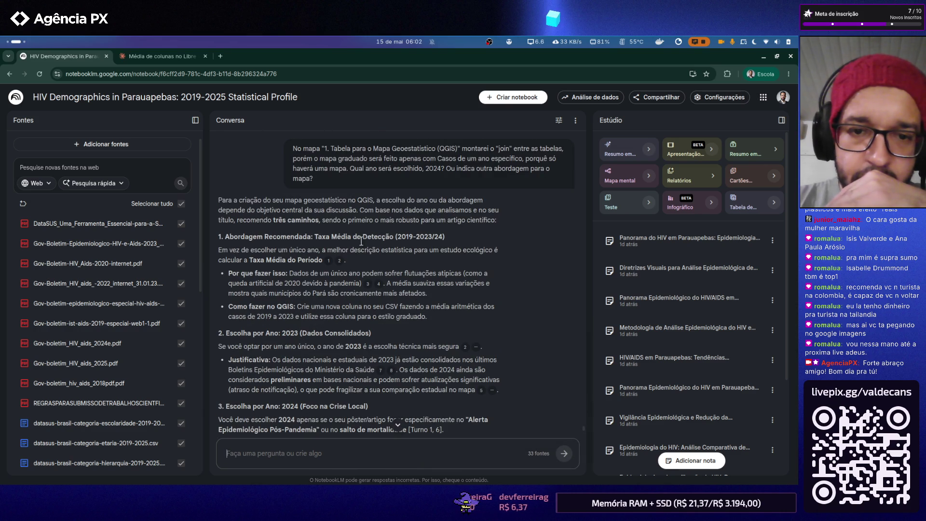
left_click_drag(453, 241, 318, 239)
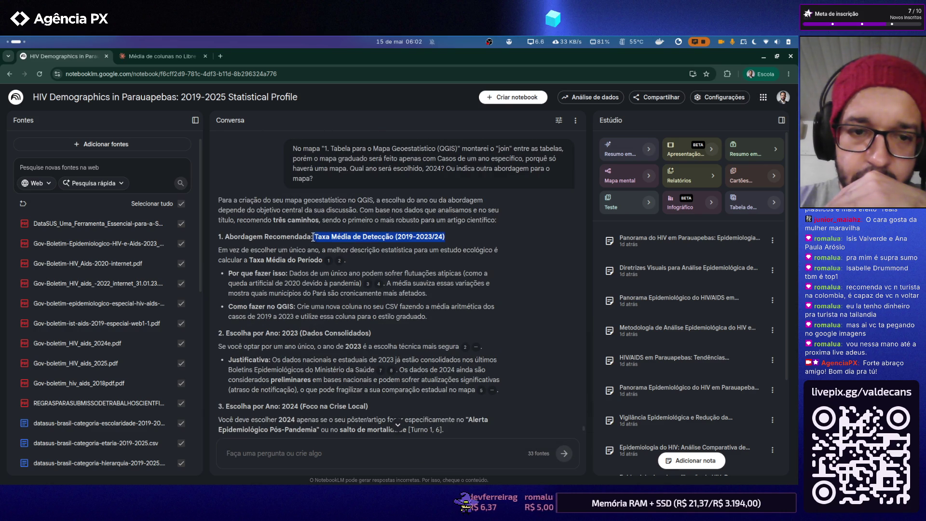
scroll(278, 269, "down", 1)
scroll(275, 271, "down", 2)
scroll(273, 271, "down", 3)
scroll(274, 271, "up", 5)
scroll(273, 270, "up", 5)
scroll(272, 269, "up", 1)
scroll(271, 268, "up", 3)
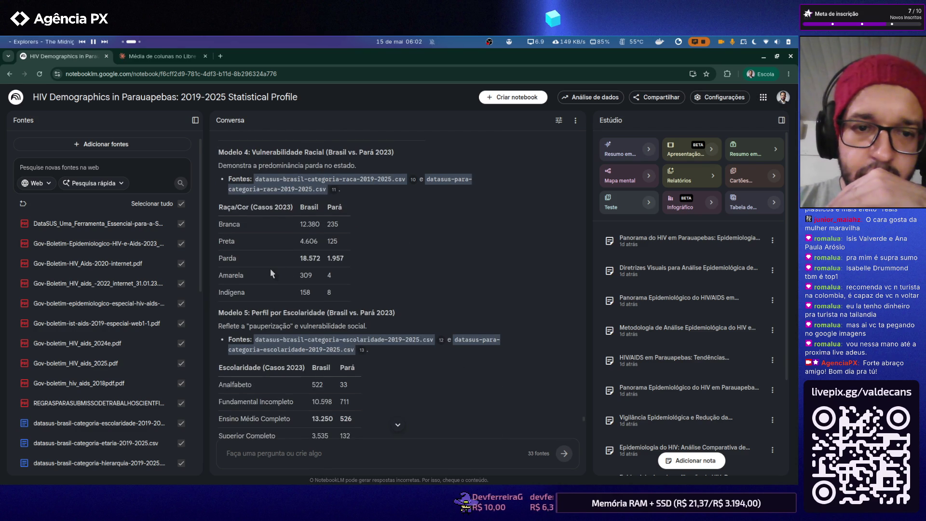
scroll(270, 268, "up", 2)
scroll(269, 269, "up", 2)
scroll(271, 272, "up", 1)
scroll(272, 271, "up", 3)
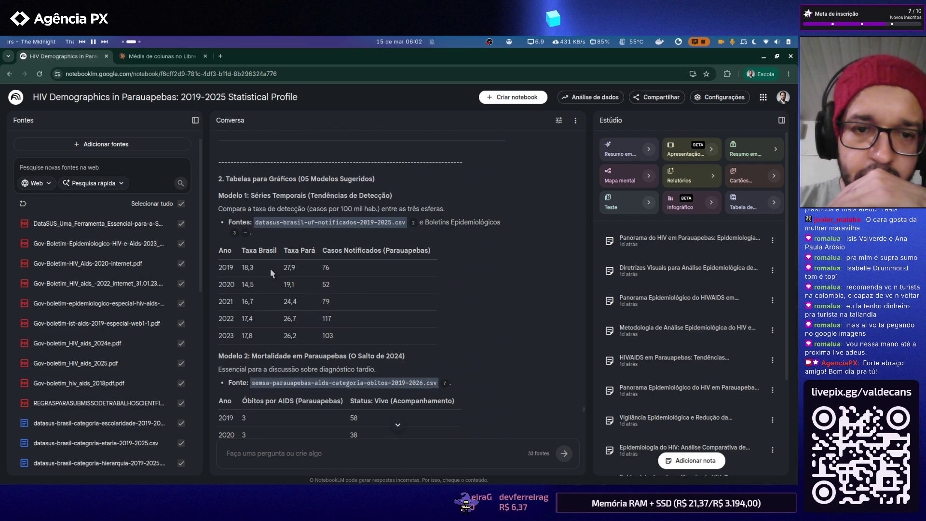
scroll(271, 268, "up", 2)
scroll(270, 269, "up", 2)
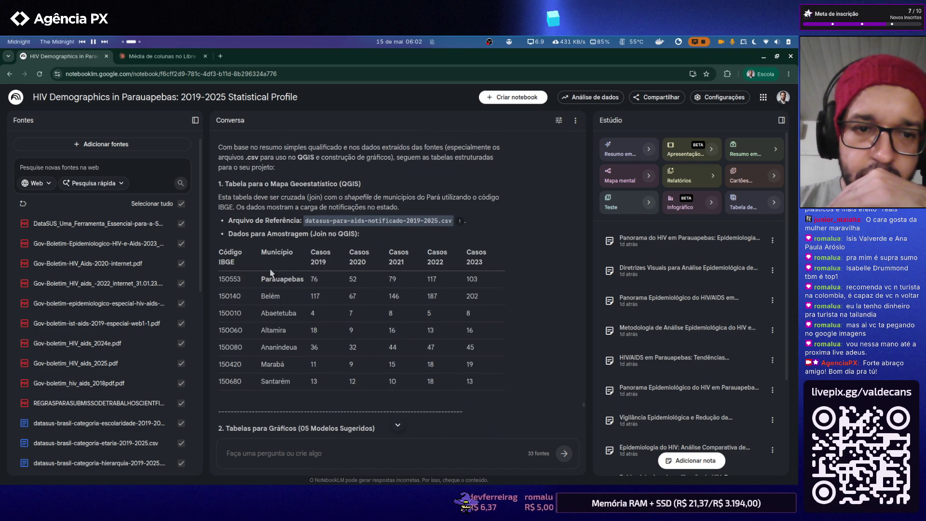
scroll(270, 270, "up", 1)
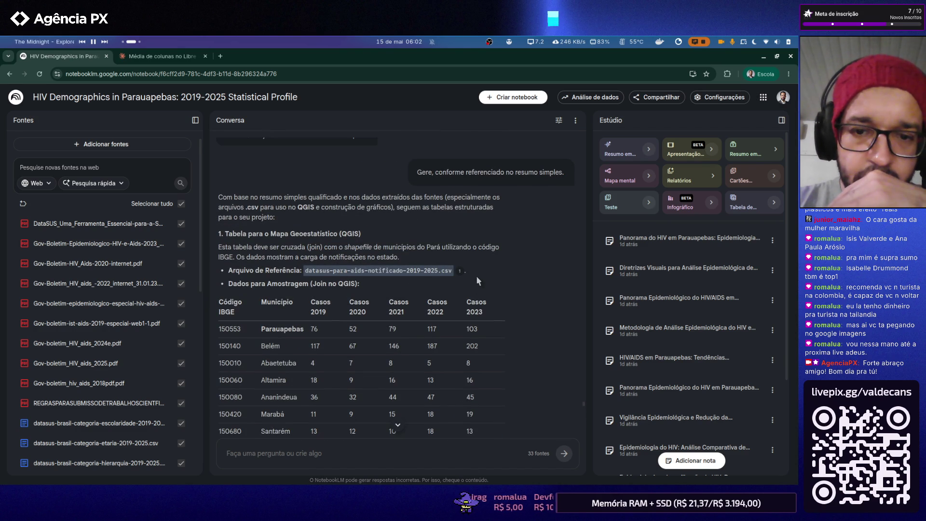
scroll(476, 274, "down", 1)
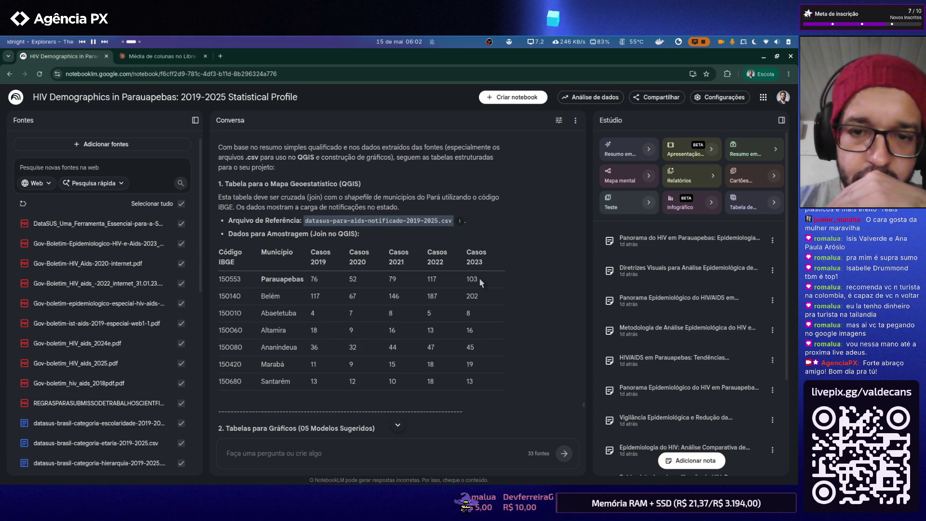
scroll(479, 277, "down", 1)
scroll(478, 278, "down", 1)
scroll(479, 278, "down", 1)
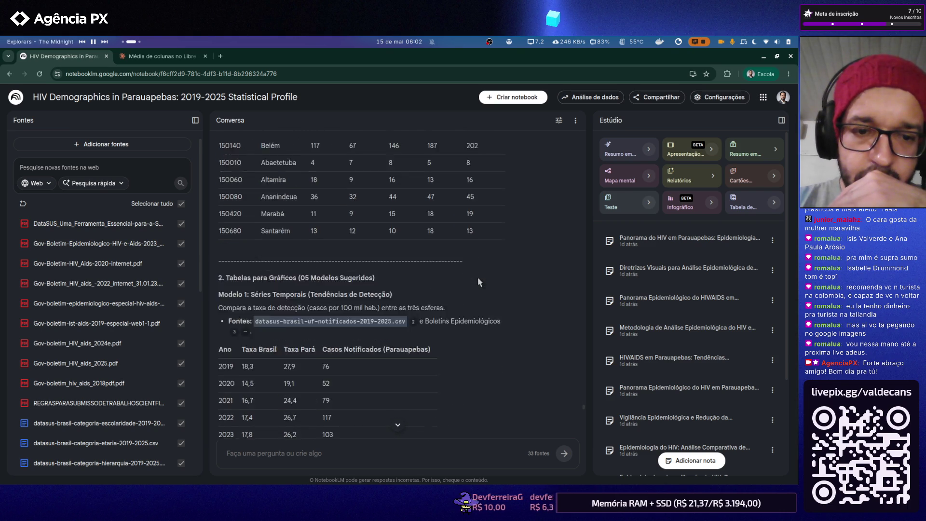
scroll(478, 279, "down", 3)
scroll(475, 281, "down", 1)
scroll(474, 284, "down", 5)
scroll(474, 285, "down", 4)
scroll(475, 285, "down", 3)
scroll(474, 285, "down", 4)
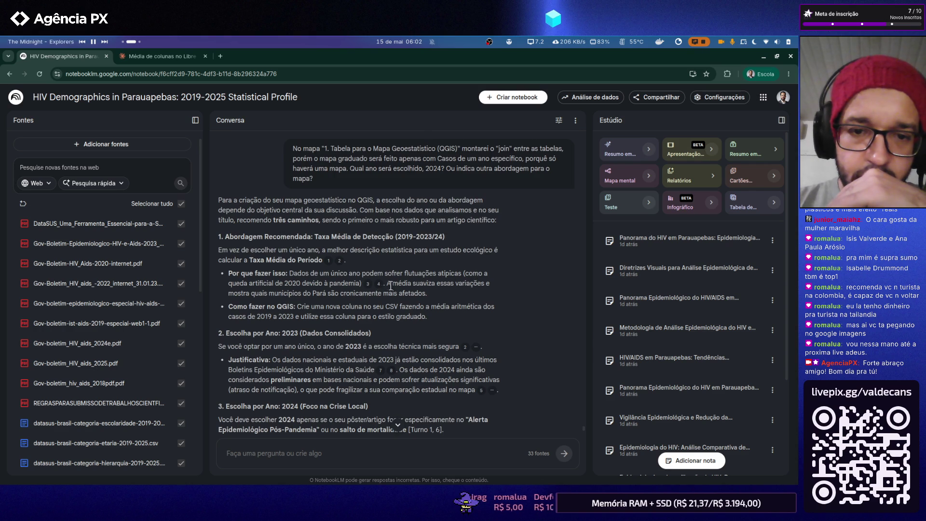
scroll(322, 296, "down", 1)
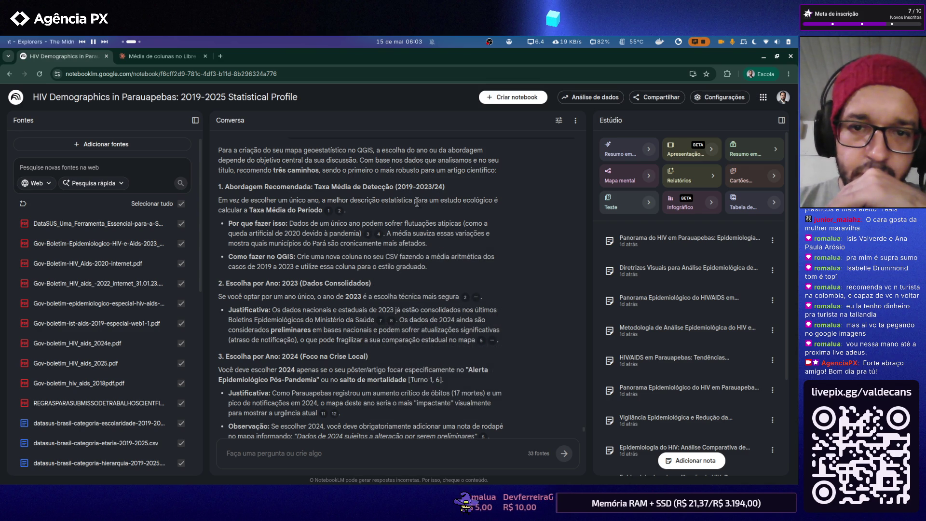
scroll(483, 227, "down", 2)
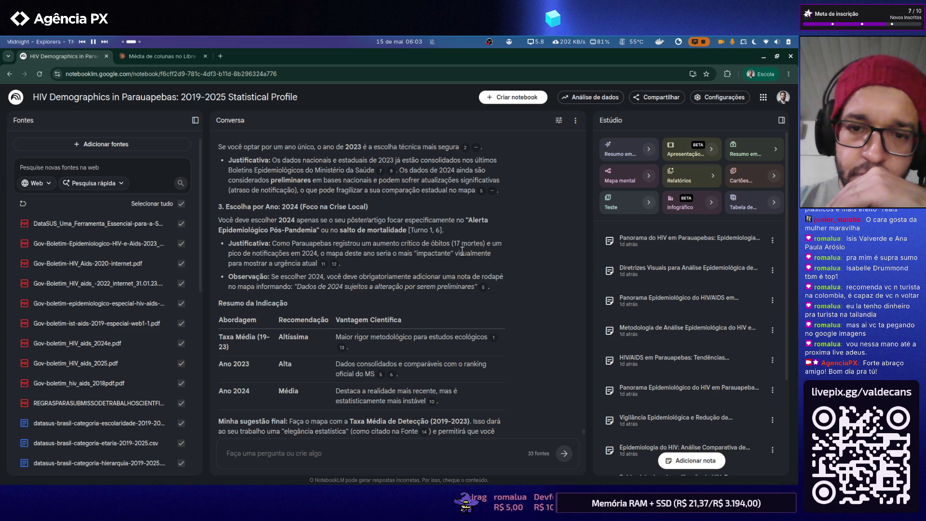
scroll(338, 272, "up", 5)
scroll(337, 271, "up", 2)
scroll(337, 272, "down", 15)
scroll(337, 271, "up", 3)
scroll(337, 269, "up", 3)
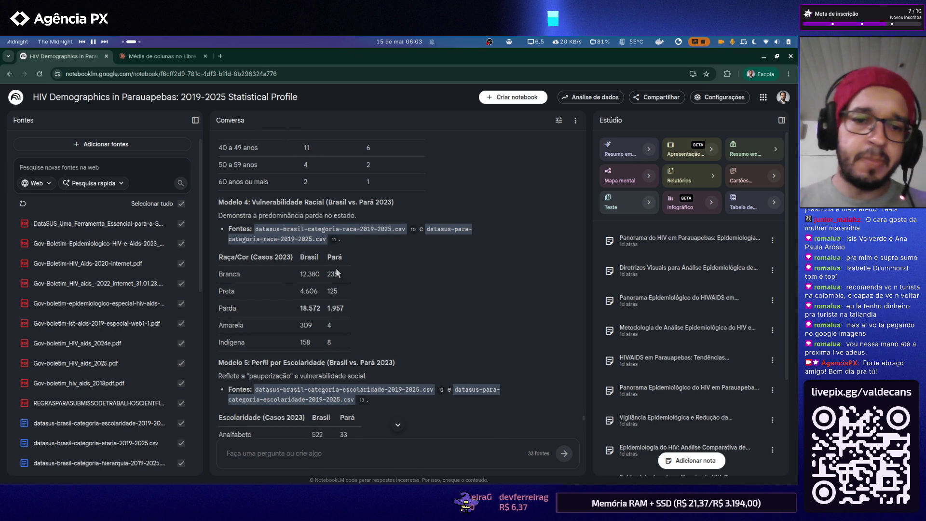
key("alt+Tab")
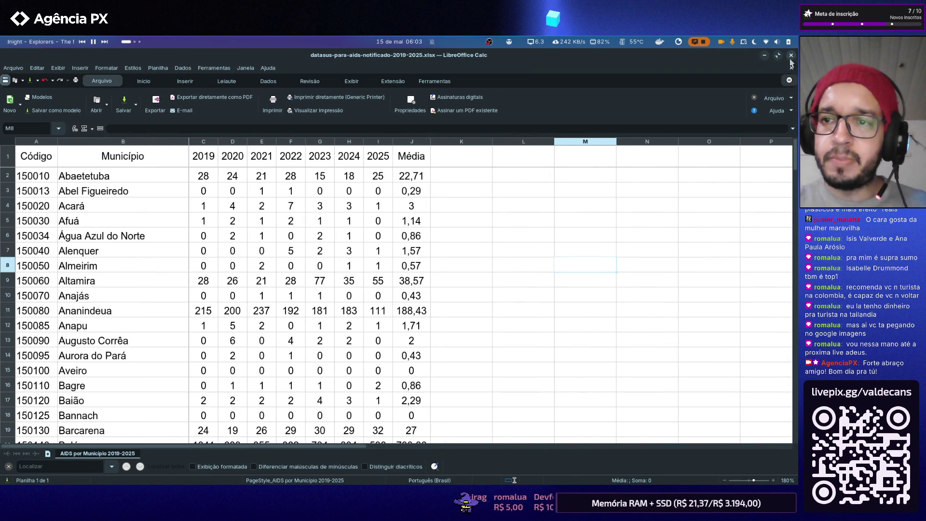
- Close the AIDS spreadsheet and arrange the Files window in icon grid view
left_click(791, 60)
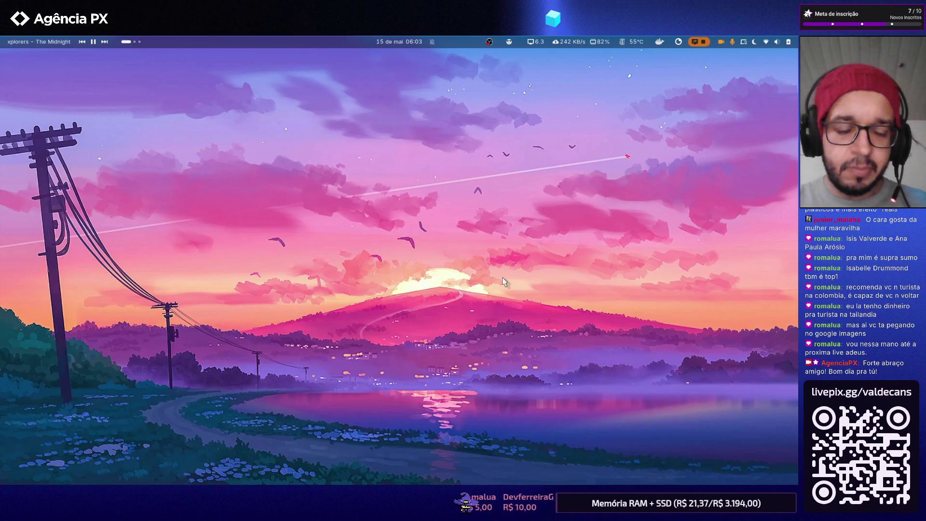
key("super")
key("super")
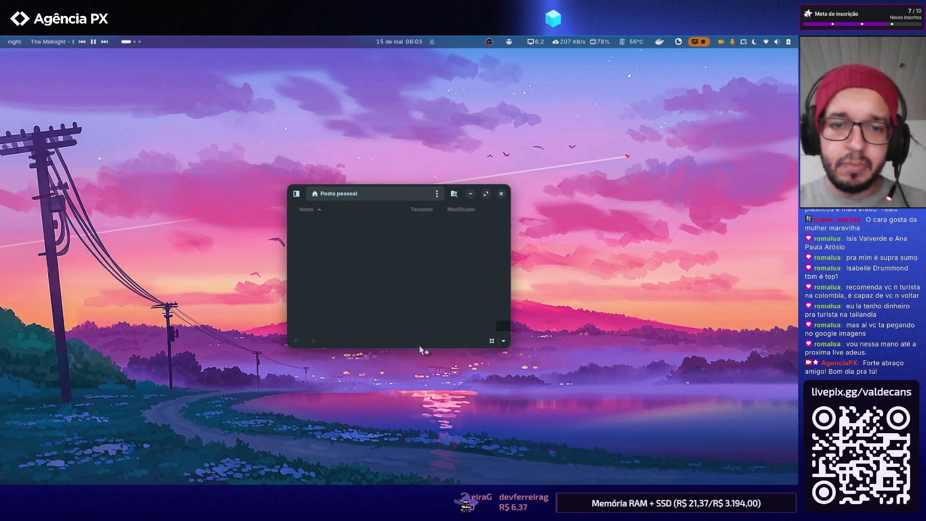
left_click(491, 339)
mouse_move(508, 349)
left_mouse_down()
mouse_move(546, 415)
mouse_move(548, 378)
left_mouse_up()
left_click_drag(290, 194, 284, 166)
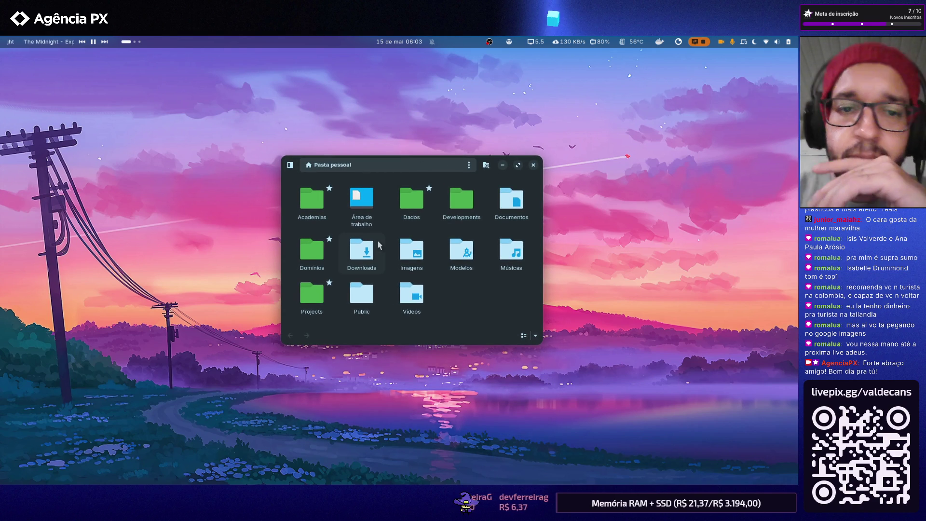
left_click(533, 165)
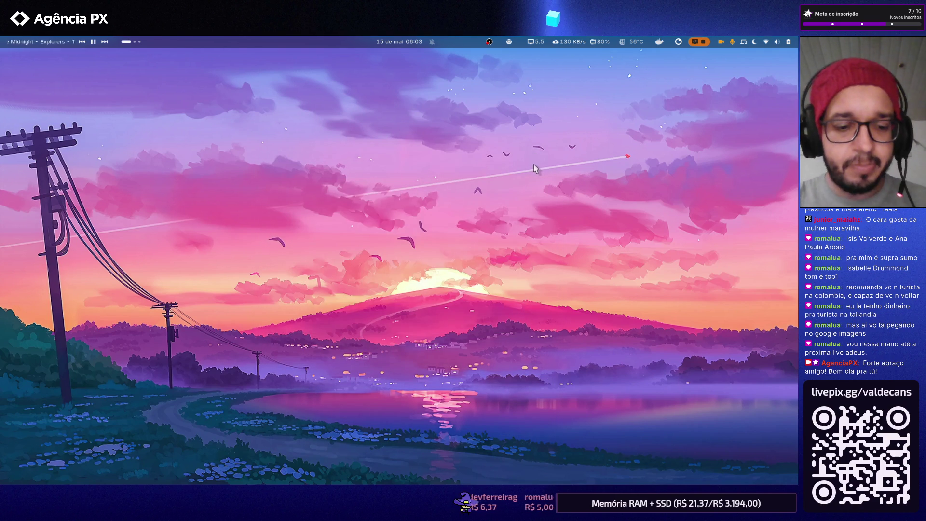
key("super+e")
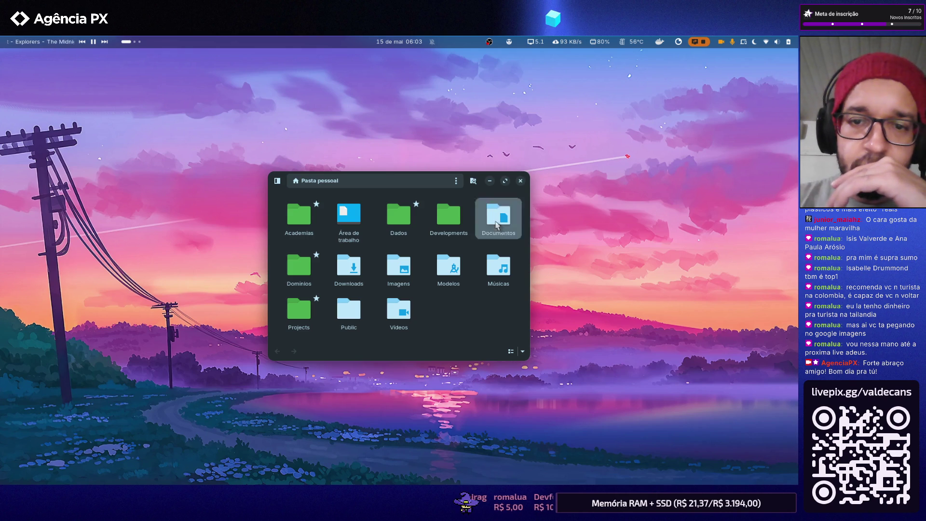
- Browse Documentos > HIV e AIDS - Enfermagem UFRA > Seleção, then launch QGIS from Activities search
double_click(496, 222)
double_click(391, 243)
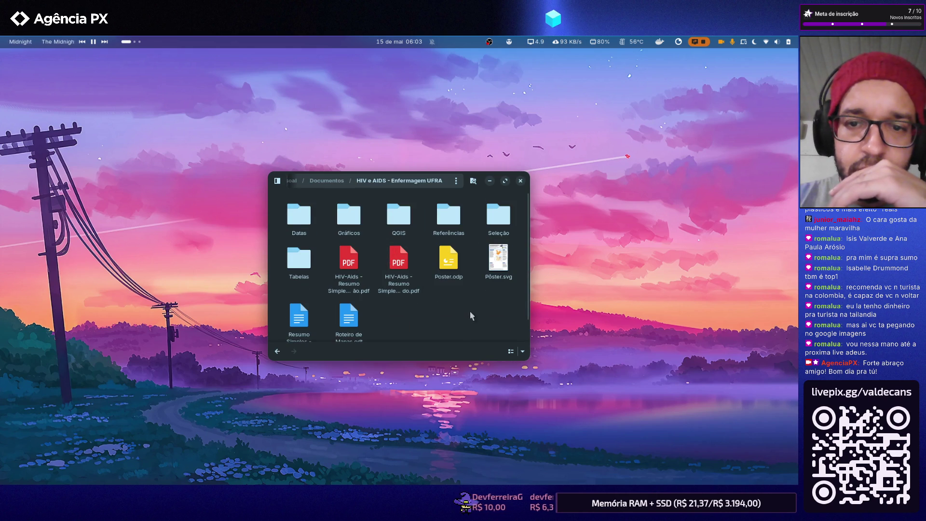
double_click(493, 230)
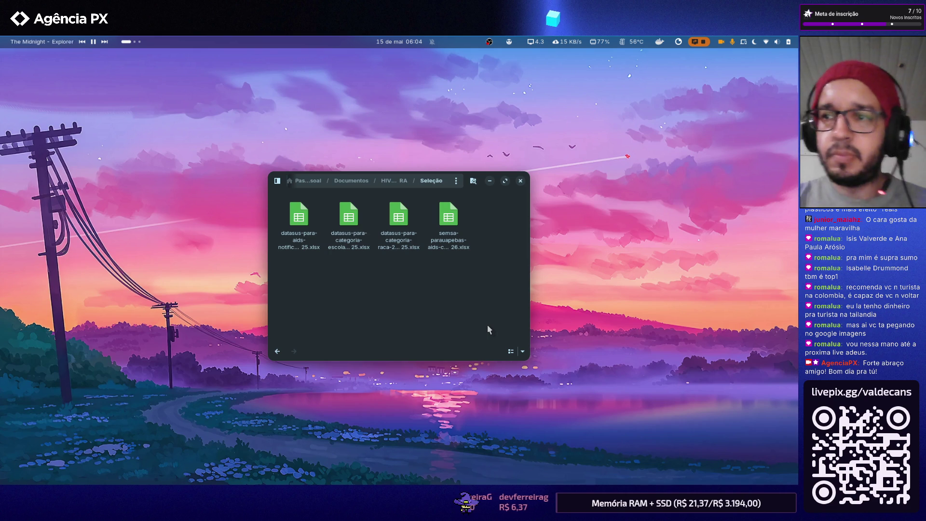
key("super")
type("qgis")
key("Return")
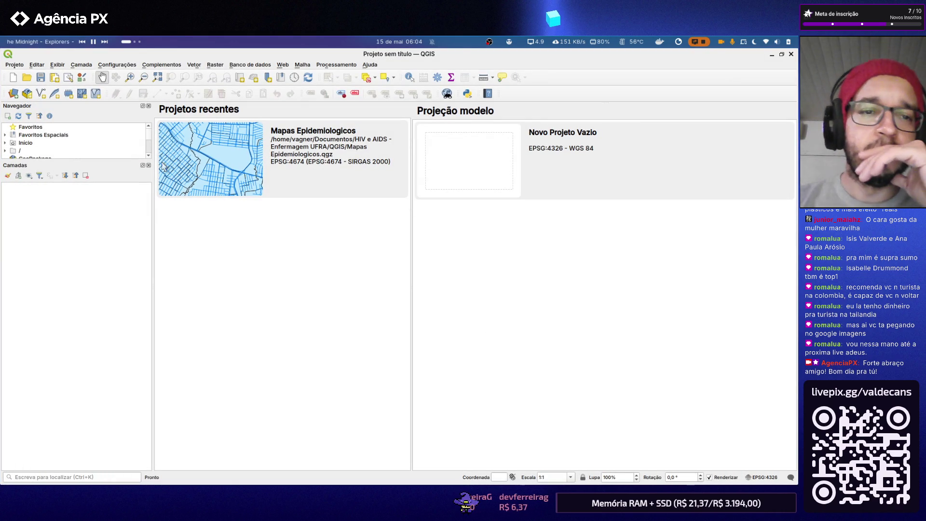
- Open the recent Mapas Epidemiologicos project and move para-centroide below parauapebas-rural
left_click(182, 145)
scroll(422, 279, "down", 7)
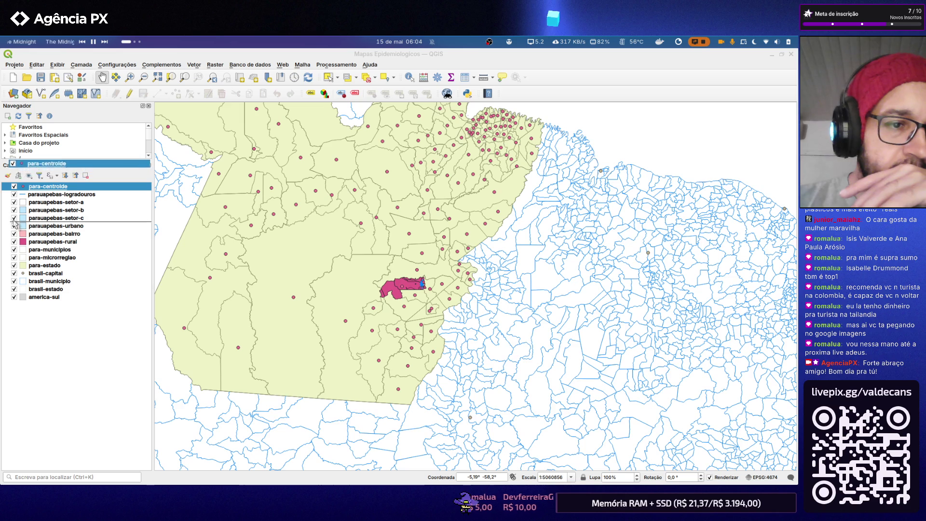
left_click_drag(30, 186, 16, 245)
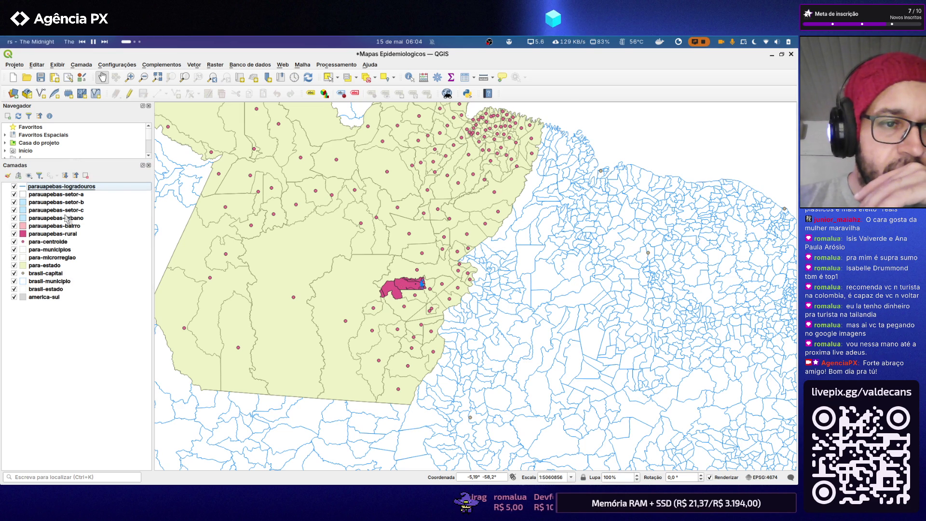
- Hide the parauapebas logradouros, setor-a, urbano, bairro and rural layers
left_click(14, 186)
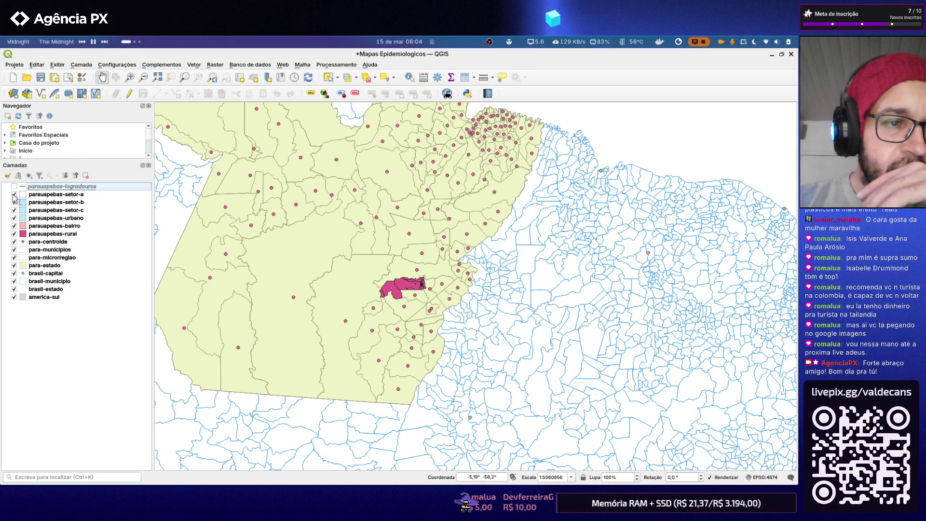
left_click(13, 201)
left_click(14, 217)
left_click(18, 234)
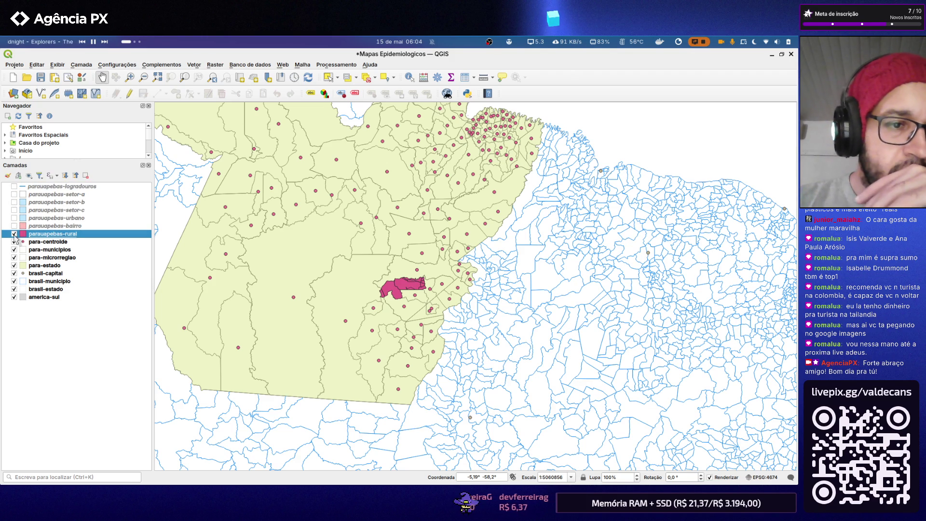
left_click(13, 233)
scroll(331, 324, "down", 3)
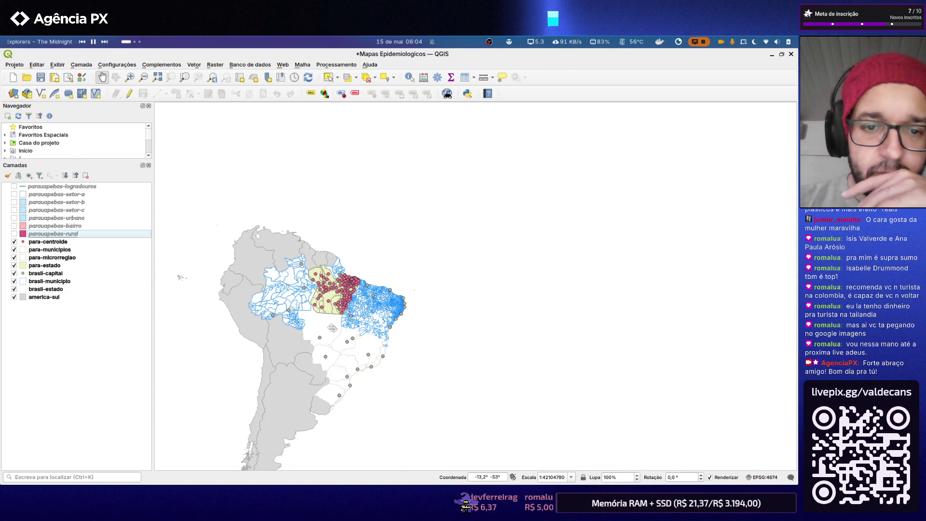
scroll(331, 324, "up", 2)
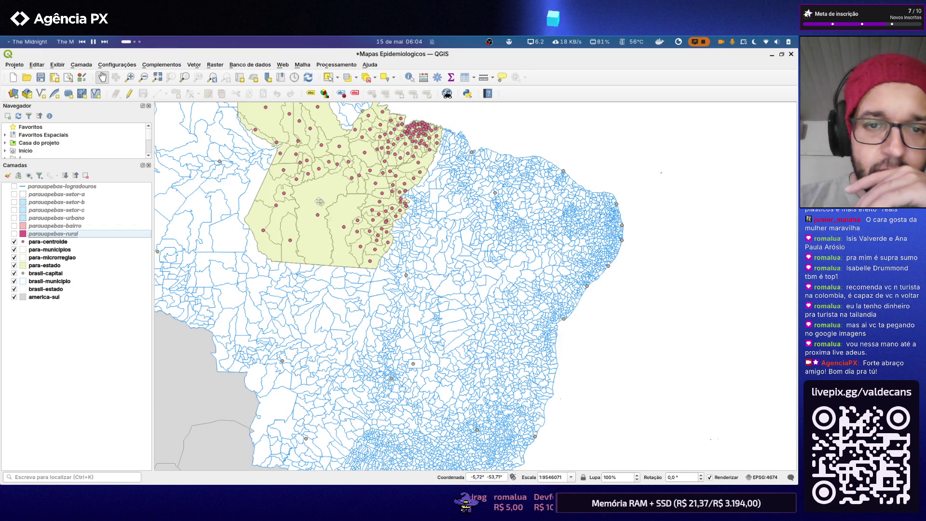
scroll(322, 251, "down", 1)
scroll(342, 246, "up", 2)
scroll(342, 245, "down", 1)
scroll(343, 245, "up", 1)
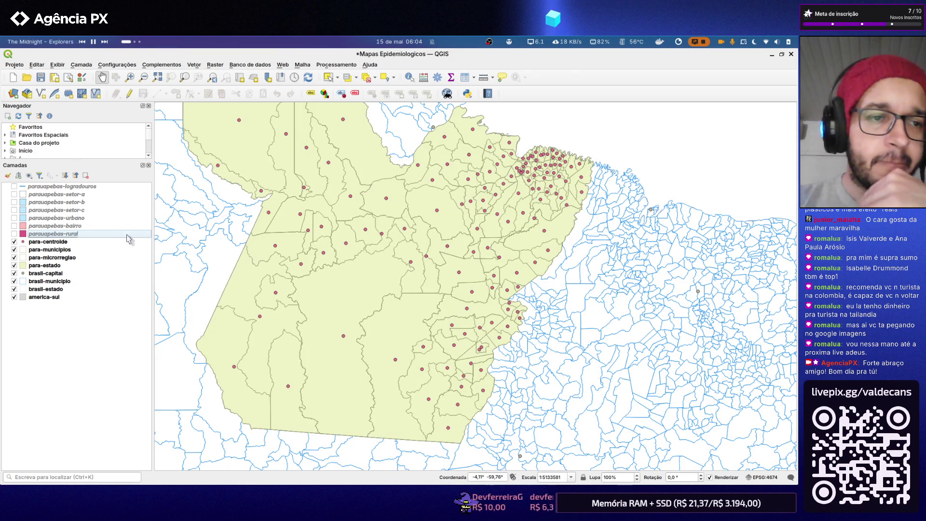
left_click(13, 94)
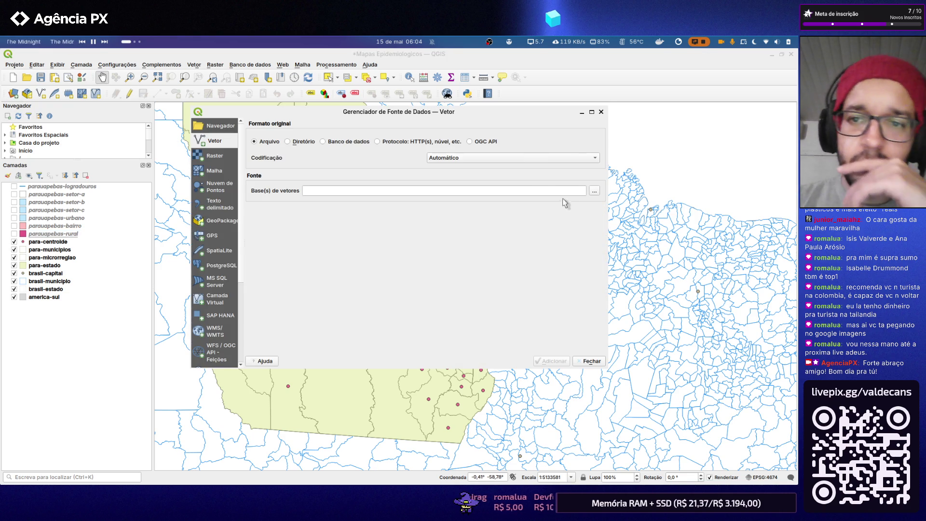
- In Data Source Manager > Vector, browse to Seleção and choose datasus-para-aids-notificado-2019-2025.xlsx
left_click(349, 143)
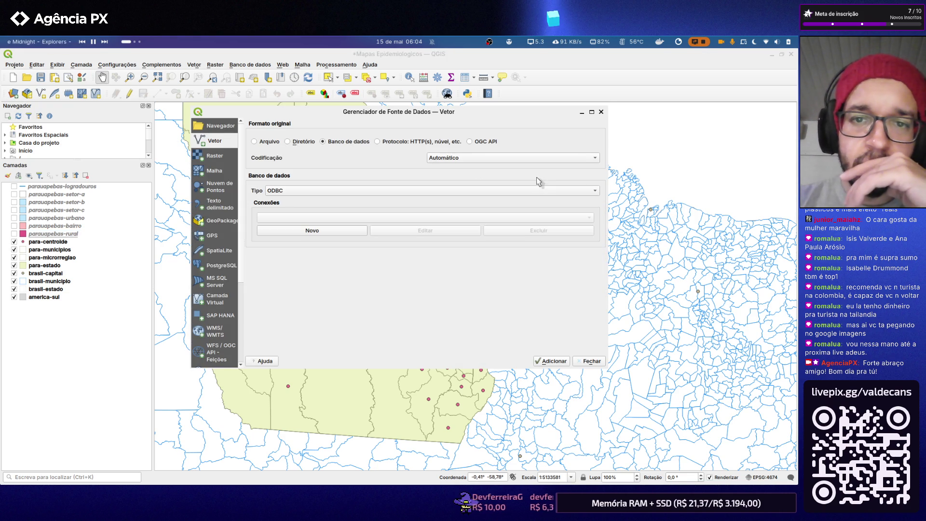
left_click(266, 144)
left_click(594, 190)
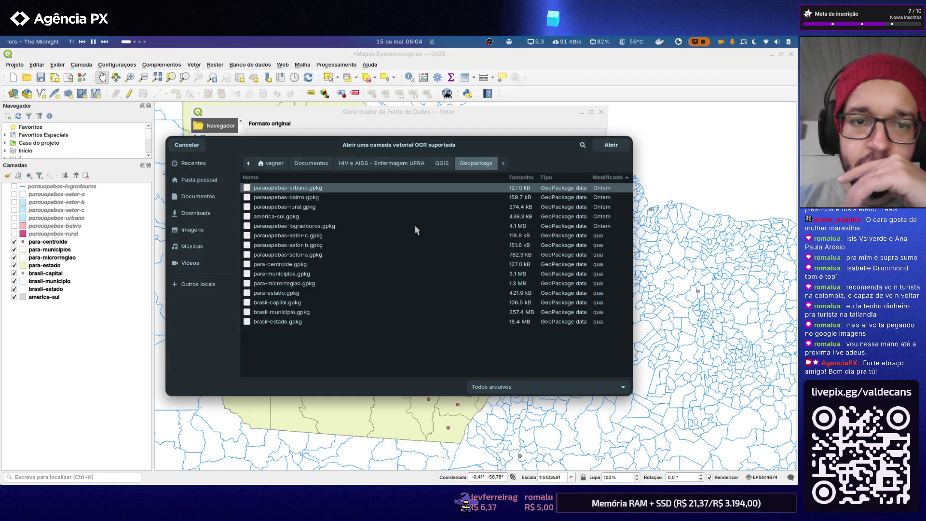
left_click(418, 164)
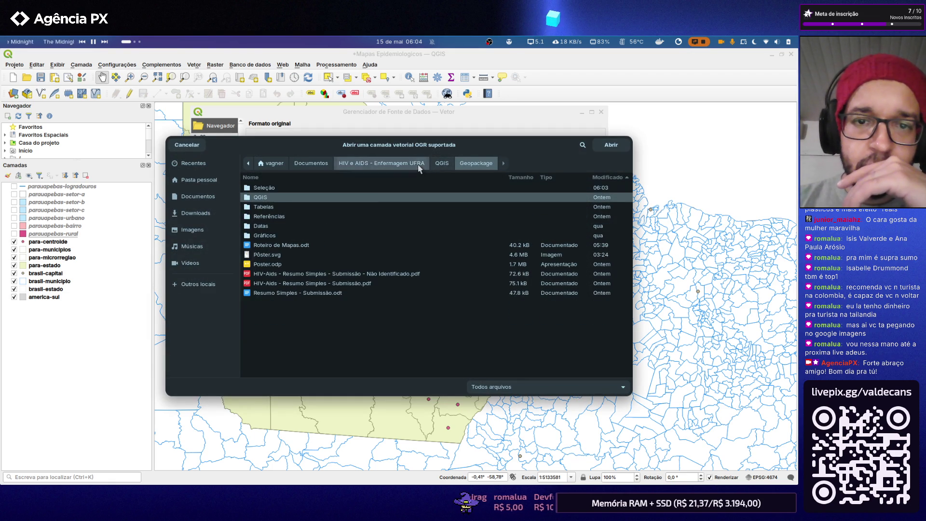
double_click(295, 188)
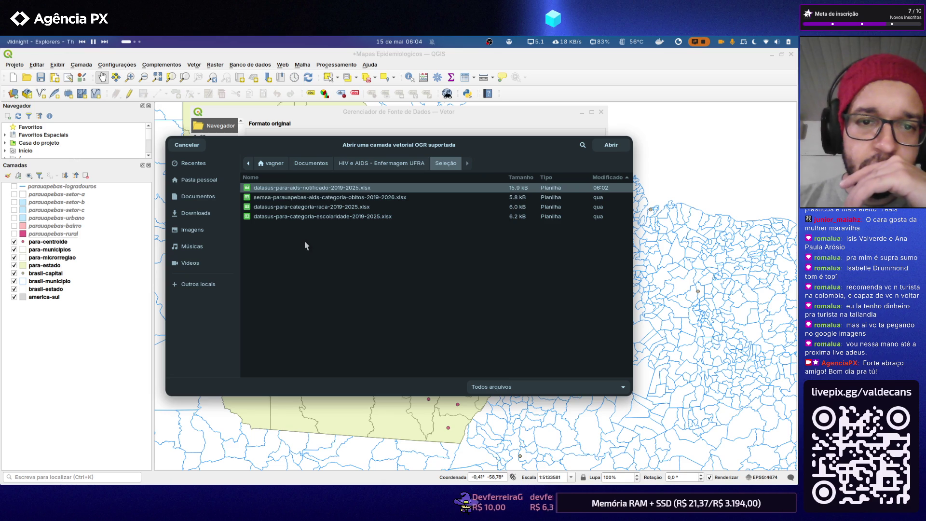
double_click(311, 187)
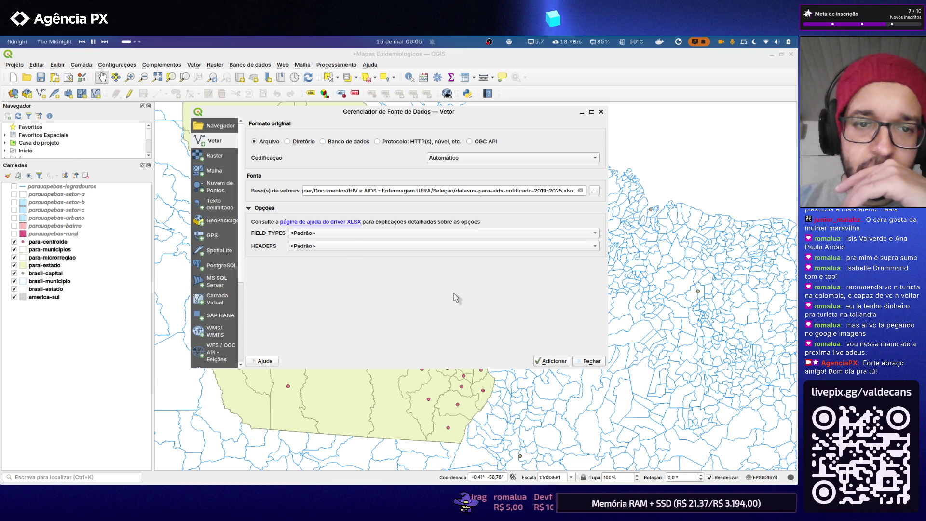
- Add the datasus spreadsheet as a layer and move it to the bottom of the layer list
left_click(555, 362)
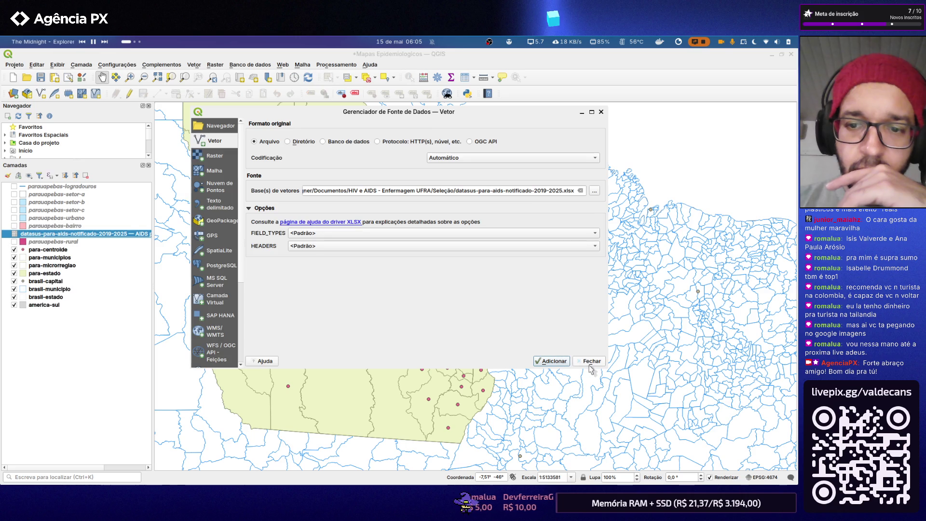
left_click(591, 362)
mouse_move(93, 236)
left_mouse_down()
mouse_move(91, 227)
mouse_move(82, 316)
left_mouse_up()
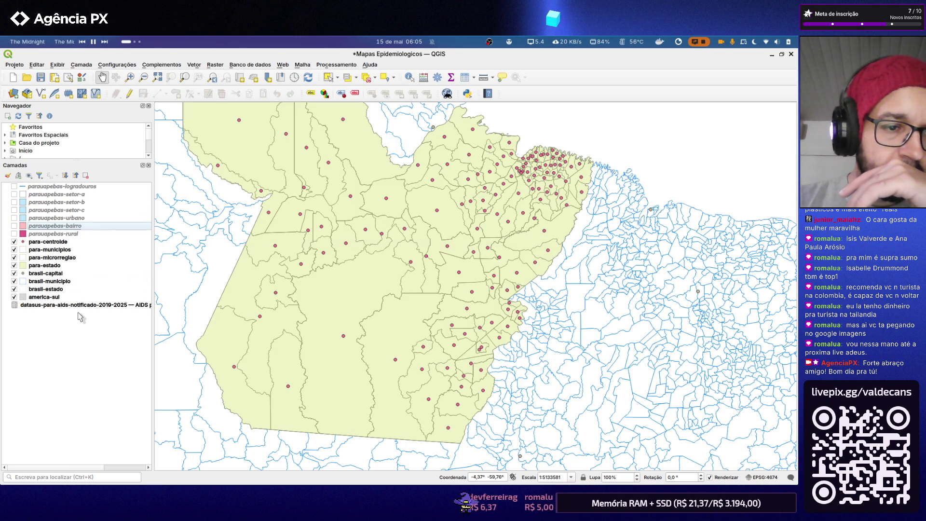
left_click(79, 305)
right_click(77, 305)
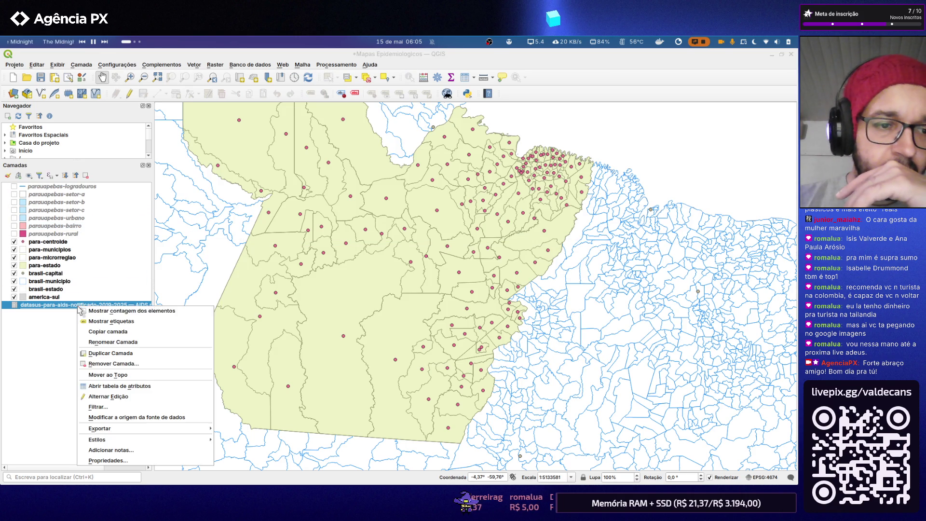
- Inspect the datasus layer's attribute table, widened to show the 2025 and Média columns
left_click(110, 386)
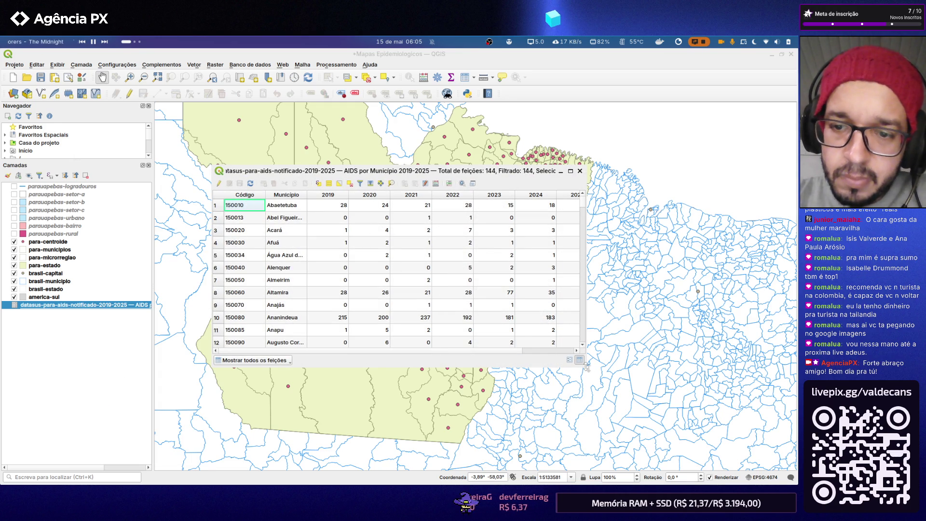
left_click_drag(587, 367, 586, 389)
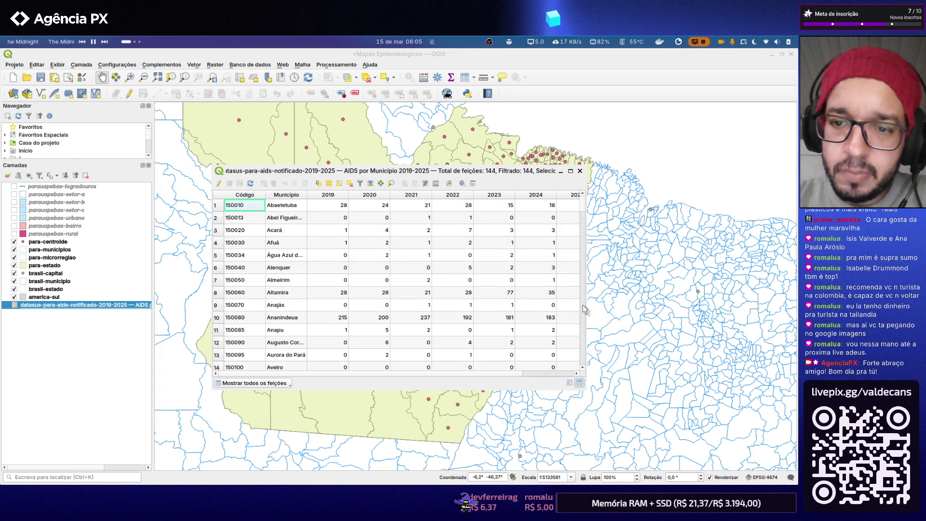
mouse_move(583, 310)
left_mouse_down()
mouse_move(682, 311)
mouse_move(650, 311)
left_mouse_up()
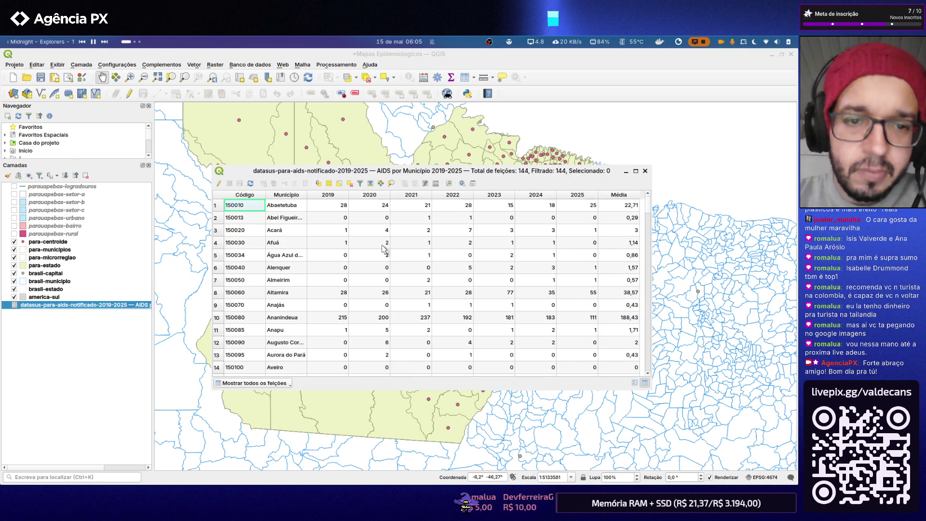
scroll(373, 251, "down", 4)
scroll(373, 251, "up", 4)
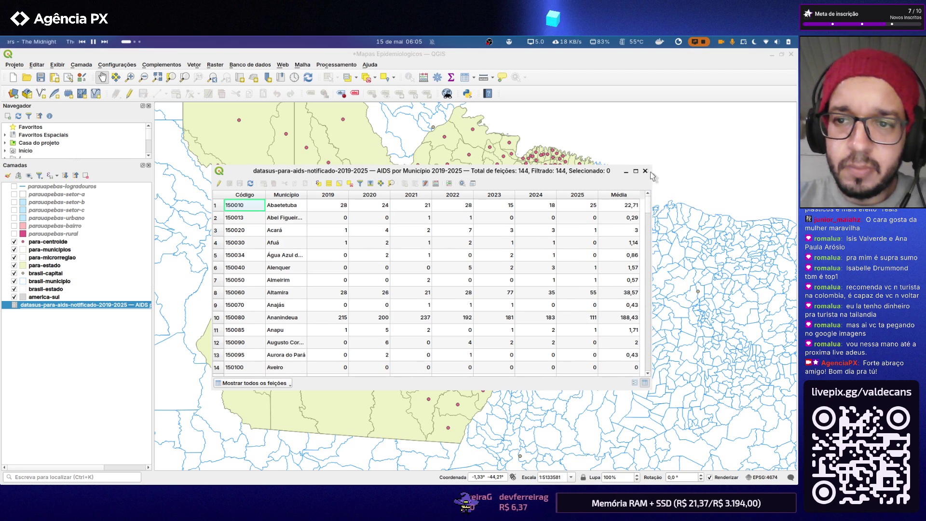
left_click(141, 188)
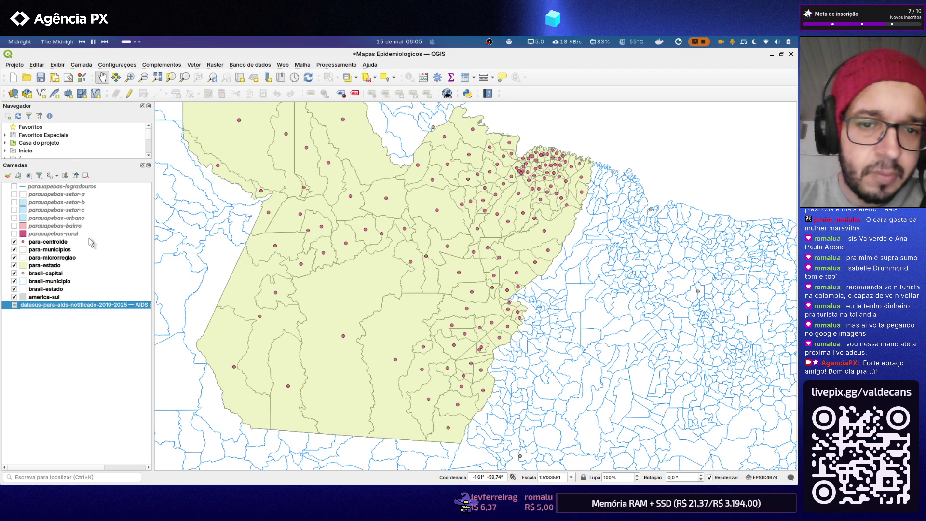
- Toggle para-estado off and on so the yellow state fill shows, and select that layer
left_click(14, 266)
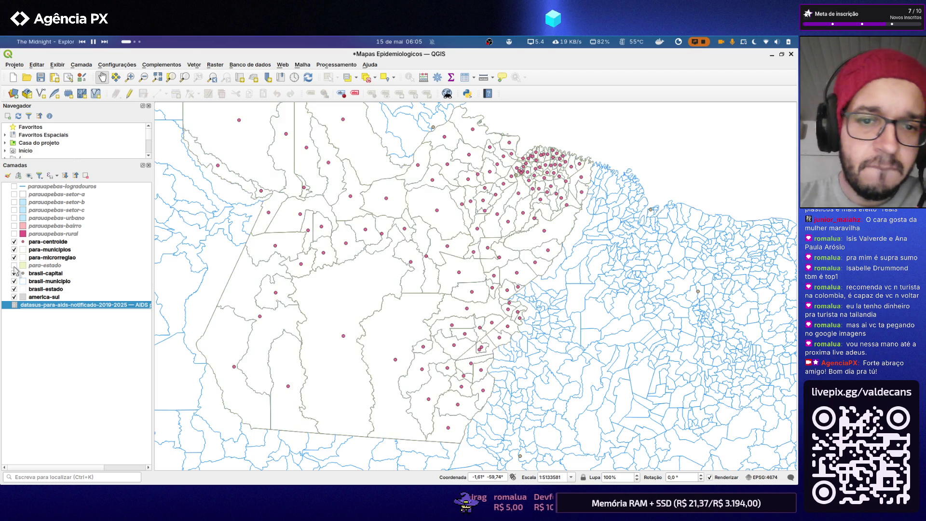
left_click(14, 266)
left_click(14, 266)
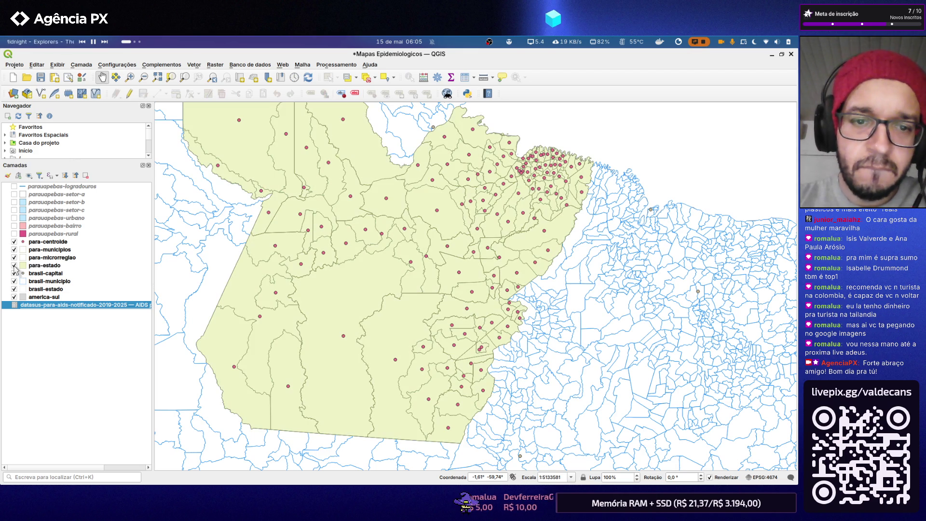
left_click(49, 272)
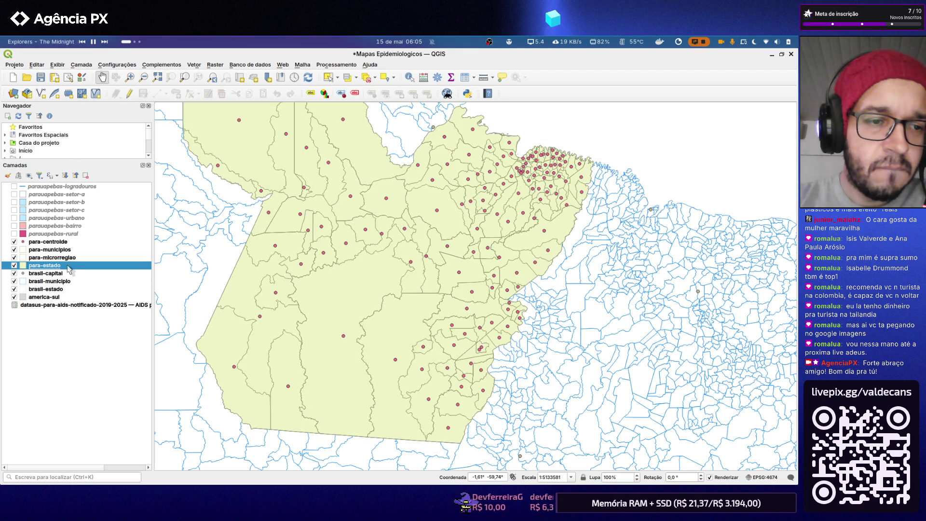
double_click(69, 268)
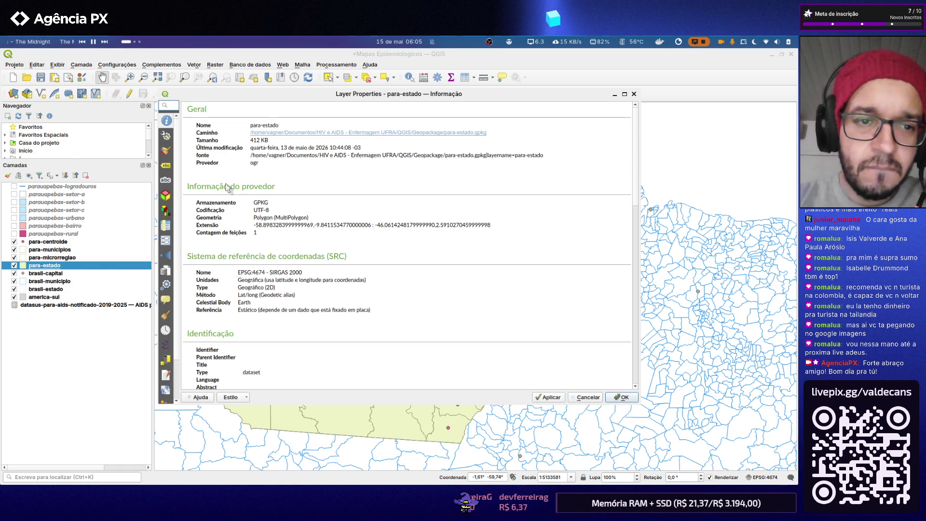
left_click(166, 135)
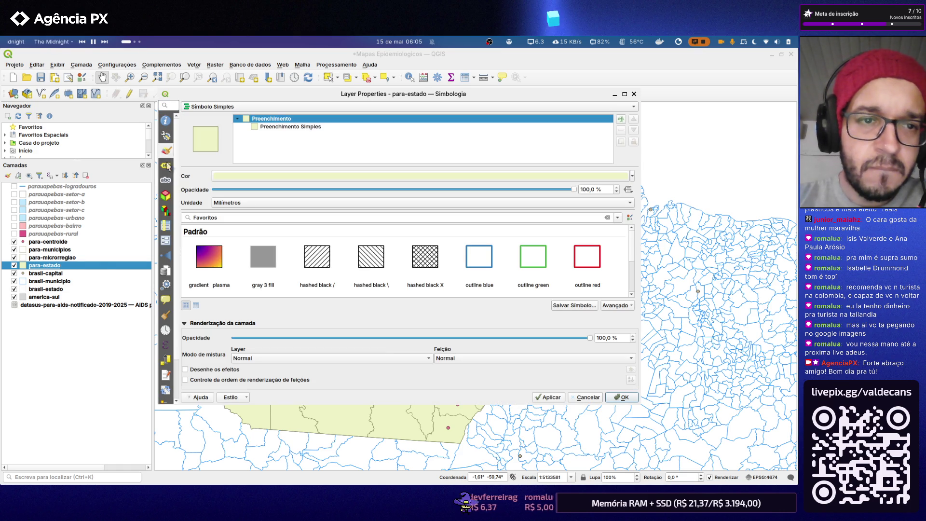
left_click(167, 166)
left_click(166, 182)
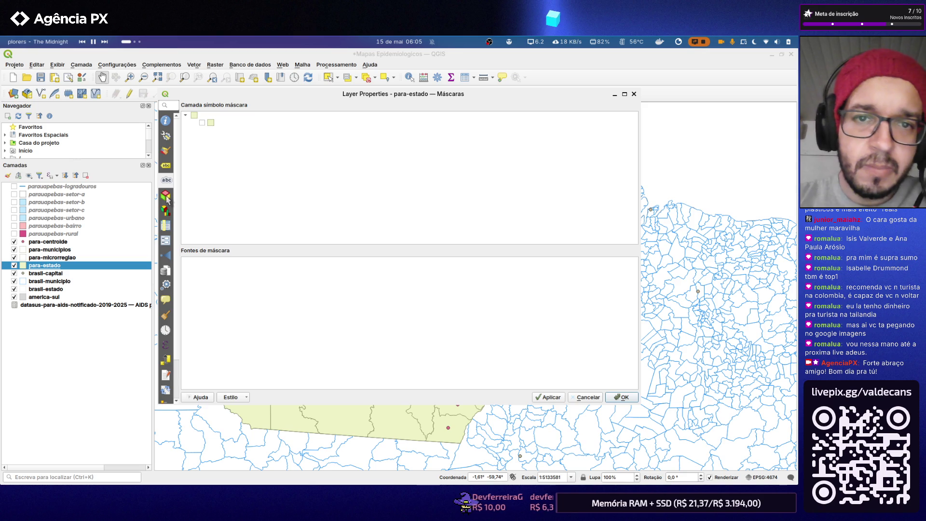
left_click(166, 196)
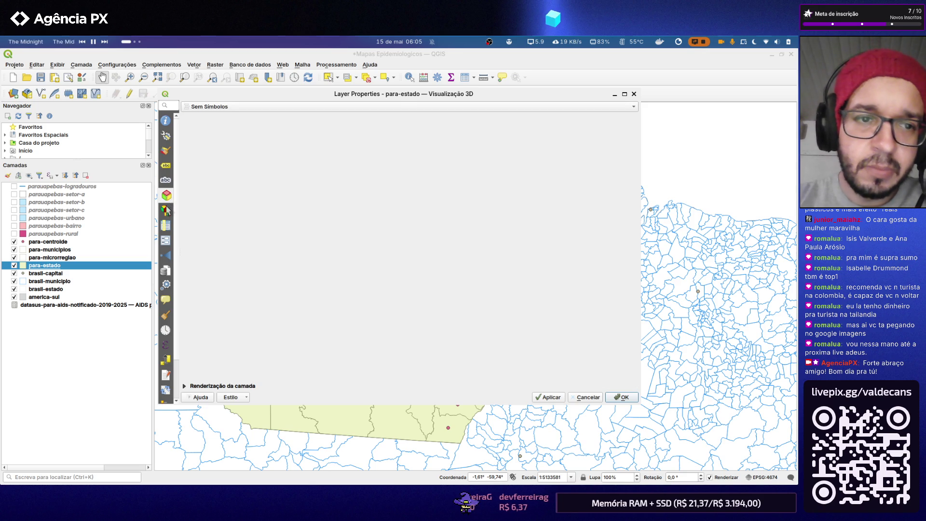
left_click(167, 209)
left_click(167, 226)
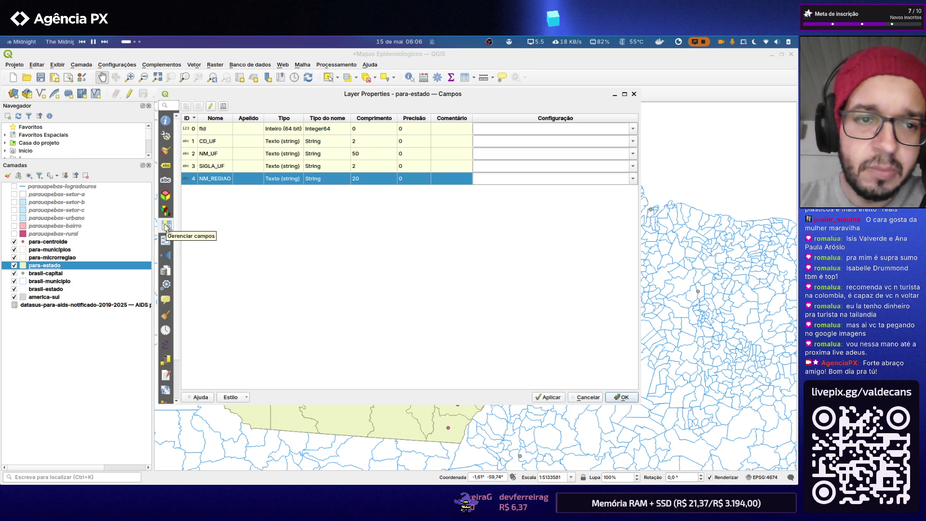
left_click(633, 93)
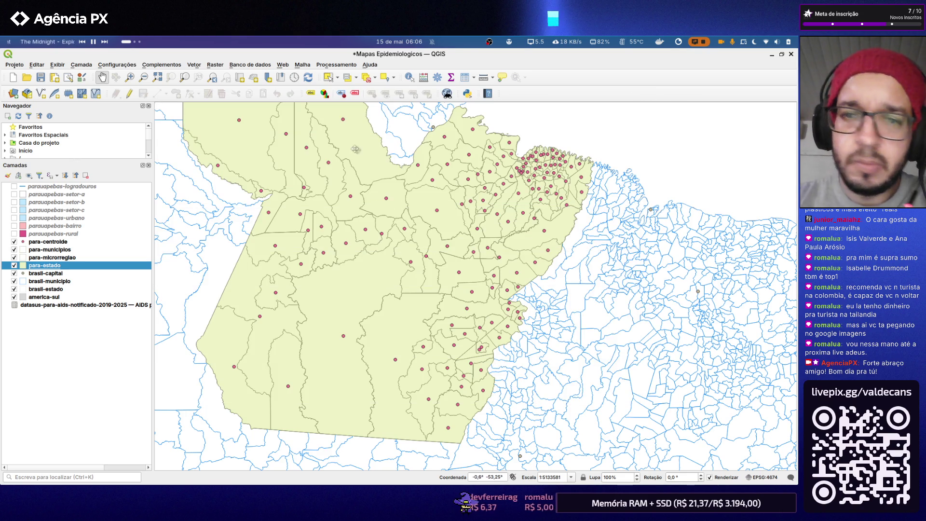
- Check the para-estado attribute table and toggle the state fill off and back on
right_click(47, 263)
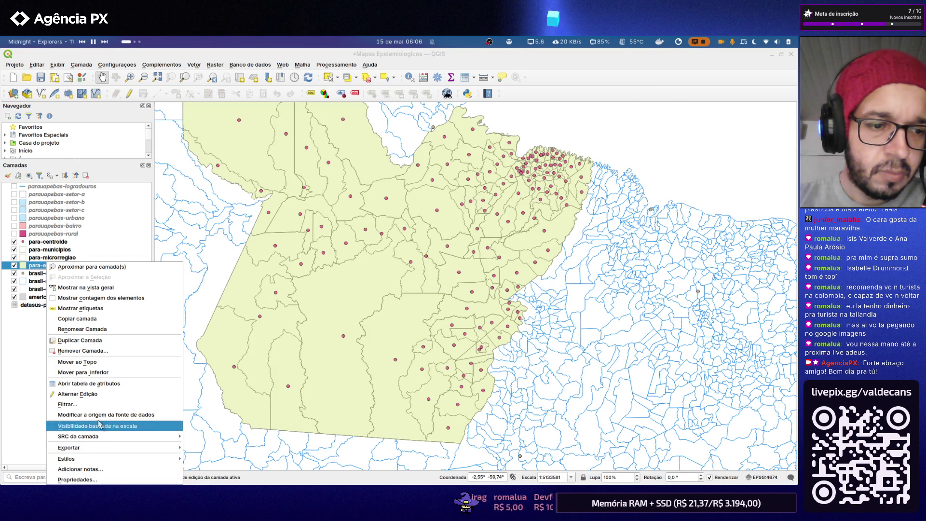
left_click(89, 383)
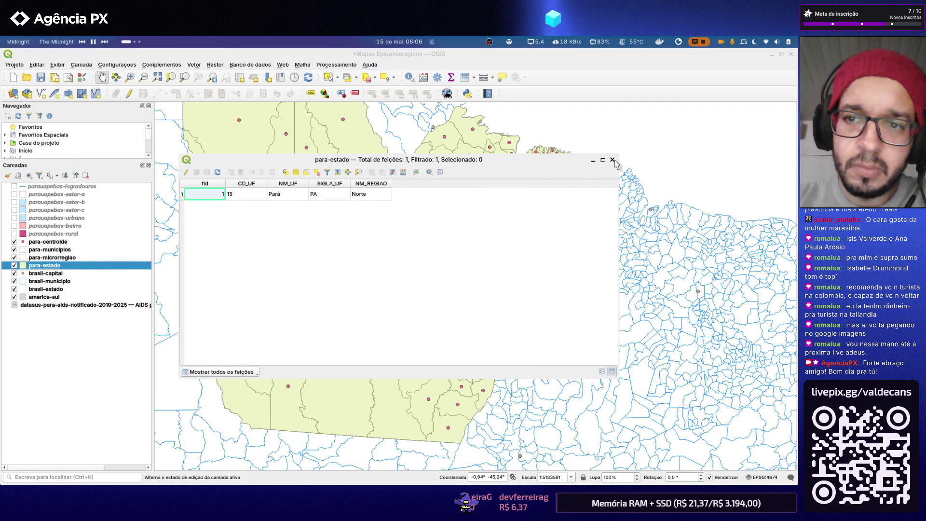
left_click(612, 160)
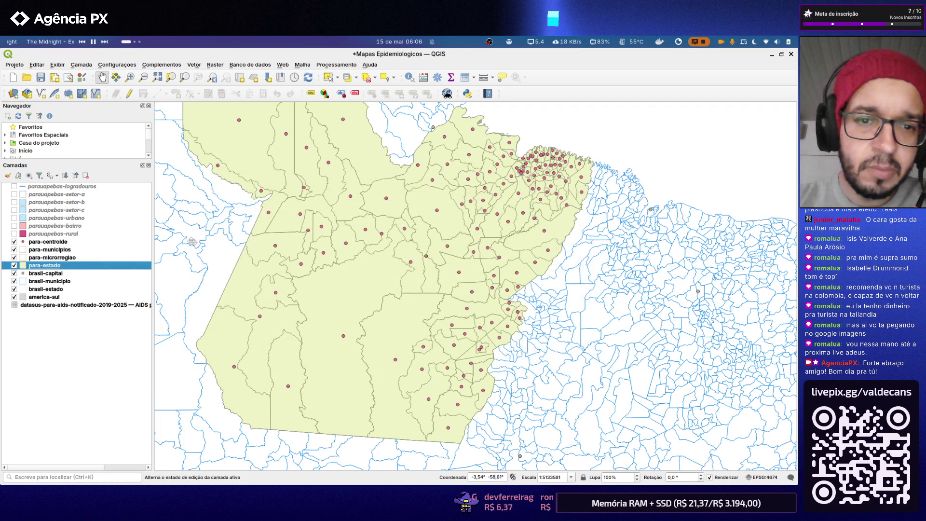
left_click(13, 266)
left_click(13, 265)
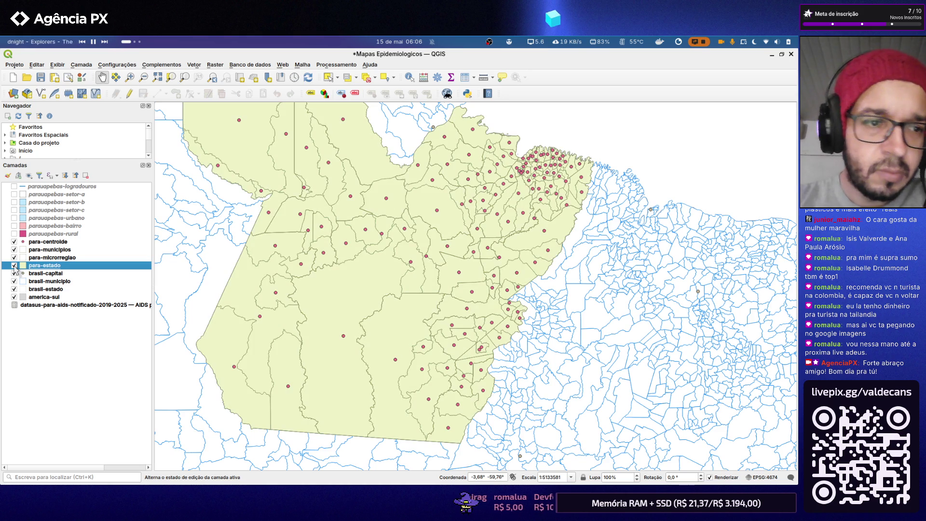
- Hide para-microrregiao and para-centroide, keeping municipal boundaries visible, and select para-municipios
left_click(14, 257)
left_click(14, 258)
left_click(14, 249)
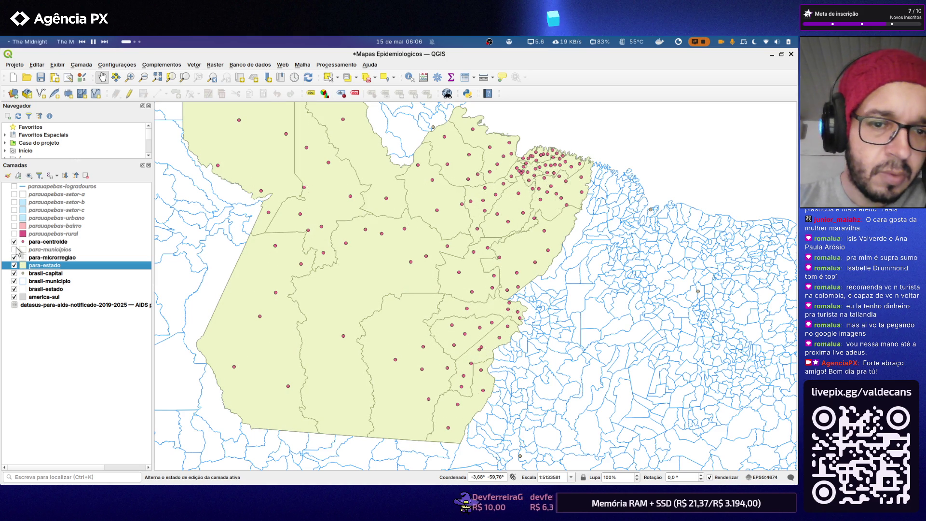
left_click(14, 250)
left_click(14, 249)
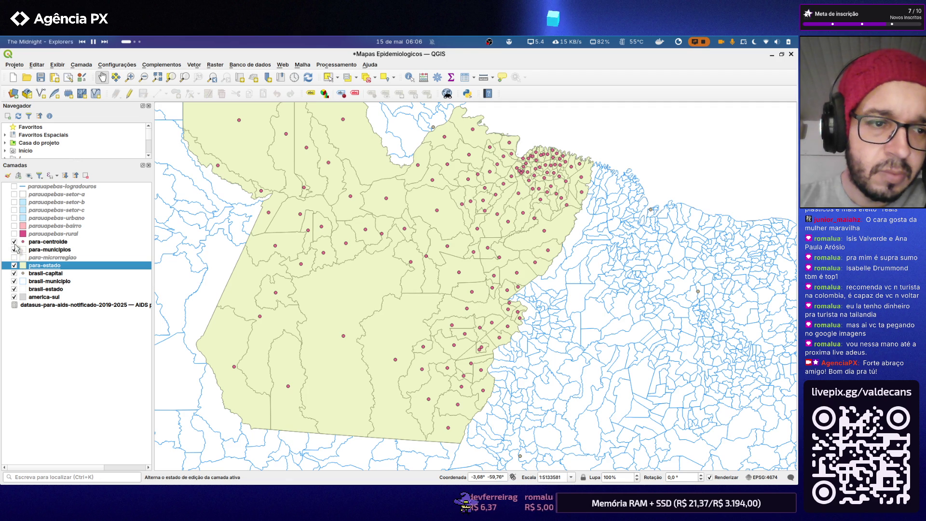
left_click(14, 242)
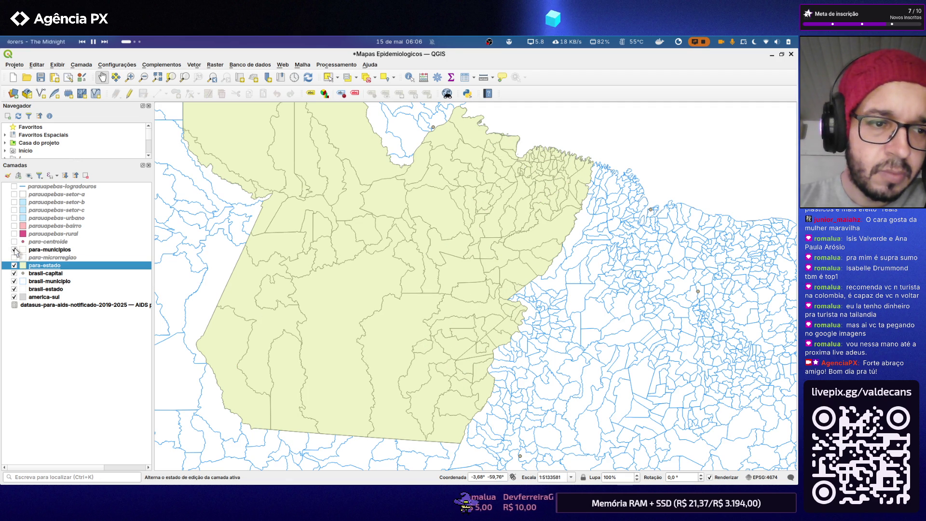
left_click(14, 250)
left_click(14, 249)
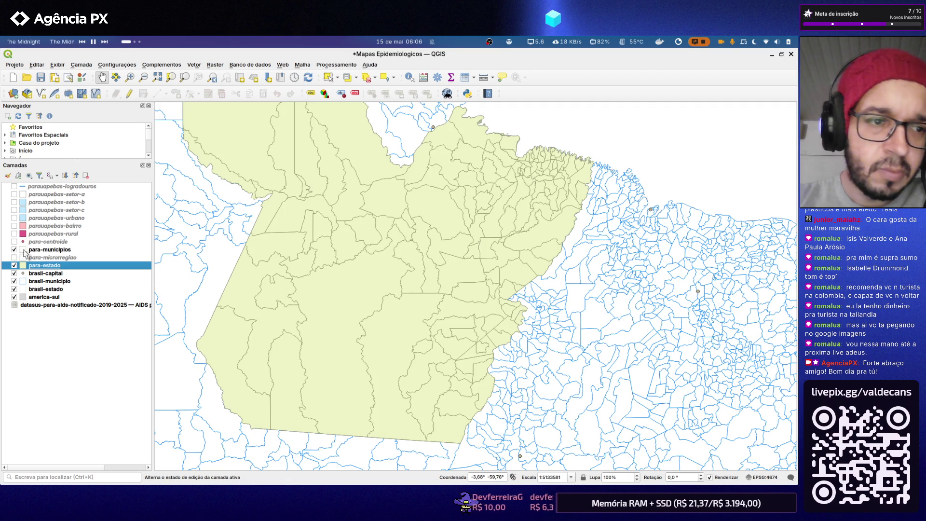
left_click(32, 249)
right_click(44, 251)
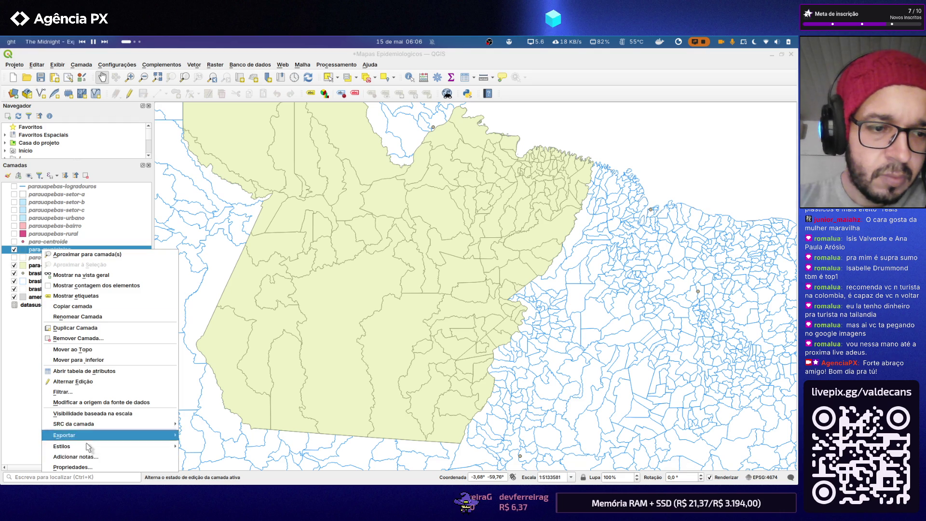
- Check the para-municipios attribute table's 144 municipalities and seven-digit CD_MUN codes, then open its properties
left_click(85, 371)
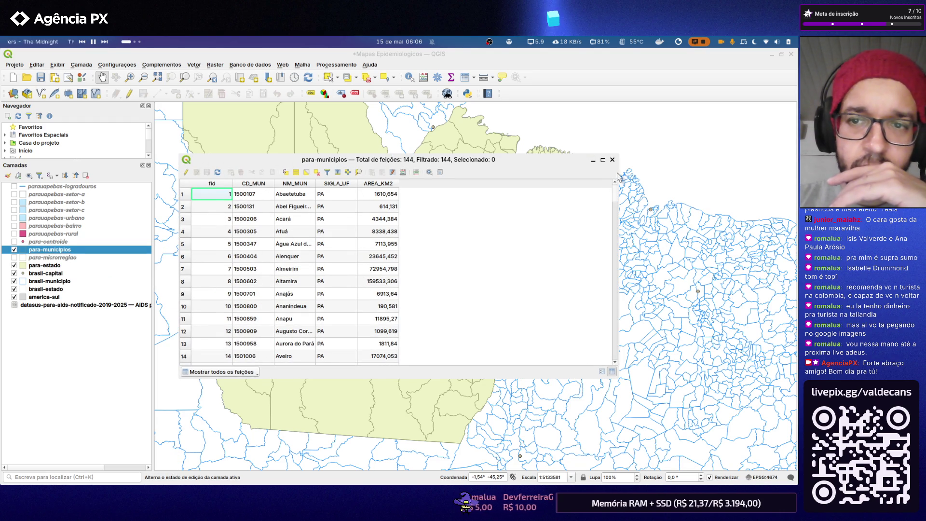
left_click(612, 159)
right_click(55, 250)
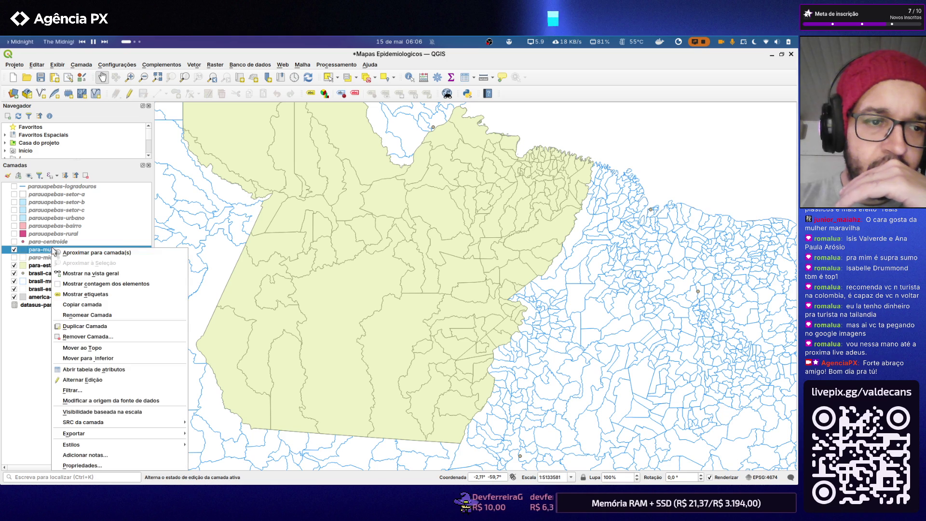
left_click(104, 467)
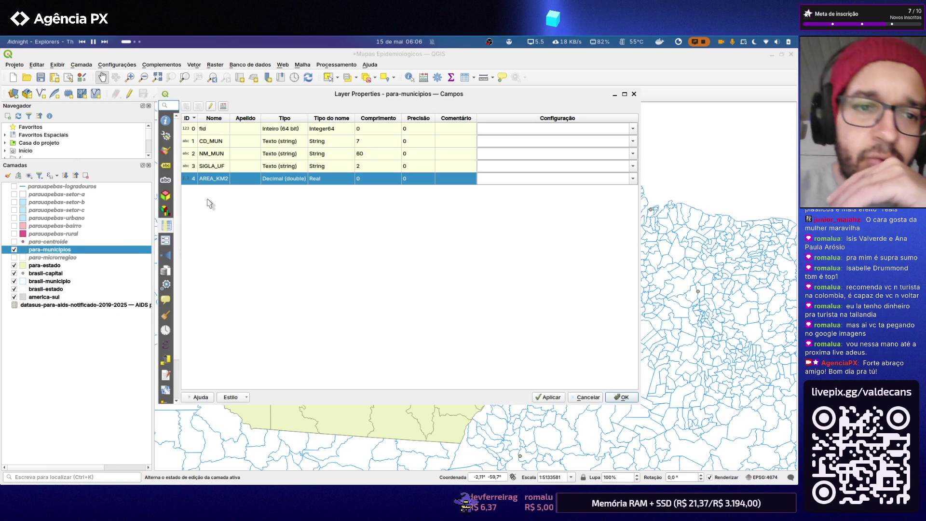
- Go to the para-municipios Uniões page, which lists no joins, and start a new join
left_click(167, 242)
left_click(168, 255)
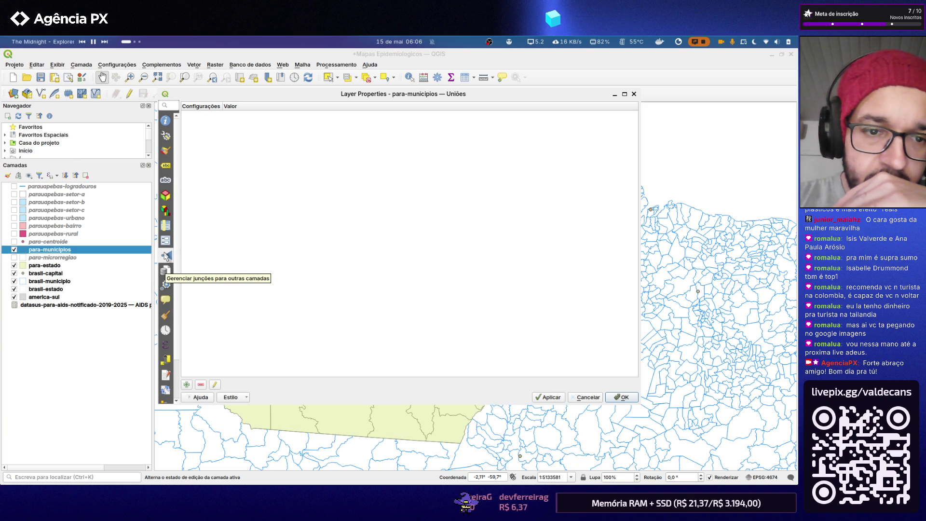
left_click(187, 384)
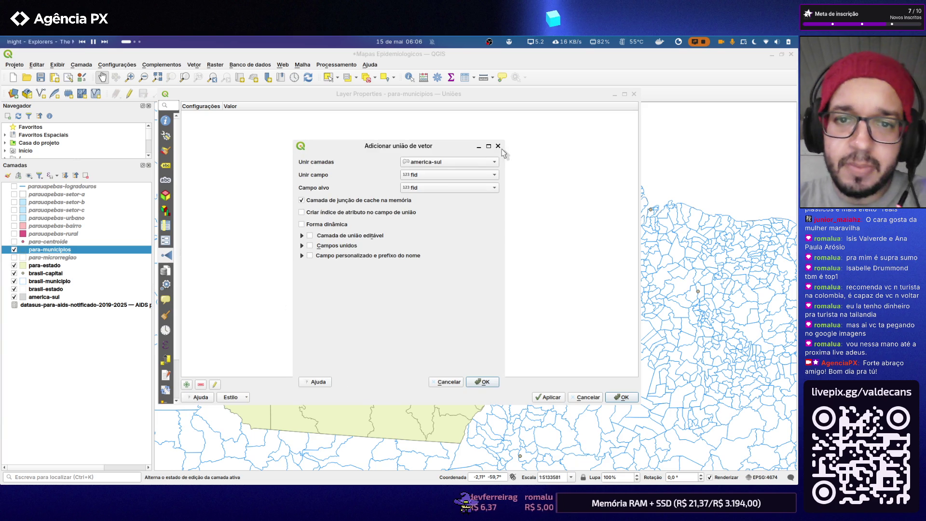
- Set the join layer to the datasus AIDS table, join field Código, target field CD_MUN, and confirm
left_click(495, 165)
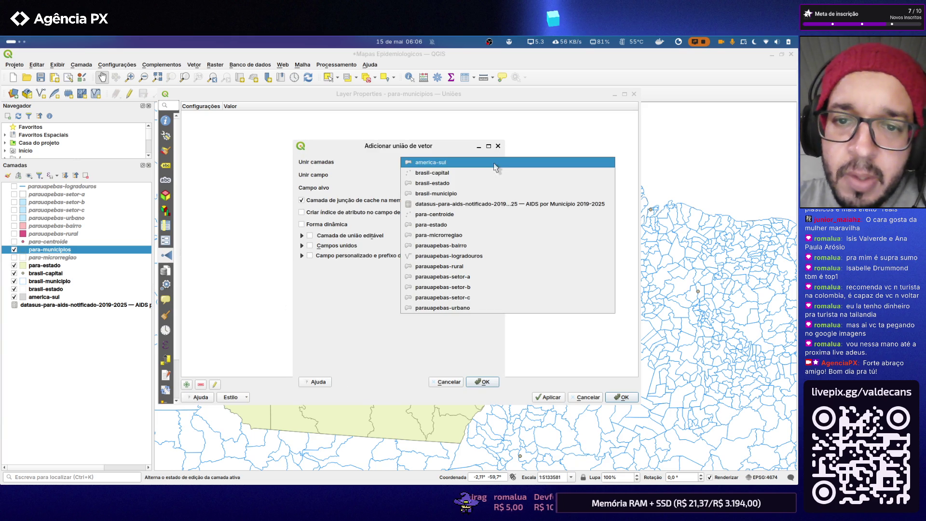
left_click(473, 199)
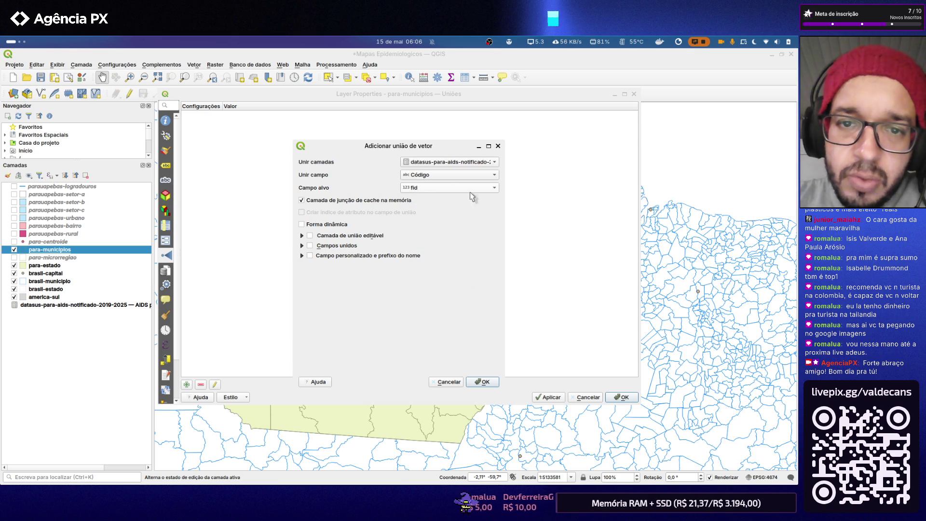
left_click(435, 175)
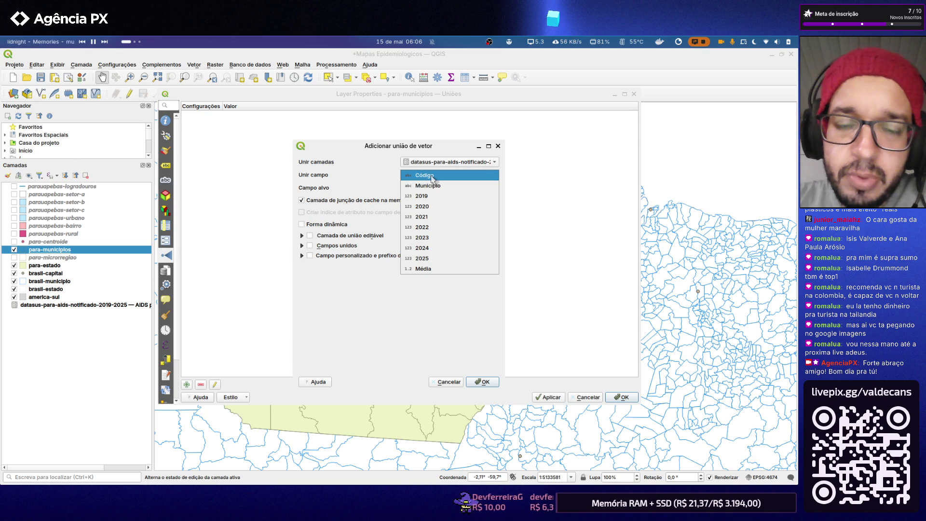
left_click(432, 177)
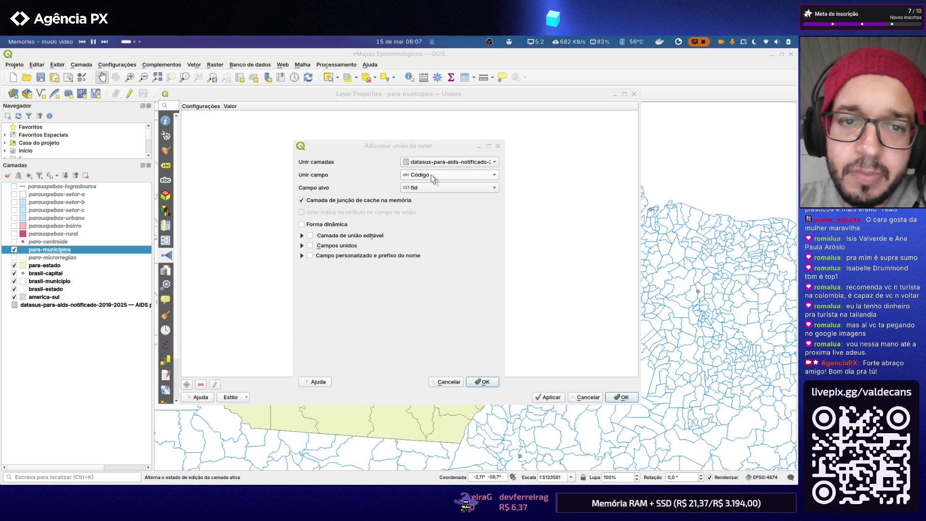
left_click(431, 190)
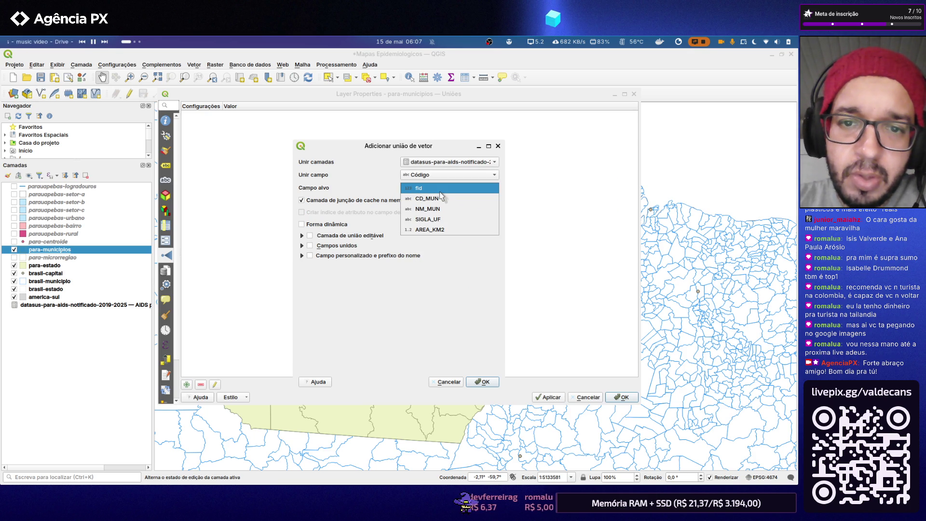
left_click(442, 200)
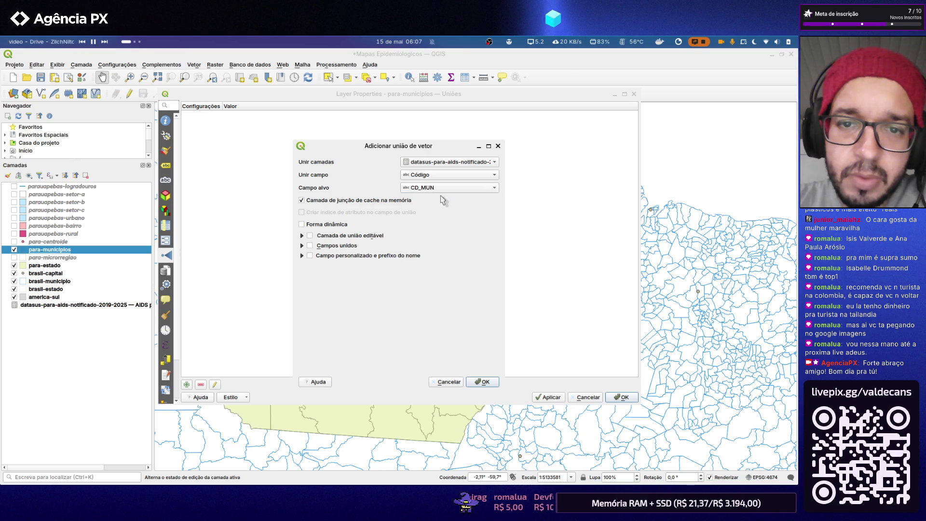
left_click(437, 177)
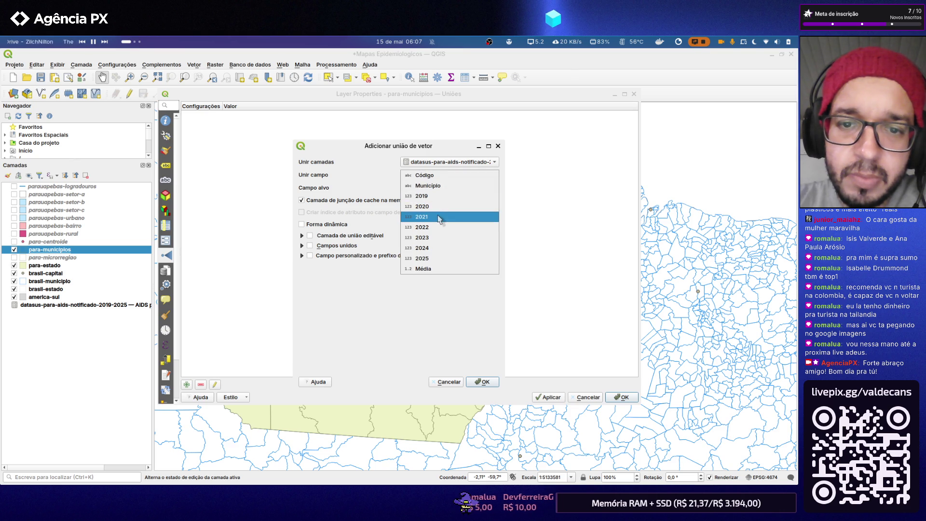
left_click(438, 176)
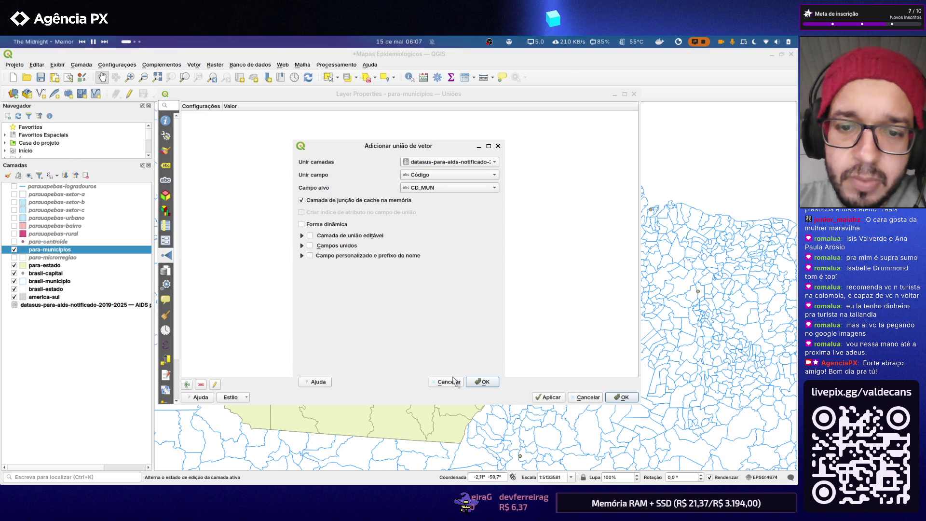
left_click(484, 382)
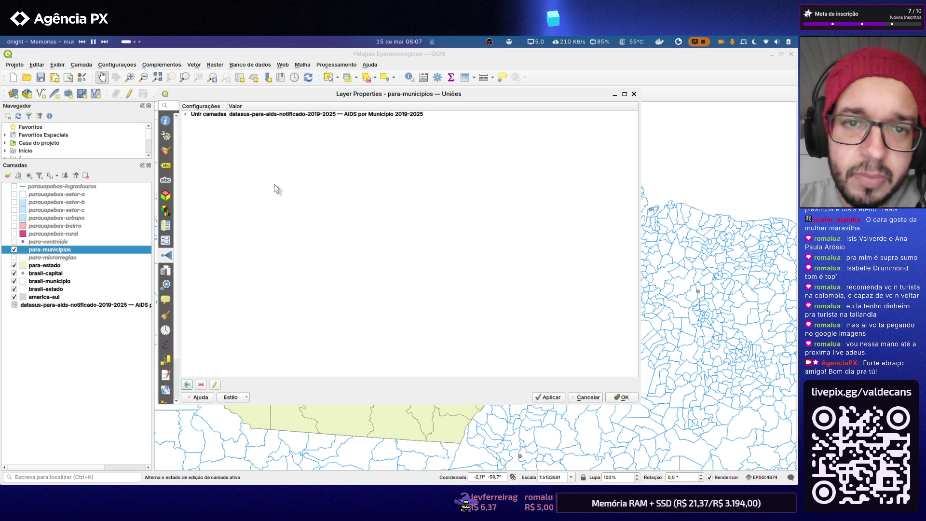
- Review the joined 2019–2025 and Média fields on Campos, apply the join and close the properties
left_click(186, 115)
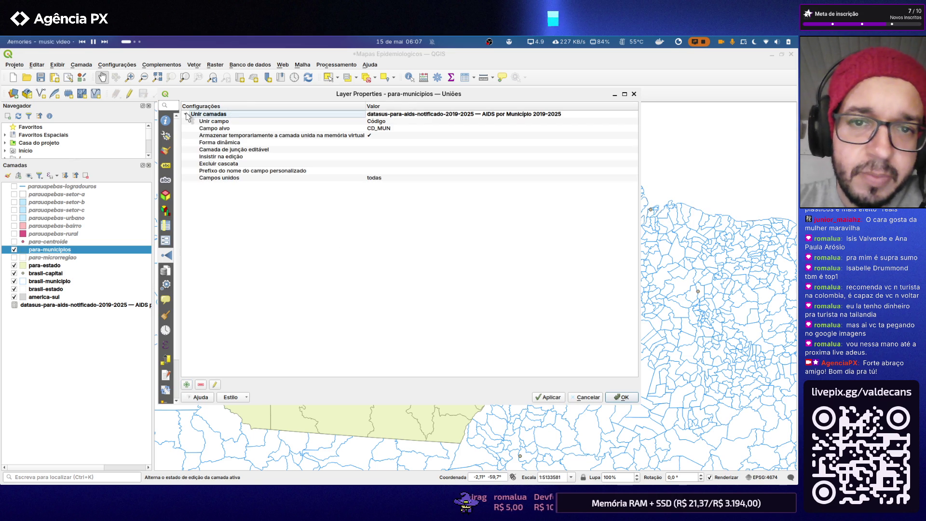
left_click(186, 114)
left_click(165, 225)
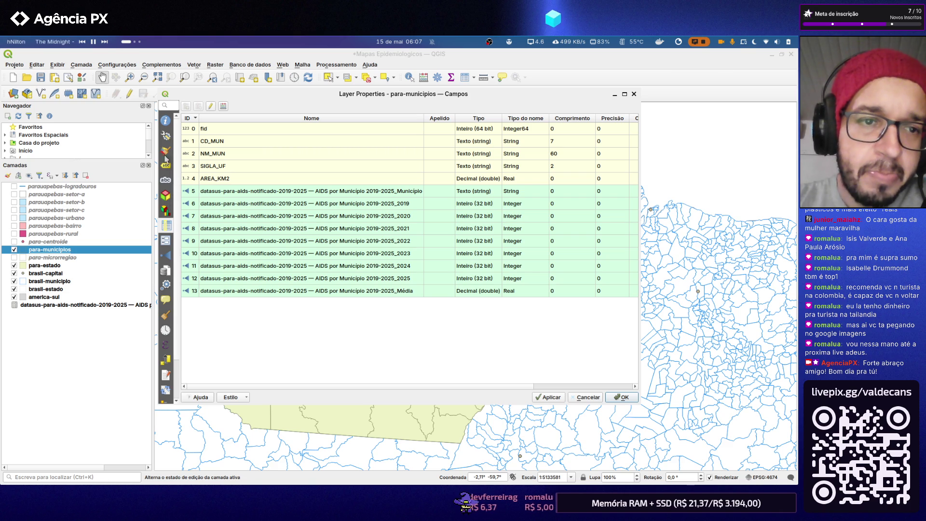
left_click(551, 396)
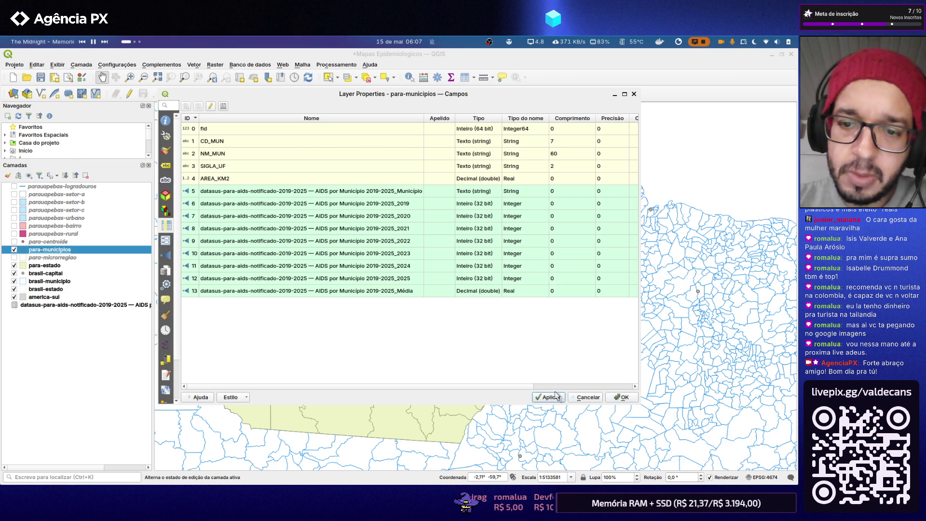
left_click(617, 397)
right_click(74, 251)
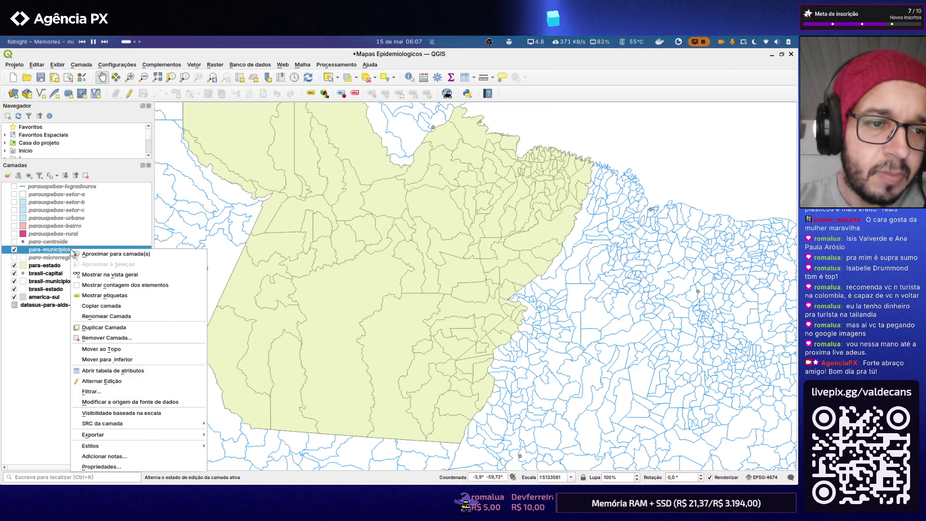
- Inspect the para-municipios table, where joined AIDS columns are NULL beside CD_MUN 1500107, then bring up the datasus layer properties
left_click(112, 371)
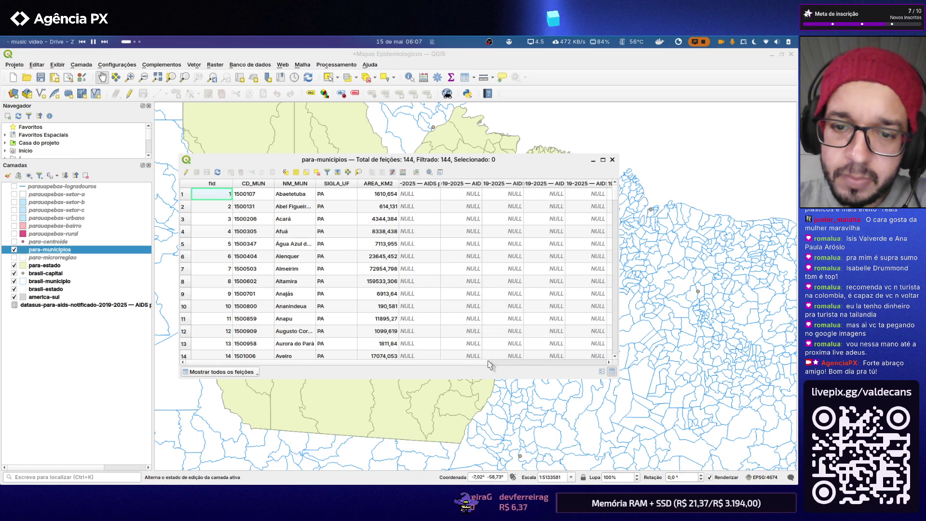
mouse_move(478, 364)
left_mouse_down()
mouse_move(606, 365)
mouse_move(427, 363)
left_mouse_up()
scroll(510, 261, "down", 10)
scroll(510, 259, "down", 6)
scroll(510, 259, "down", 8)
scroll(510, 259, "down", 8)
scroll(510, 259, "up", 10)
scroll(510, 260, "up", 10)
scroll(510, 259, "up", 12)
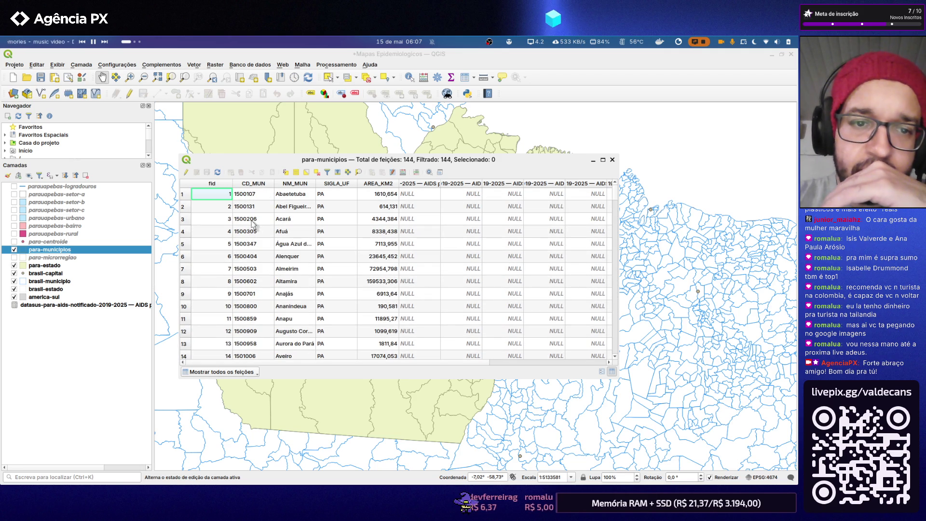
left_click(249, 199)
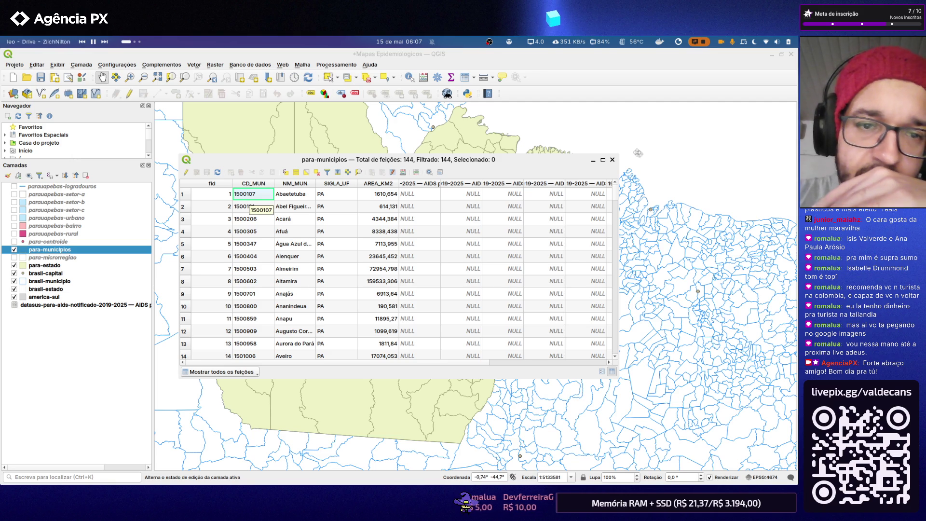
double_click(73, 305)
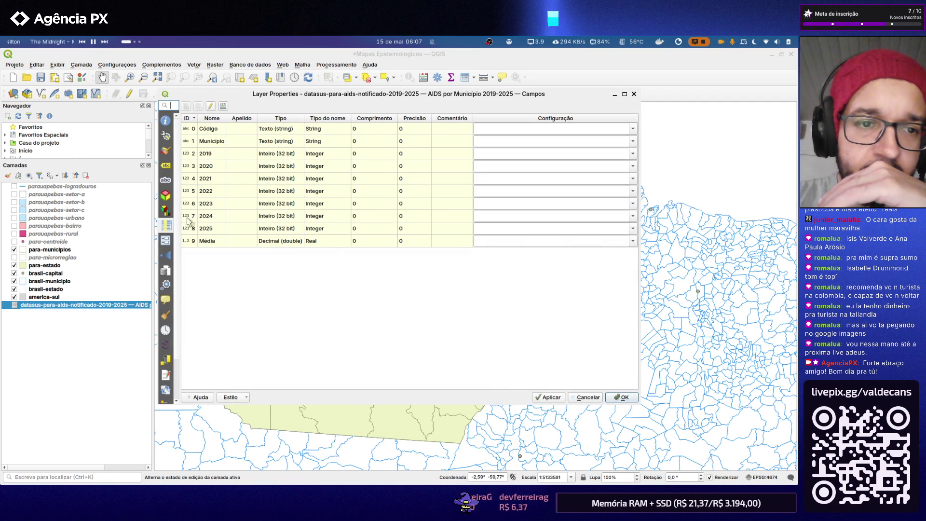
- Close the AIDS layer properties and bring up its attribute table from the layer's context menu
left_click(634, 93)
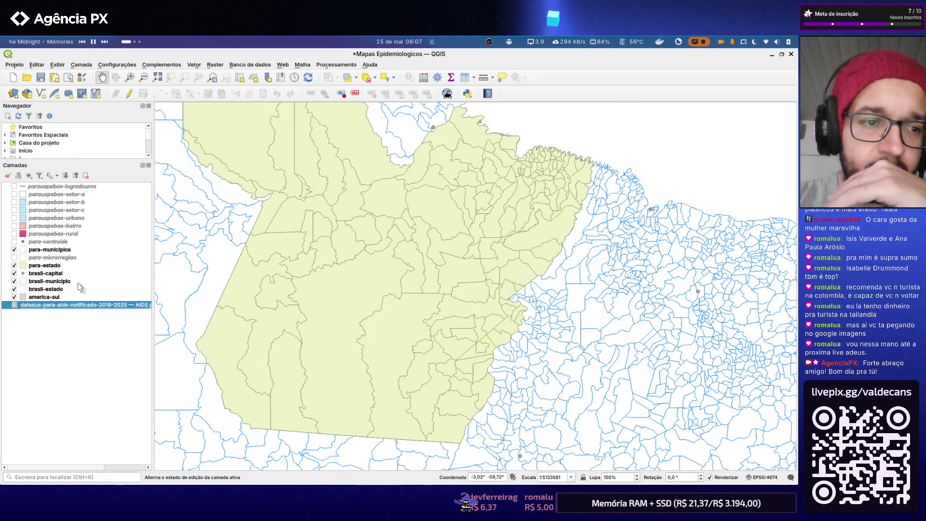
right_click(71, 304)
left_click(67, 312)
right_click(63, 309)
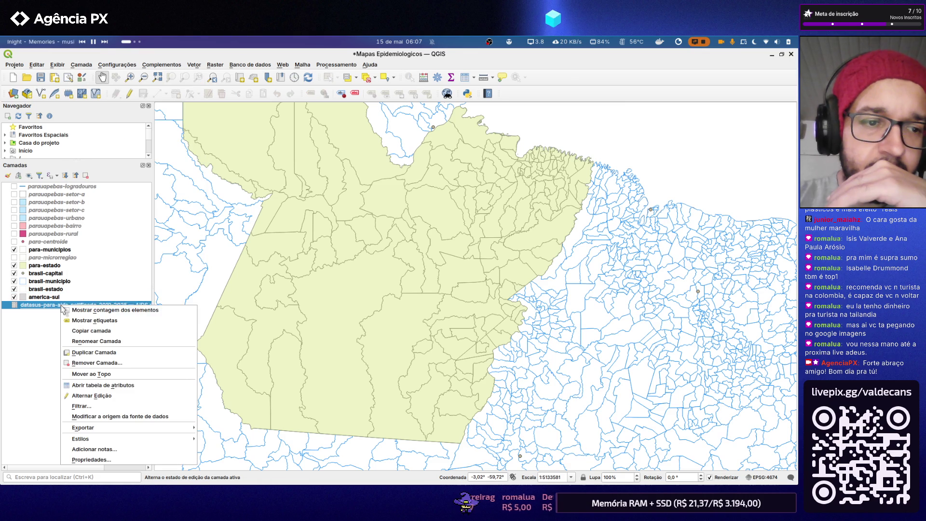
left_click(134, 386)
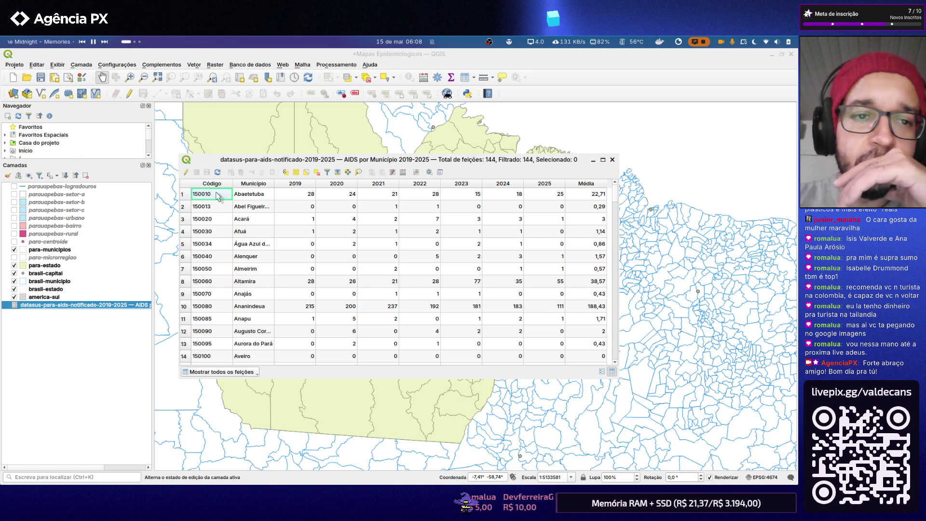
- With editing on, check the first six-digit Código value 150010, then close the table
left_click(186, 173)
double_click(215, 206)
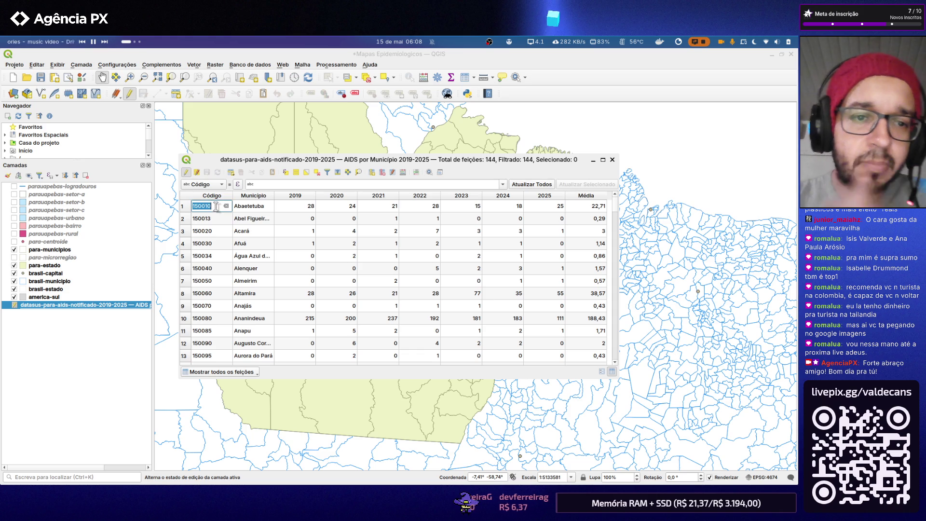
left_click(210, 206)
key("Escape")
key("Escape")
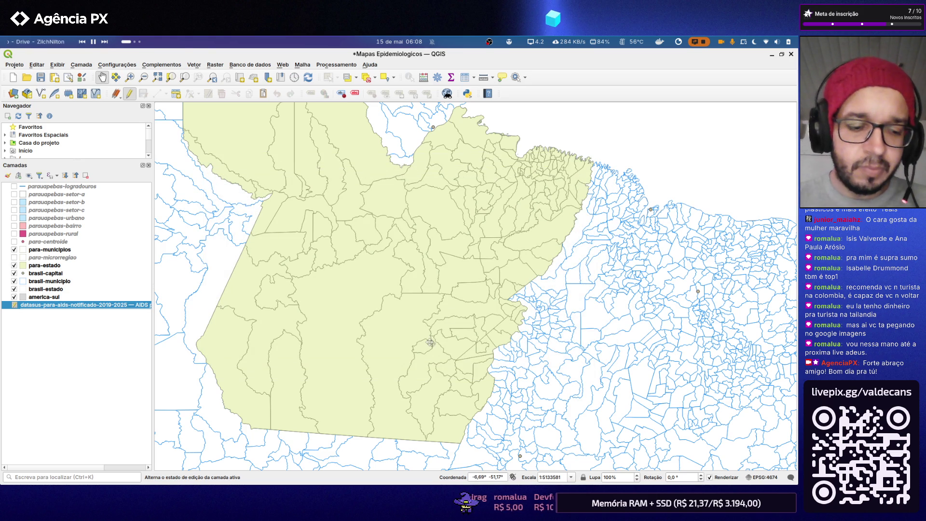
key("ctrl+alt+Right")
key("ctrl+alt+Right")
- Draft a Claude message describing the CD_MUN versus six-digit codigo (150010) mismatch, then return to QGIS
key("ctrl+alt+Left")
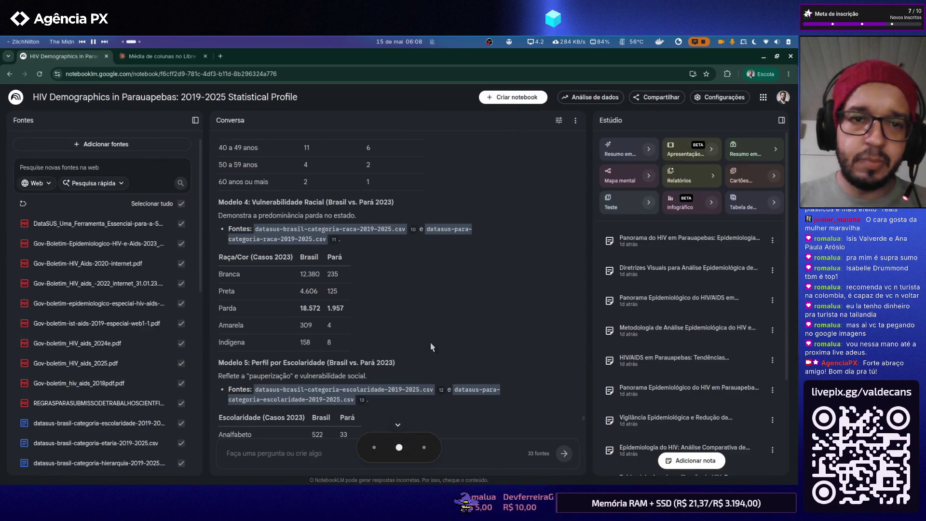
key("ctrl+Tab")
scroll(430, 345, "down", 5)
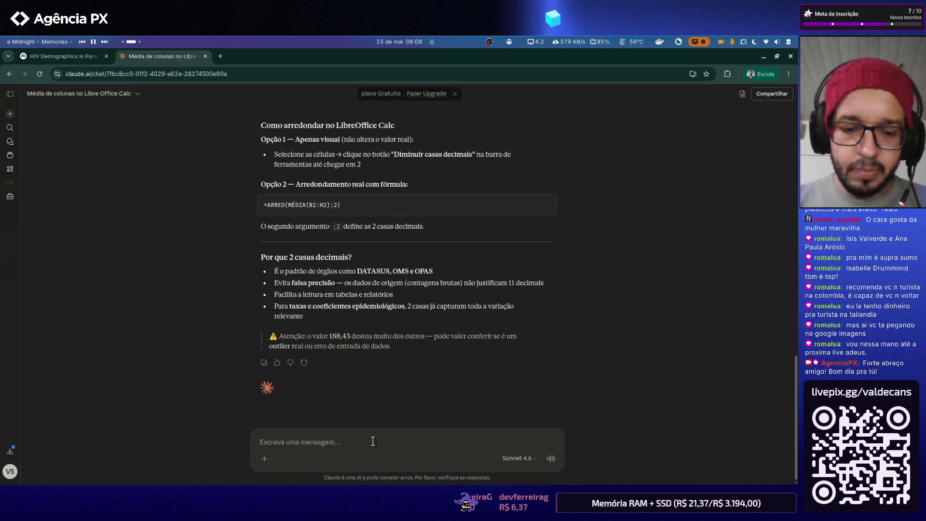
type("Ok! Deu certo com a tabela.")
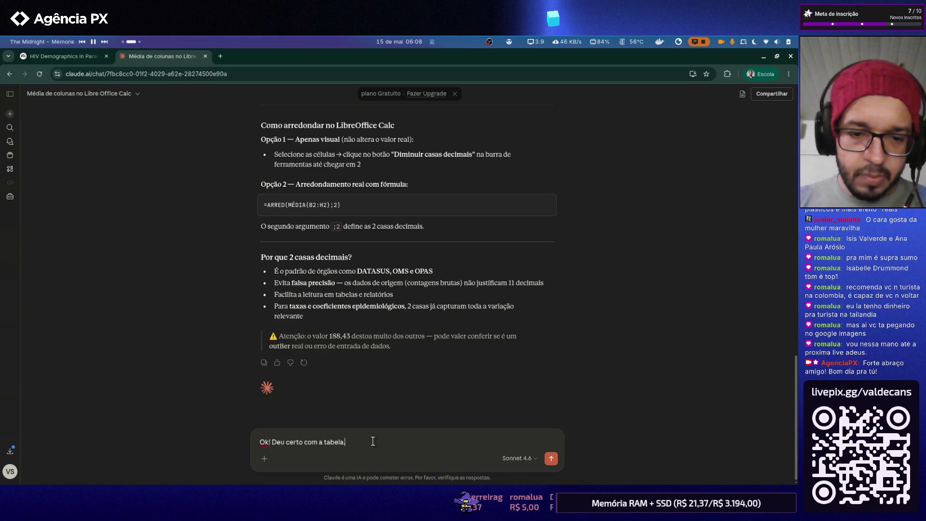
key("shift+Return")
key("shift+Return")
type("A")
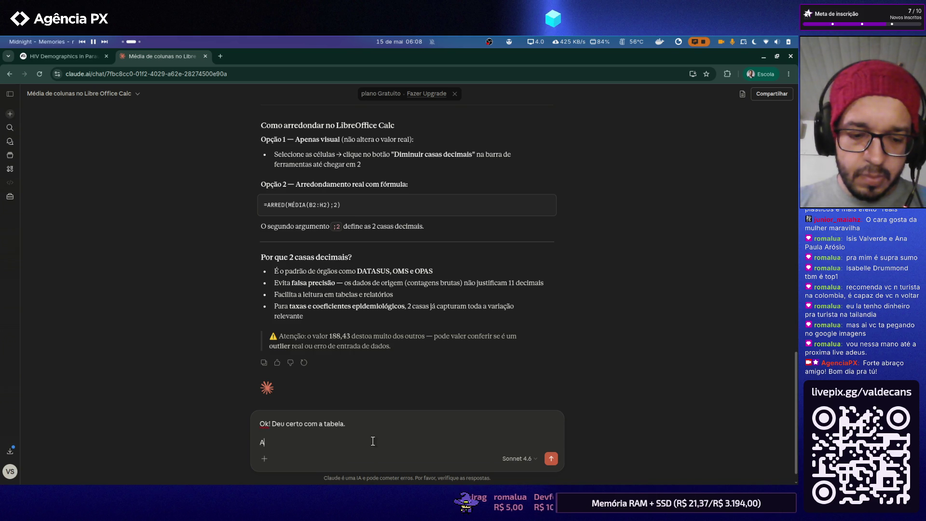
key("BackSpace")
key("BackSpace")
key("BackSpace")
key("BackSpace")
key("BackSpace")
type("a iremos solucionar a impor")
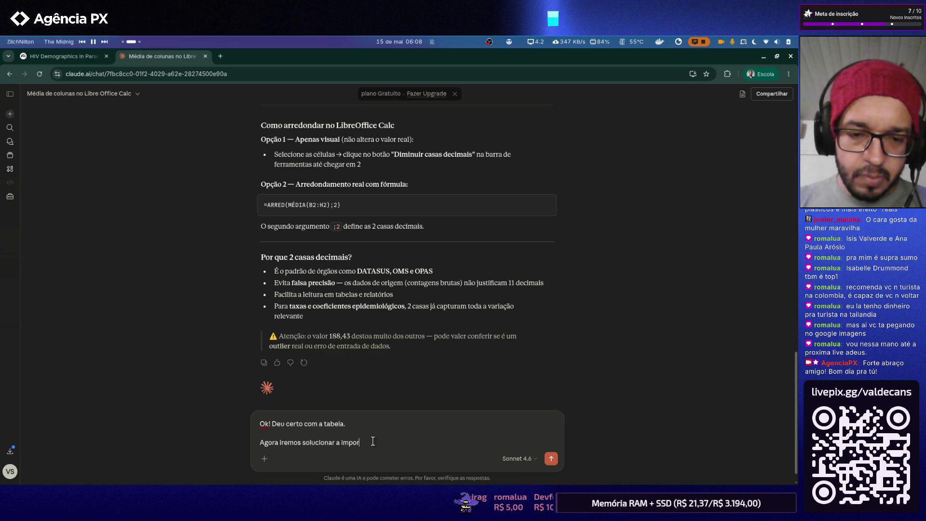
type("tação do .xlsx no QG")
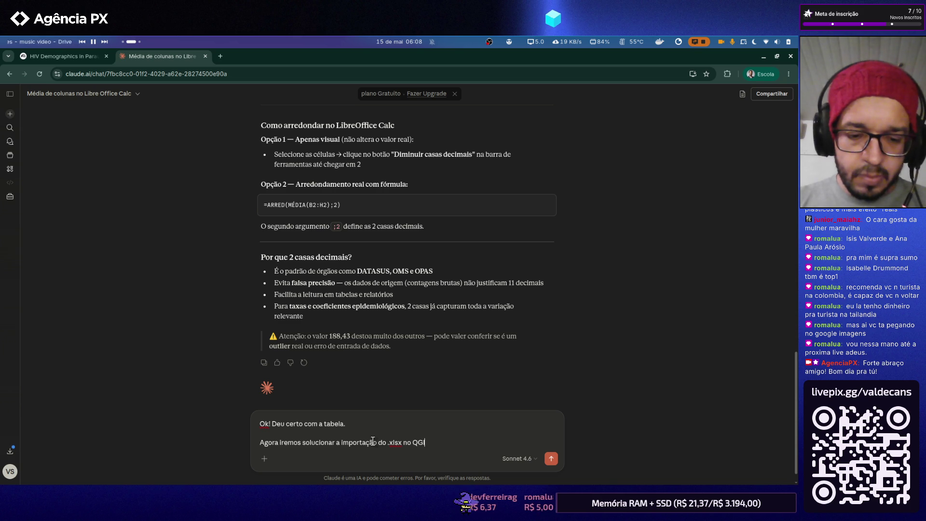
type("IS e o join entre")
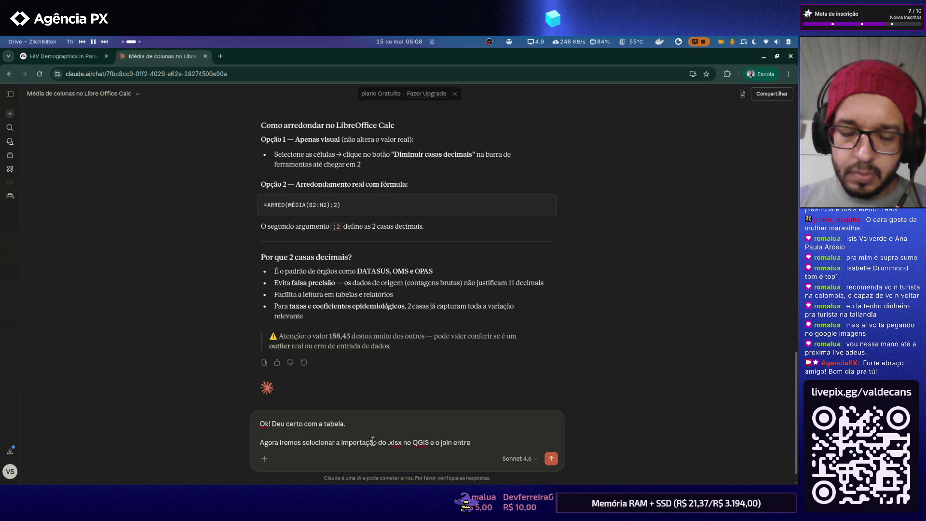
type(" camadas;")
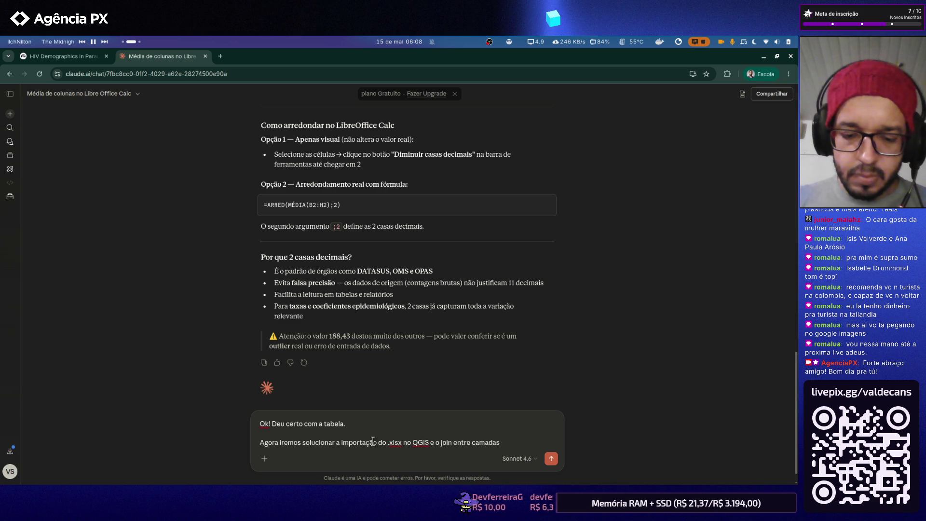
key("shift+Return")
key("shift+Return")
type("O shapefile do")
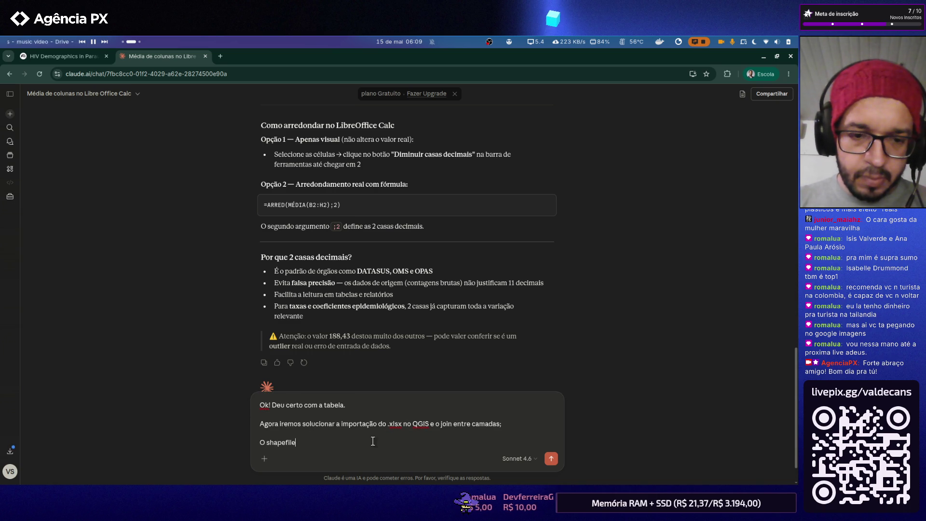
type("s munic´")
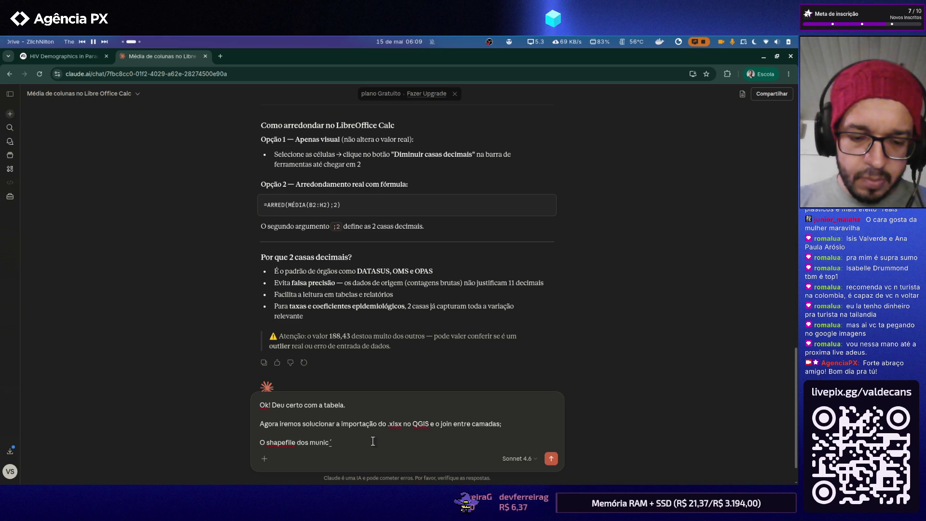
key("BackSpace")
type("ípios estão com o")
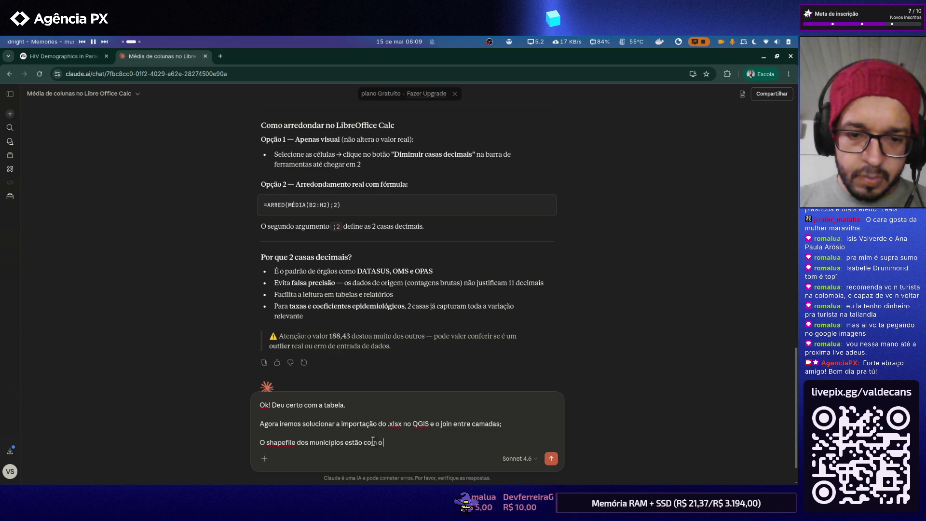
type("D")
type("_N")
type("MUM")
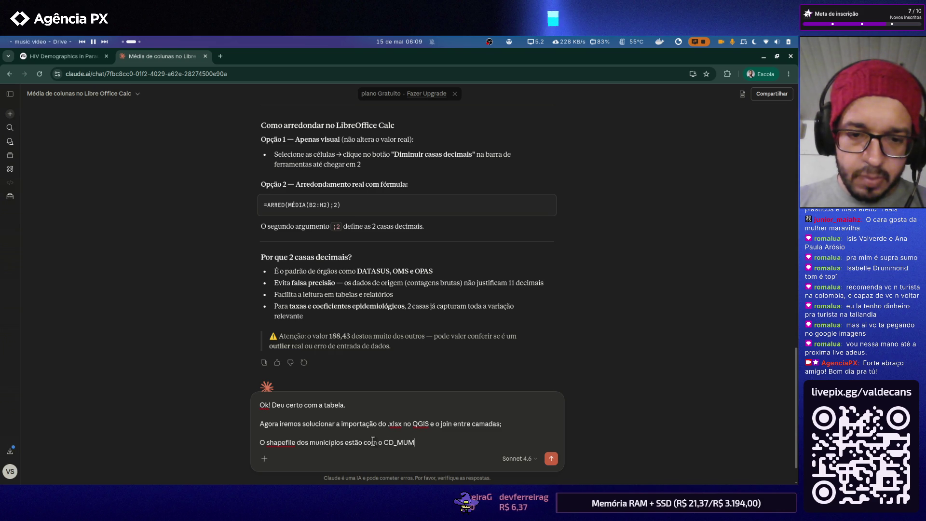
type(" assim")
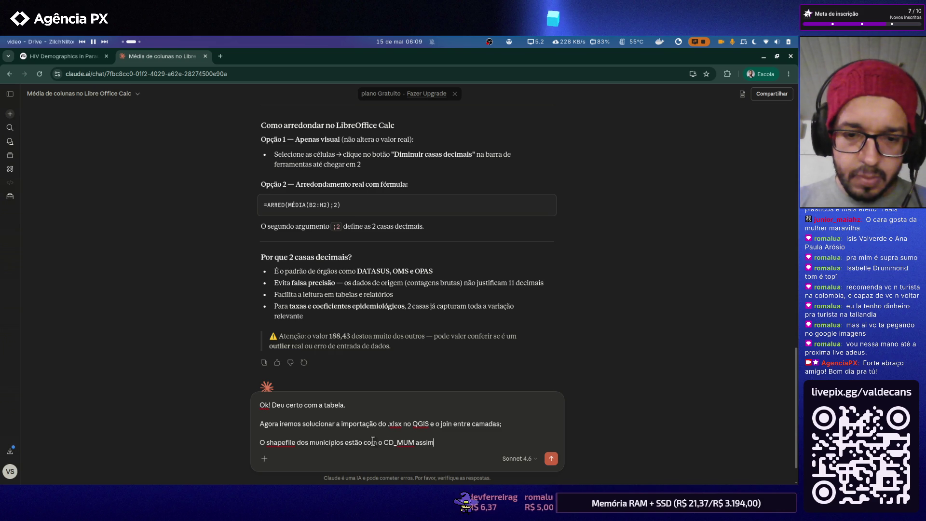
type(" \"\" e")
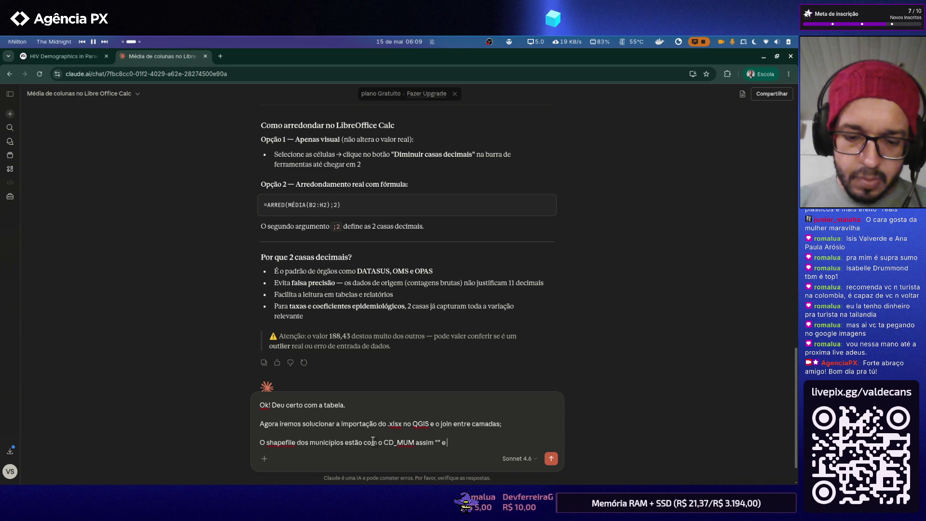
type(" o")
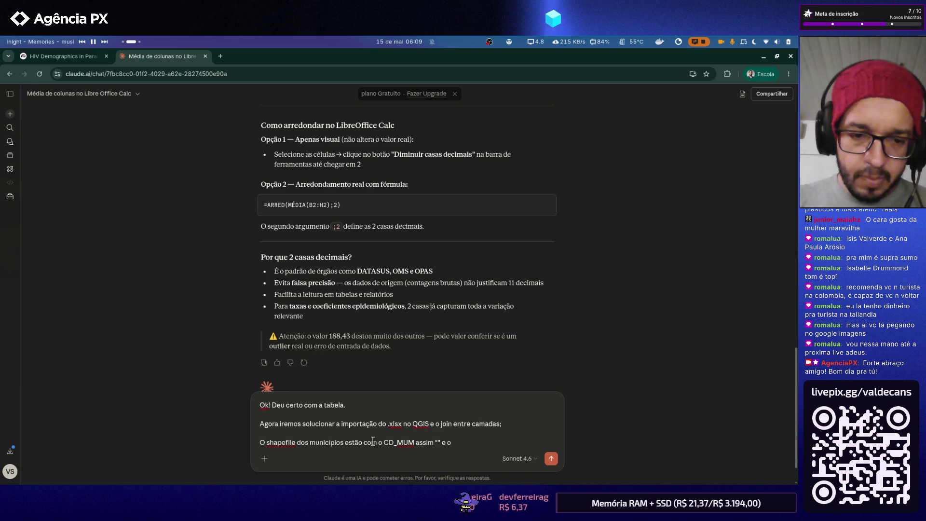
type(" xls")
type(" t")
type("com a")
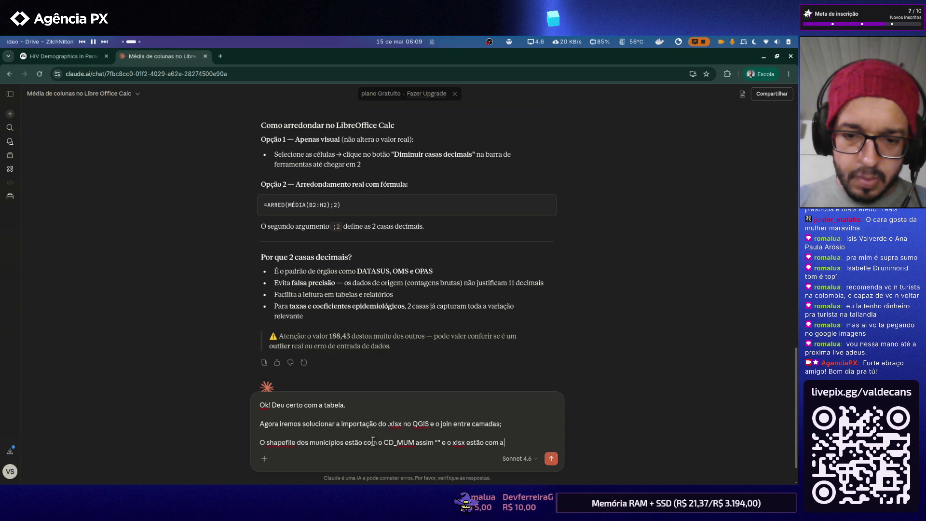
type("coluna \"codigo\" assim")
type("150010")
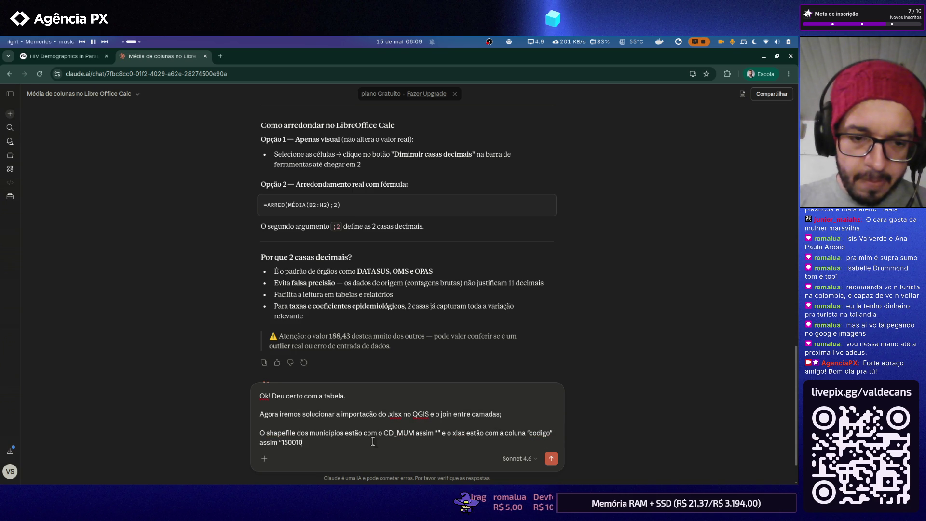
type("\";")
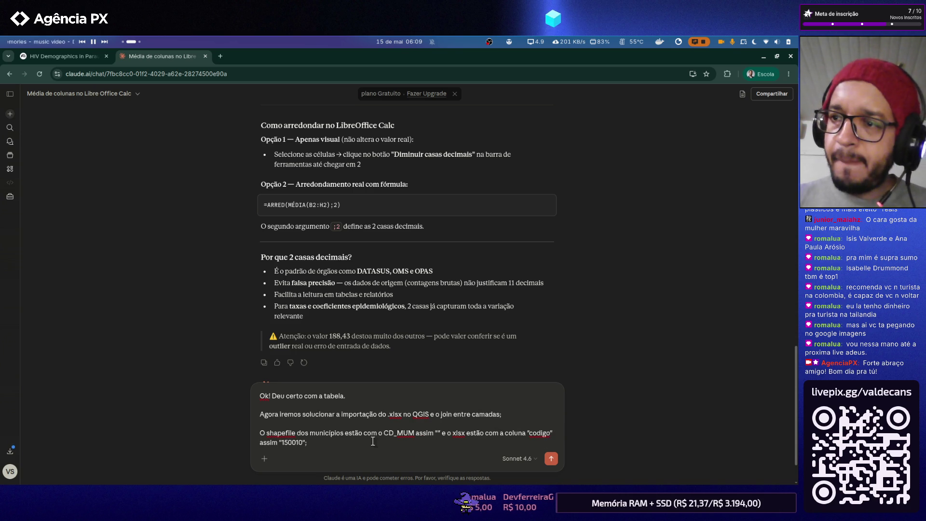
key("alt+Tab")
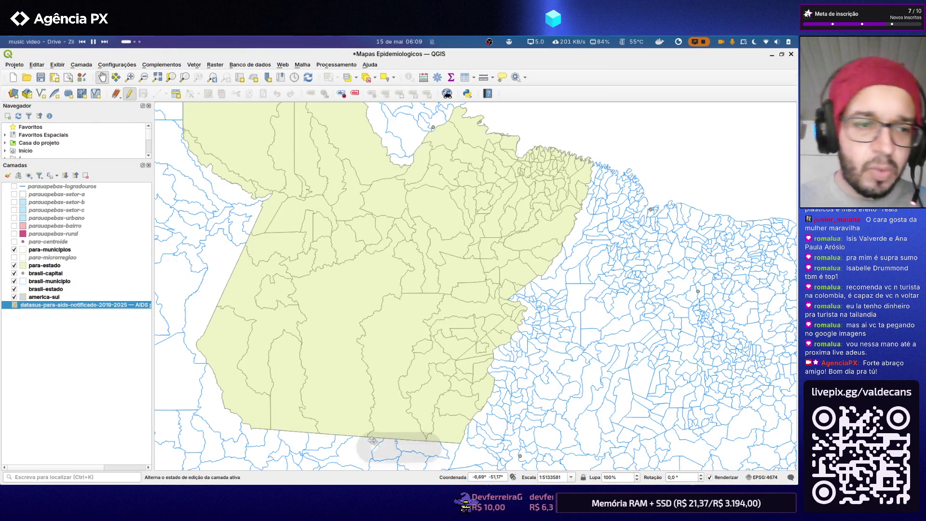
- Reopen the para-municipios table with editing on to confirm CD_MUN 1500107, then go back to Claude
right_click(52, 250)
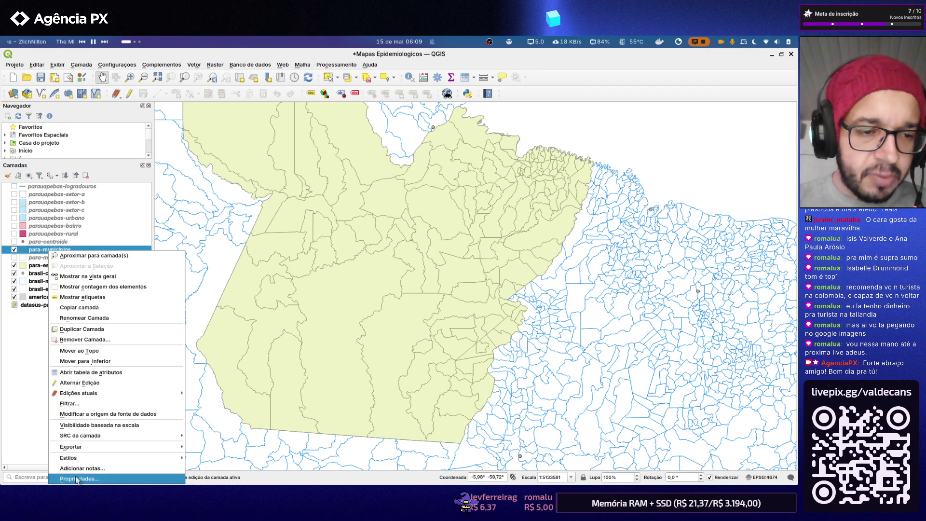
left_click(100, 374)
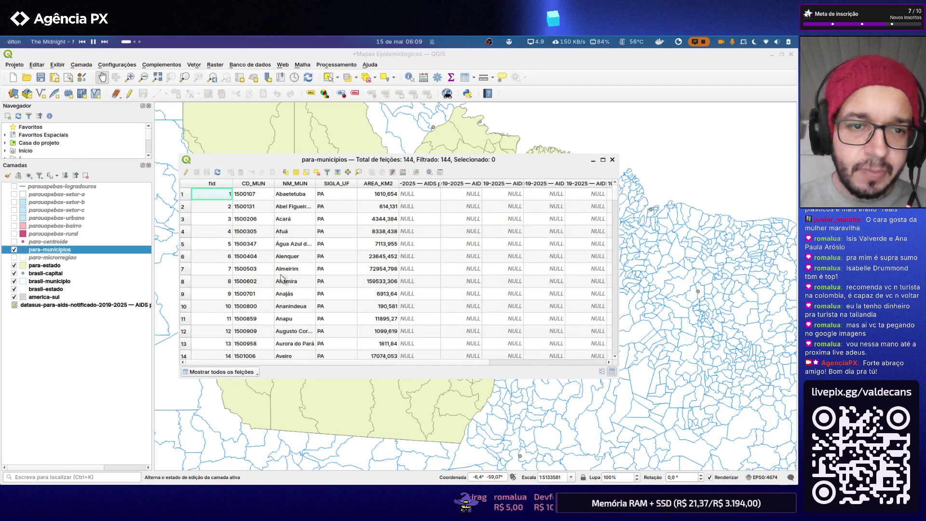
left_click(186, 172)
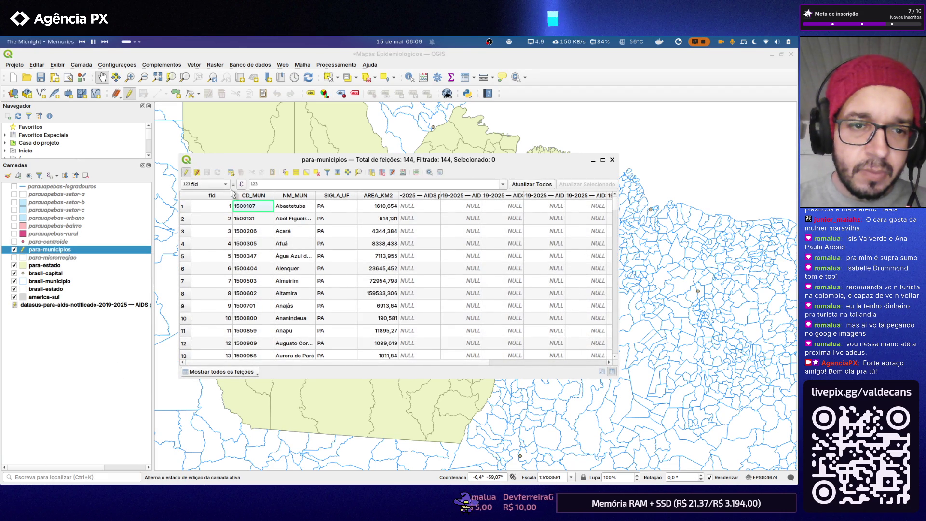
double_click(249, 206)
key("Return")
key("ctrl+alt+Right")
key("ctrl+alt+Right")
key("ctrl+alt+Left")
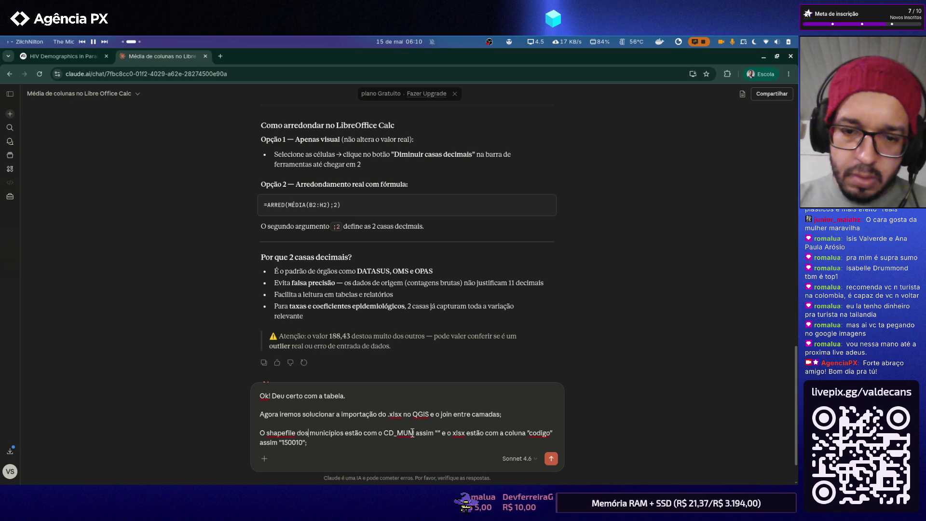
- Fill in shapefile example 1500107 and note every xlsx code seems to lack a final character, then return to QGIS
left_click(437, 432)
type("1500107")
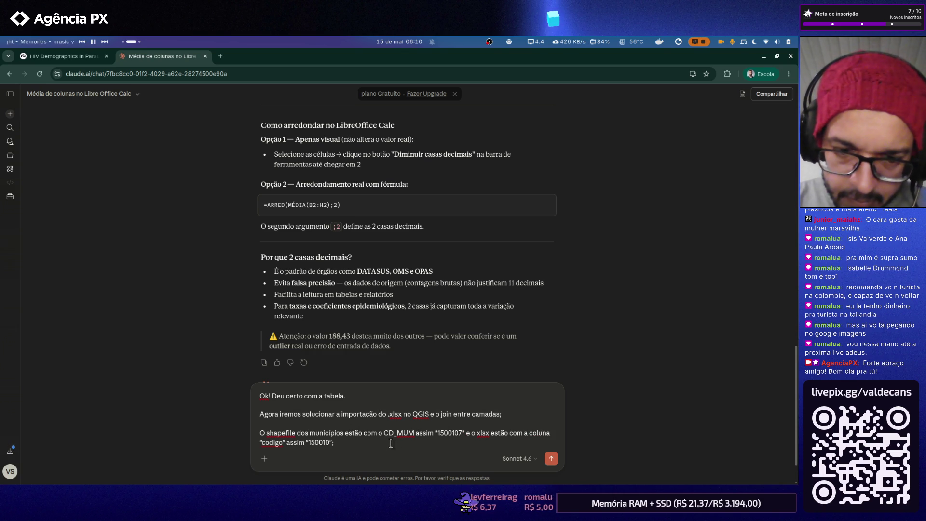
type("aparentemente")
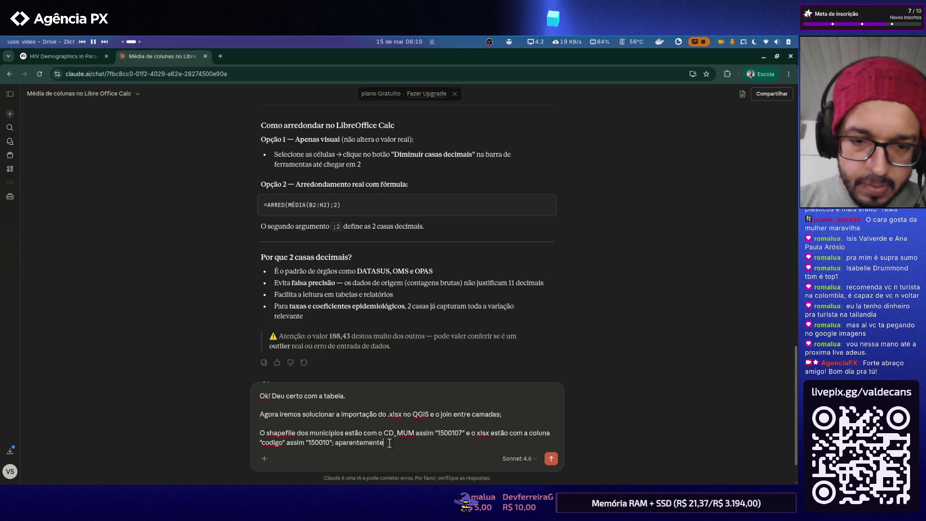
type(" falta um")
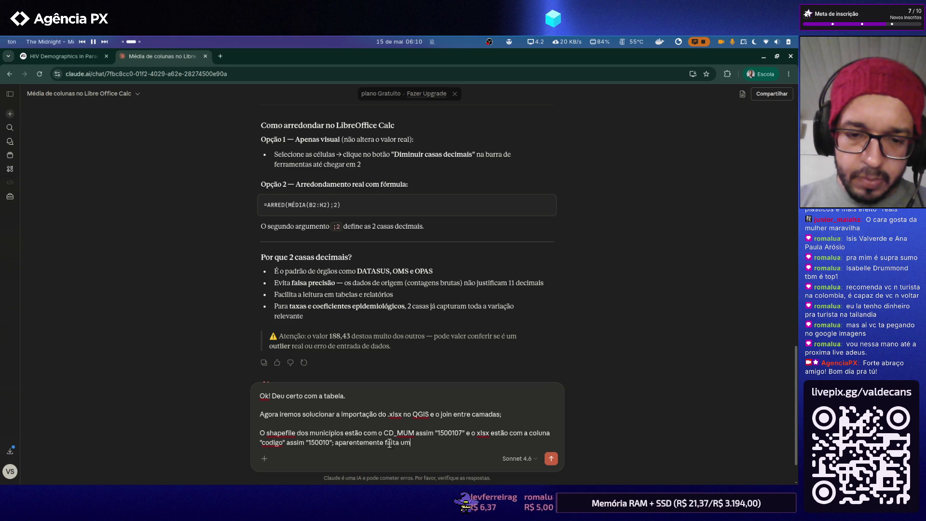
type(" carac")
type("ter f")
type(" de")
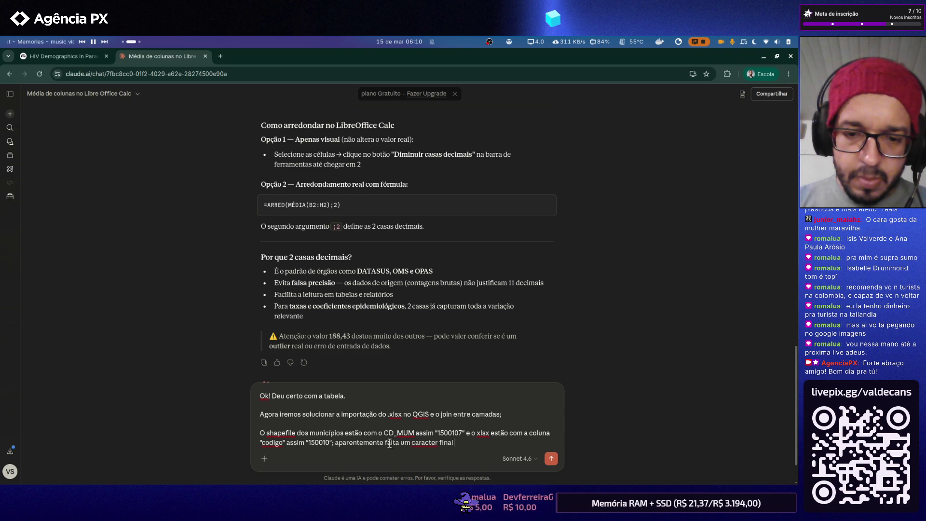
type("dos")
type(" dad")
type(" colun")
type(".")
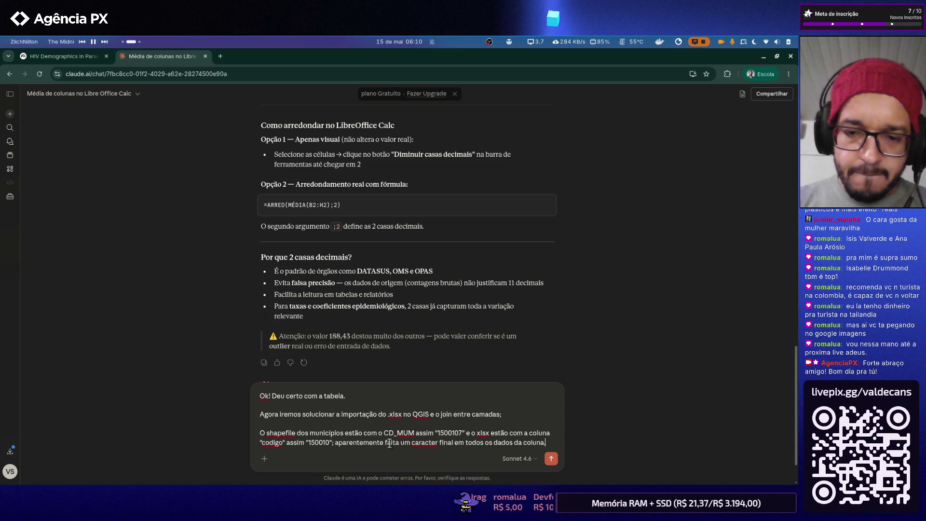
type(" x")
type("x.")
key("BackSpace")
key("BackSpace")
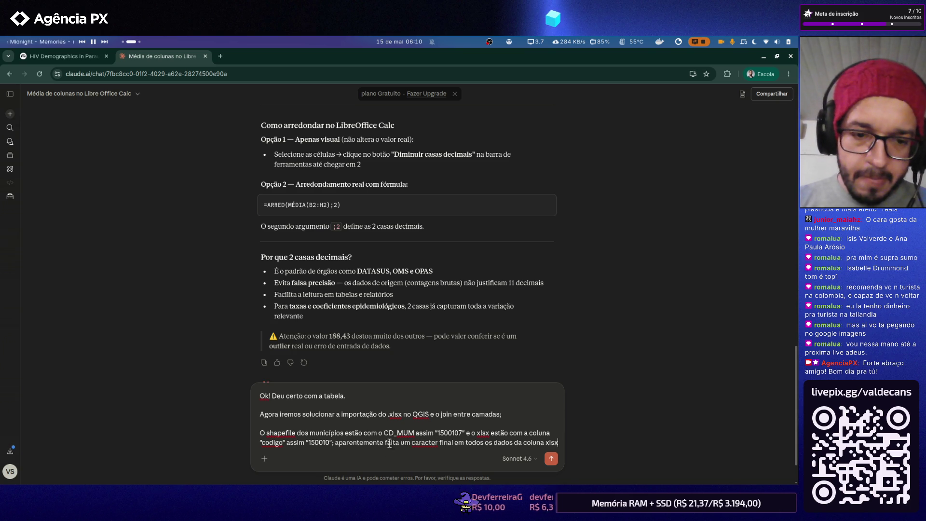
type("x.")
key("shift+Return")
key("shift+Return")
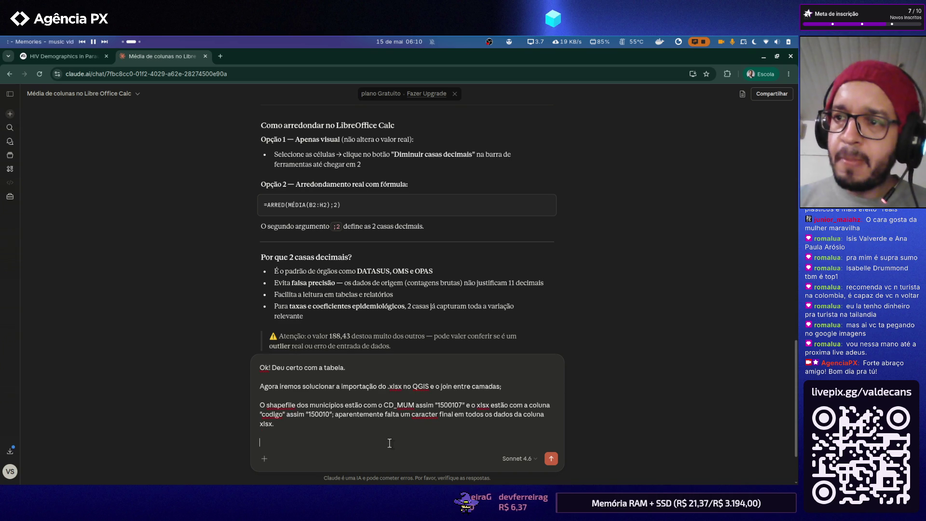
key("alt+Tab")
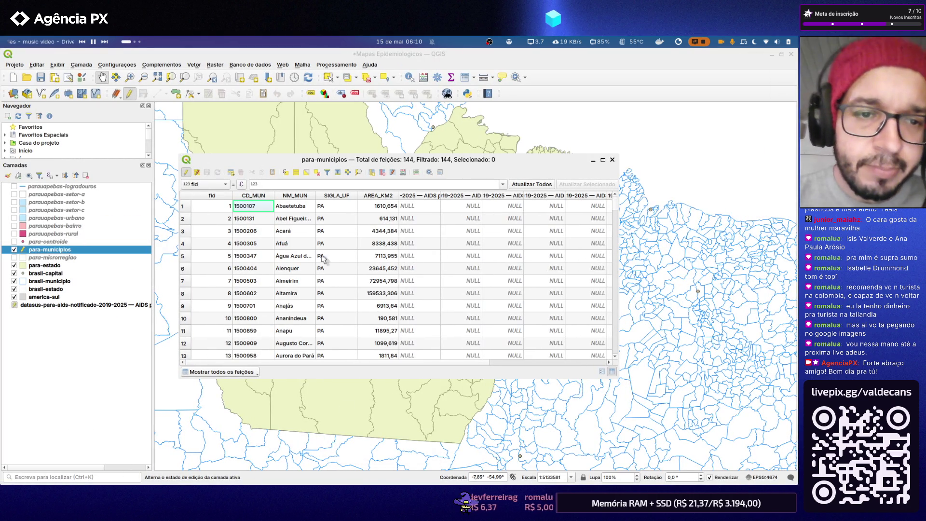
- Select row 2's CD_MUN code 1500131 in the attribute table and switch back to Claude
double_click(244, 218)
left_click(239, 219)
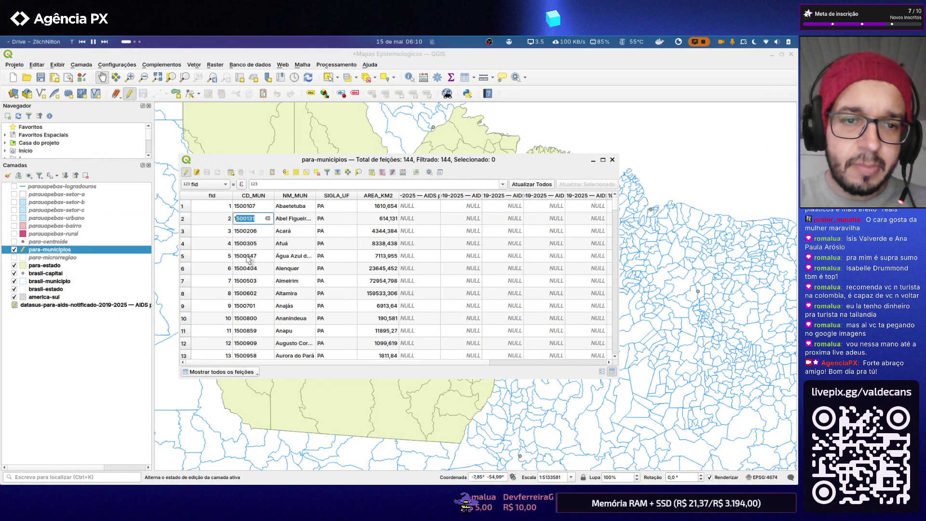
double_click(254, 221)
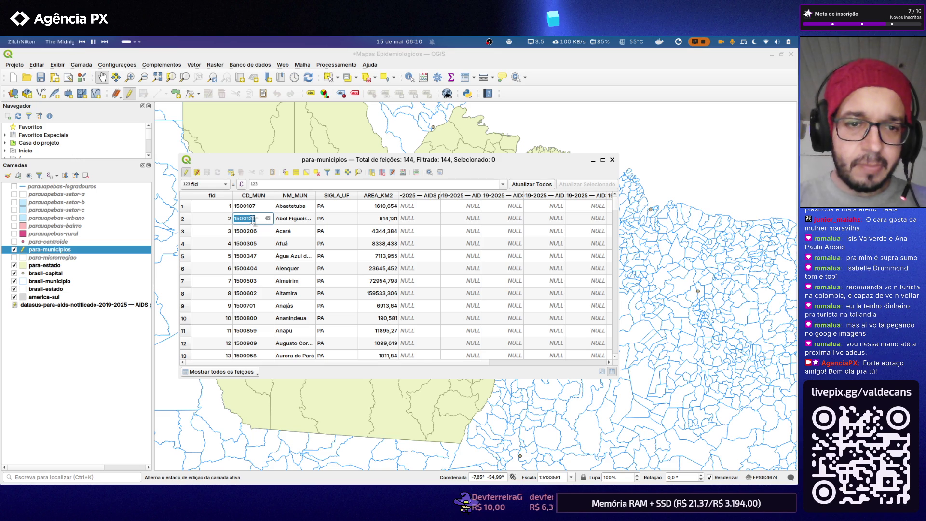
key("alt+Tab")
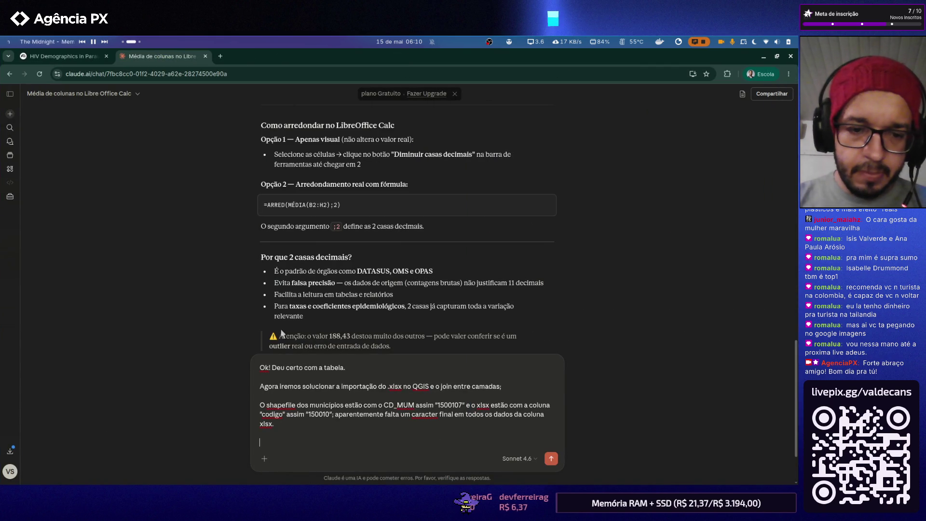
type("xlsx]")
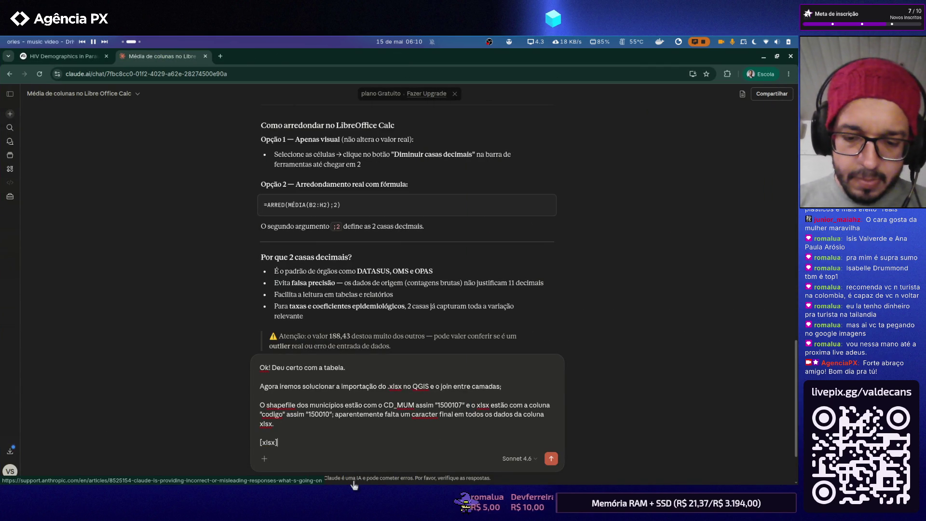
- Under an [xlsx] label, list the example codes 150010 and 1500131 on separate lines
key("shift+Return")
type("1500131")
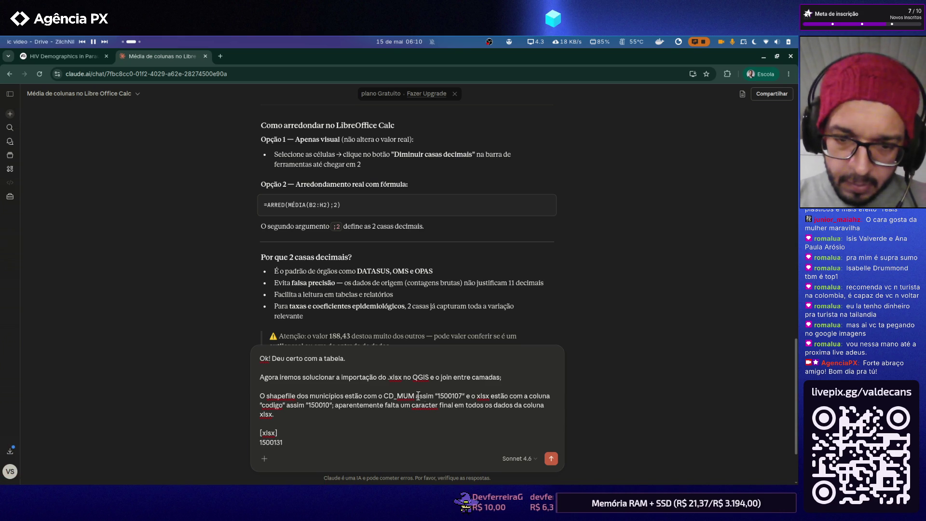
double_click(452, 396)
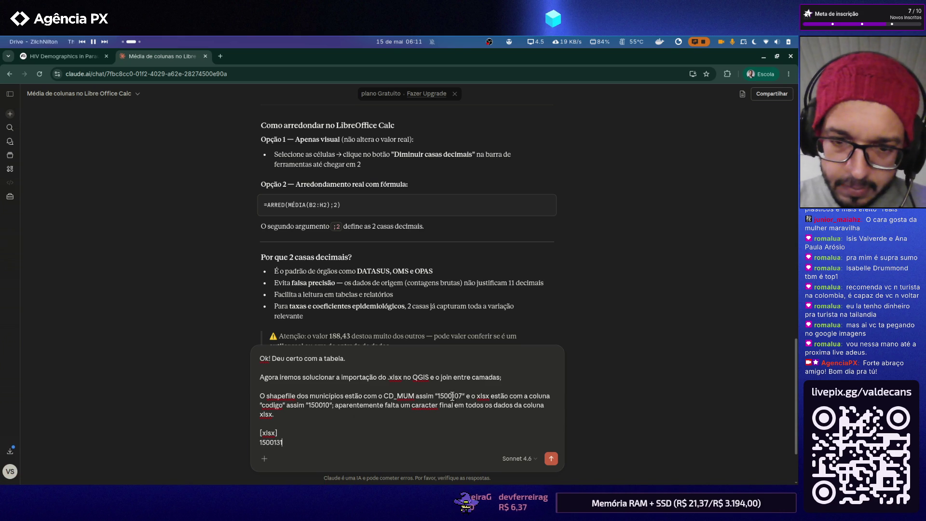
left_click(307, 434)
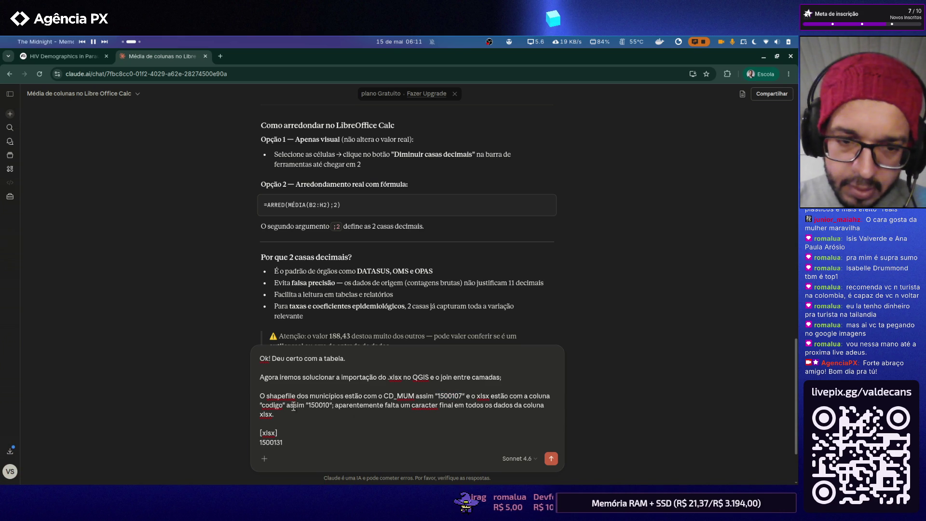
double_click(317, 405)
key("ctrl+c")
left_click(324, 433)
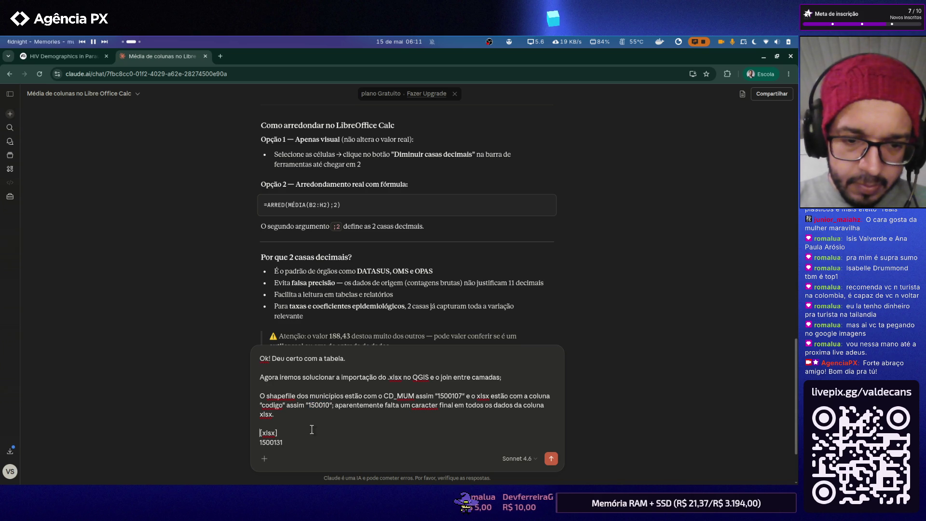
key("Return")
key("ctrl+v")
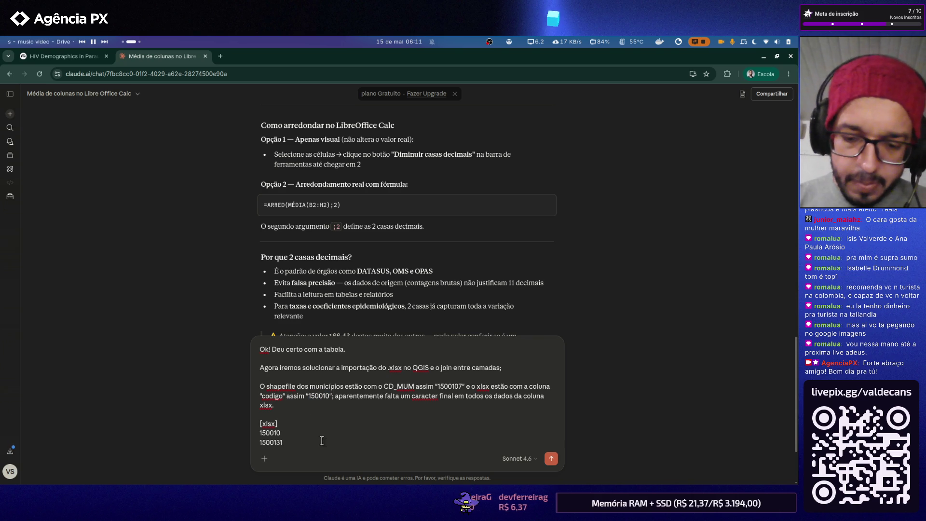
key("Return")
type("shapefile]")
- Under a [shapefile] label, paste the copied code 1500107, then return to QGIS
key("Return")
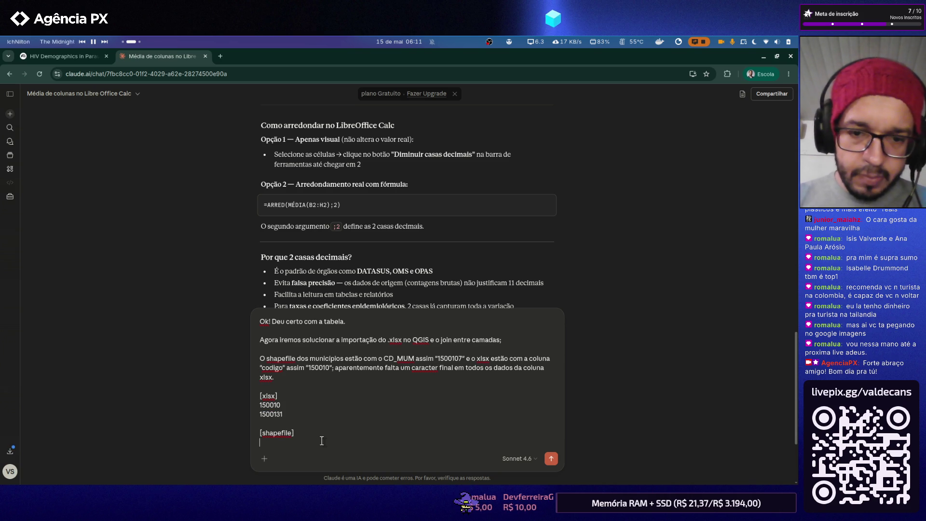
double_click(454, 360)
key("ctrl+c")
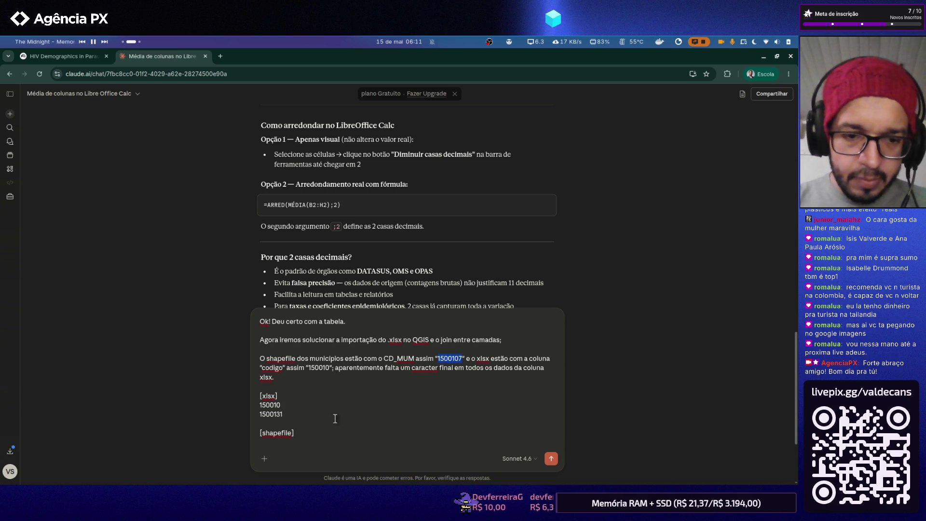
left_click(289, 441)
key("ctrl+v")
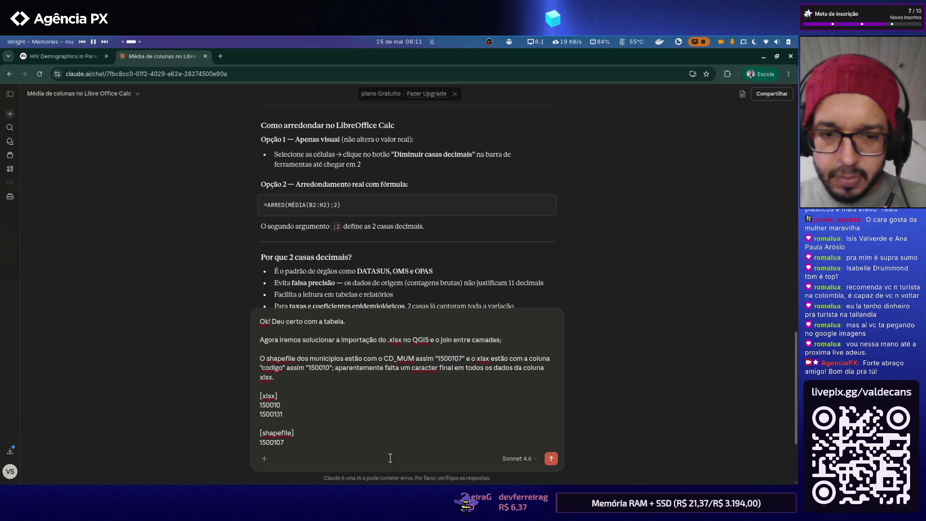
key("shift+Return")
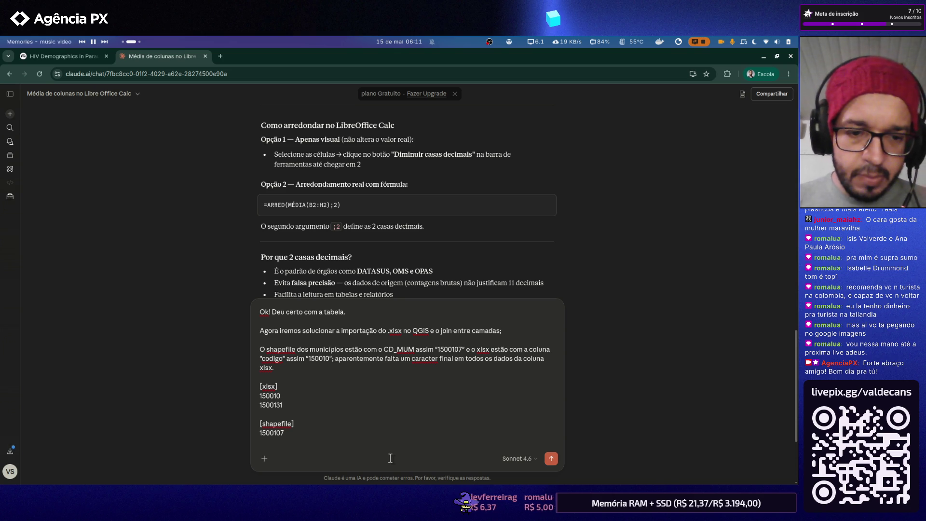
key("alt+Tab")
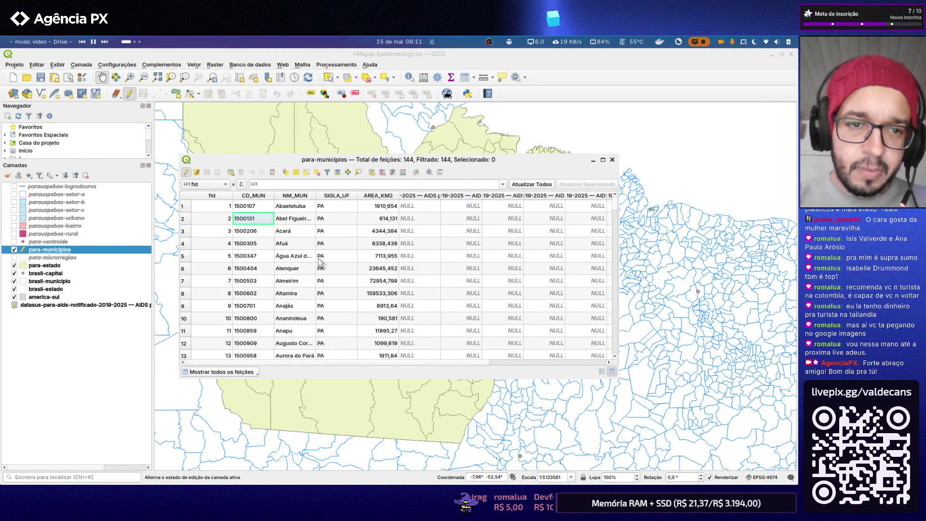
- Copy CD_MUN codes from rows 2-3 into the shapefile list, adding 1500131 after 1500107
double_click(250, 231)
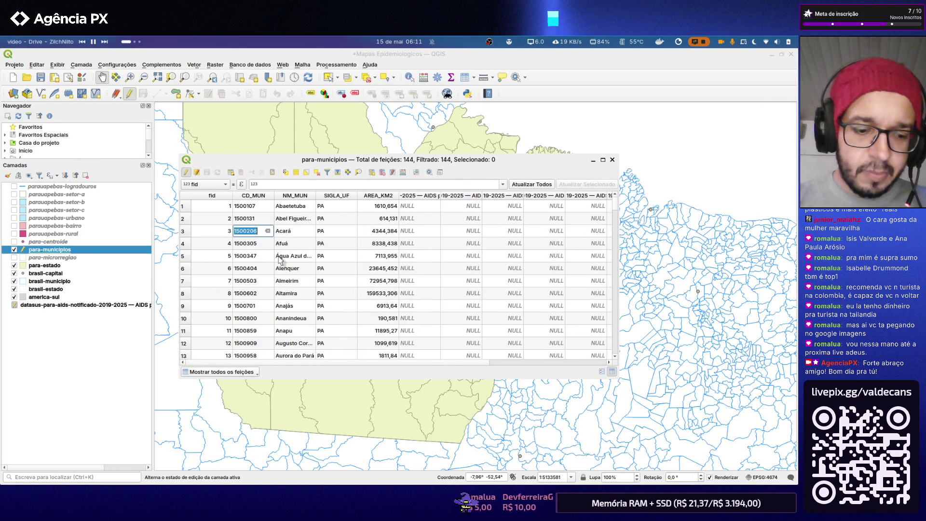
key("alt+Tab")
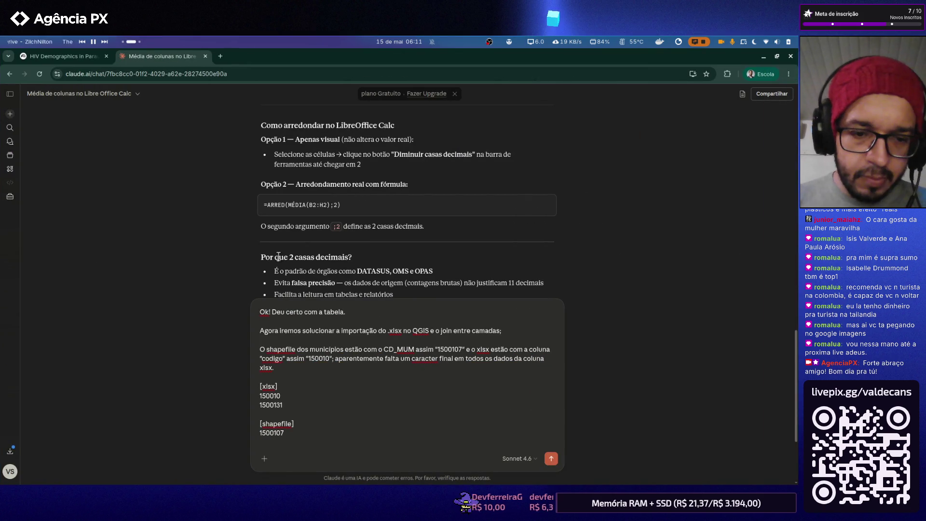
key("ctrl+v")
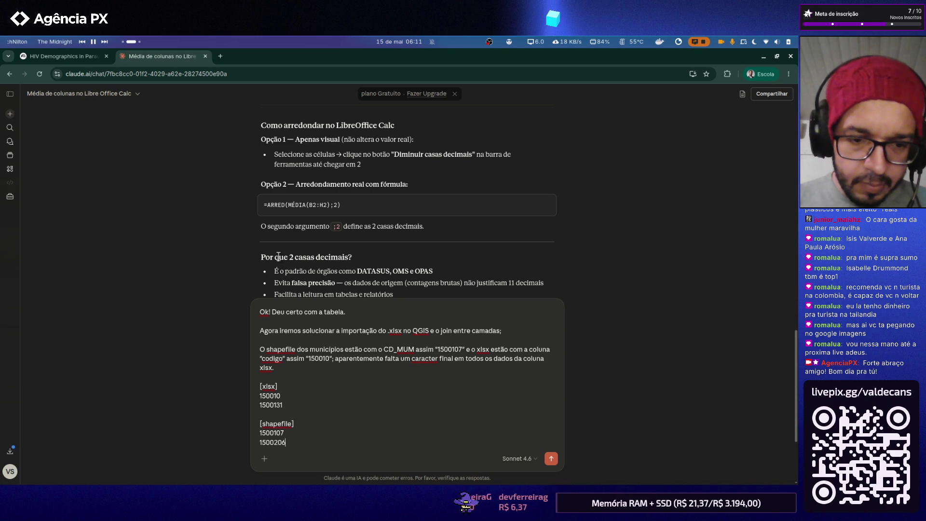
key("alt+Tab")
double_click(252, 218)
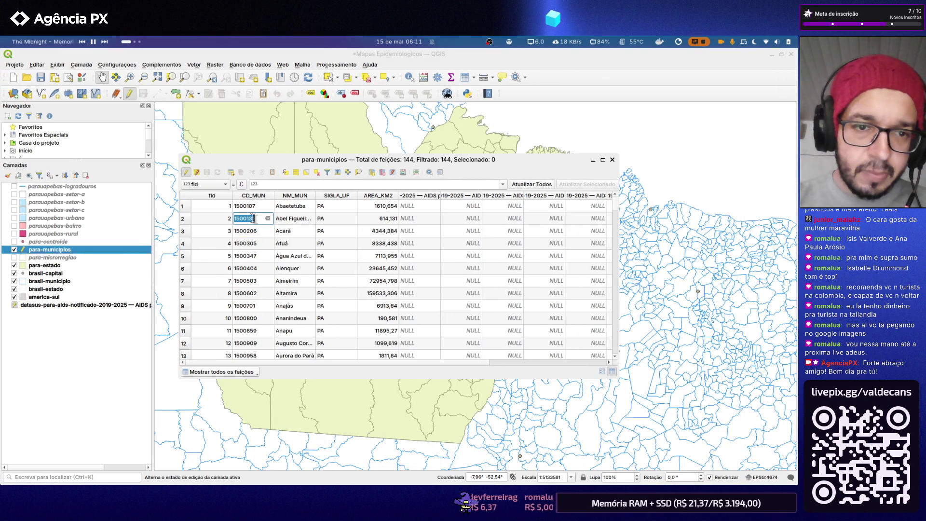
key("alt+Tab")
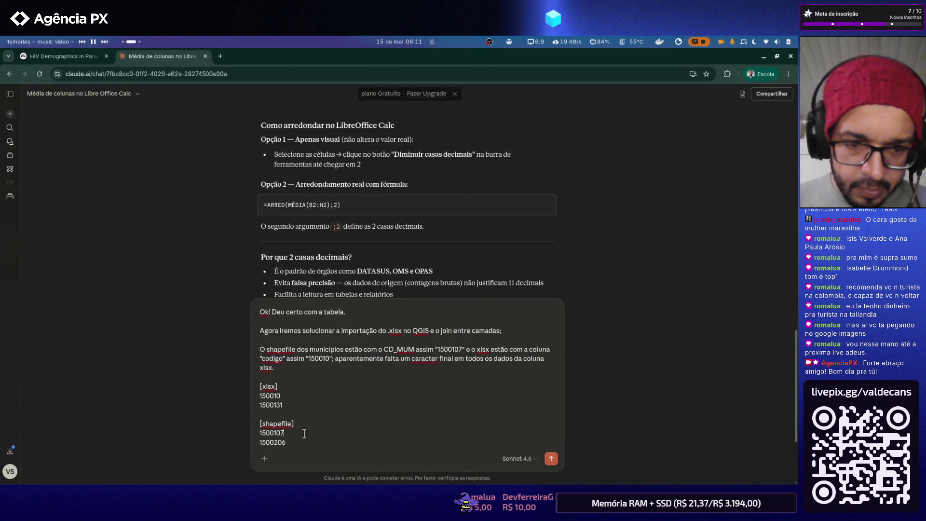
key("shift+Return")
key("ctrl+v")
key("alt+Tab")
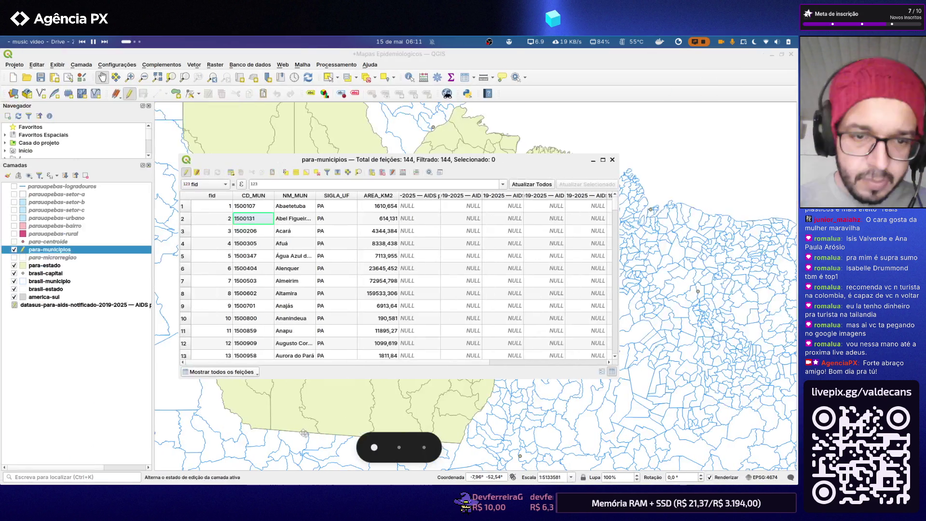
- Add shapefile codes 1500206, 1500305 and 1500347 to the list, then bring up the AIDS layer's options
double_click(256, 244)
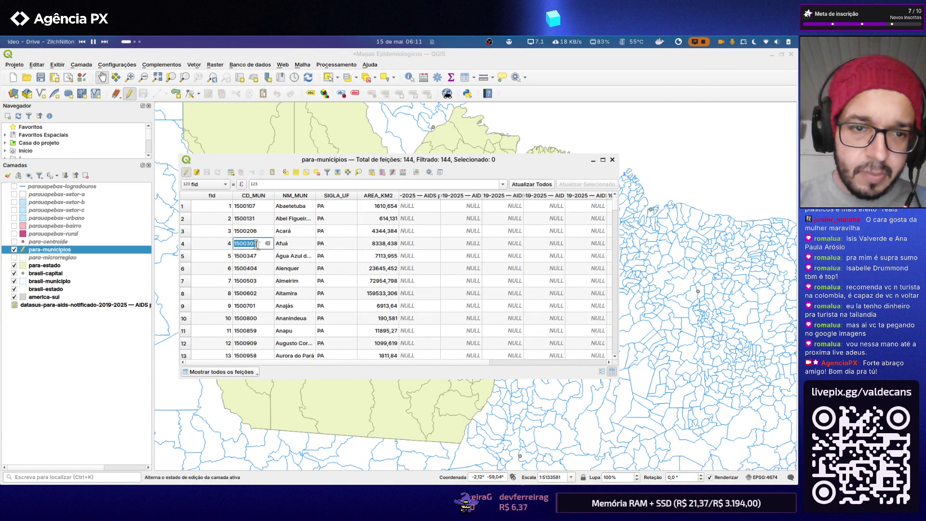
key("alt+Tab")
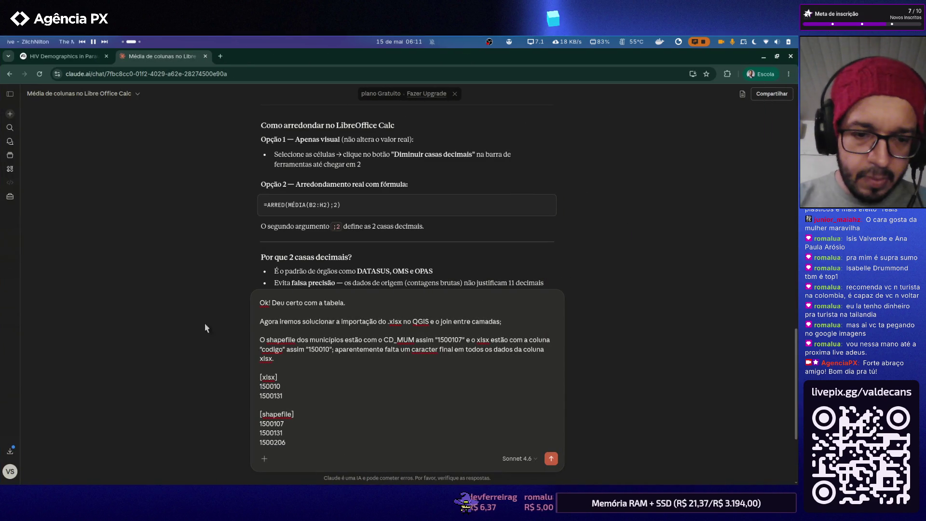
key("shift+Return")
key("ctrl+v")
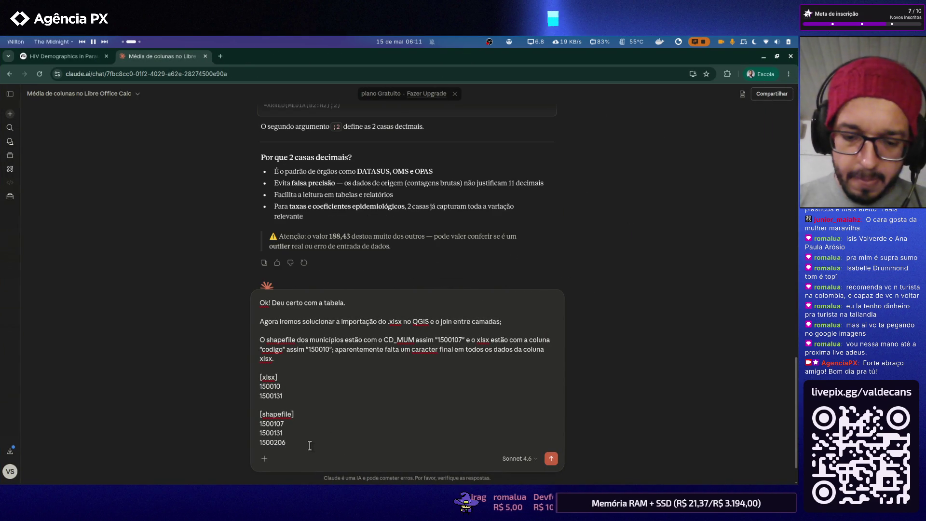
key("shift+Return")
key("ctrl+v")
key("alt+Tab")
double_click(251, 253)
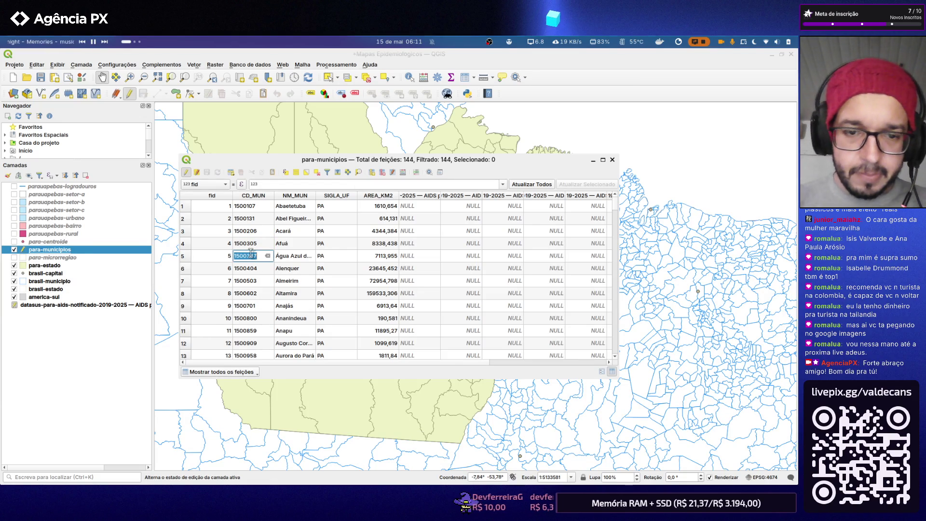
key("alt+Tab")
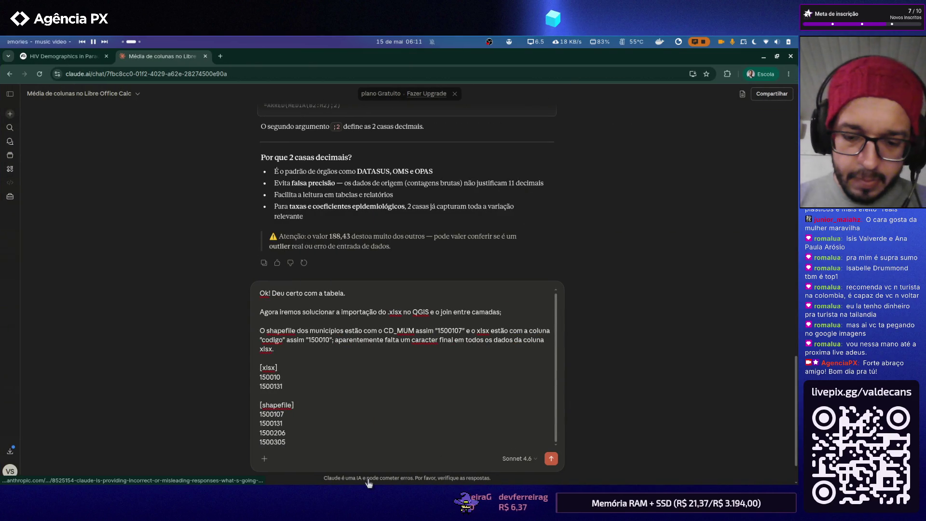
key("shift+Return")
key("ctrl+v")
key("alt+Tab")
right_click(53, 306)
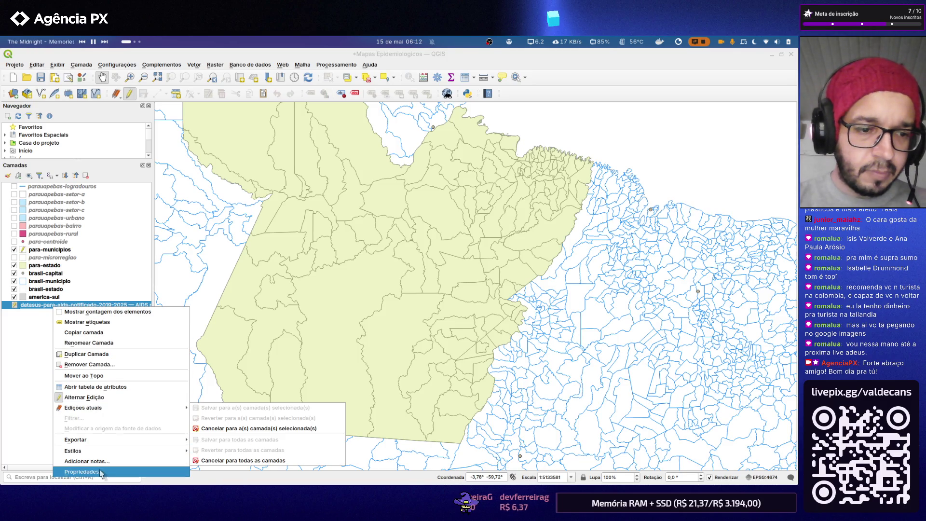
- From the AIDS table, replace the wrong xlsx entry 1500131 with 150013 and add 150020
left_click(101, 386)
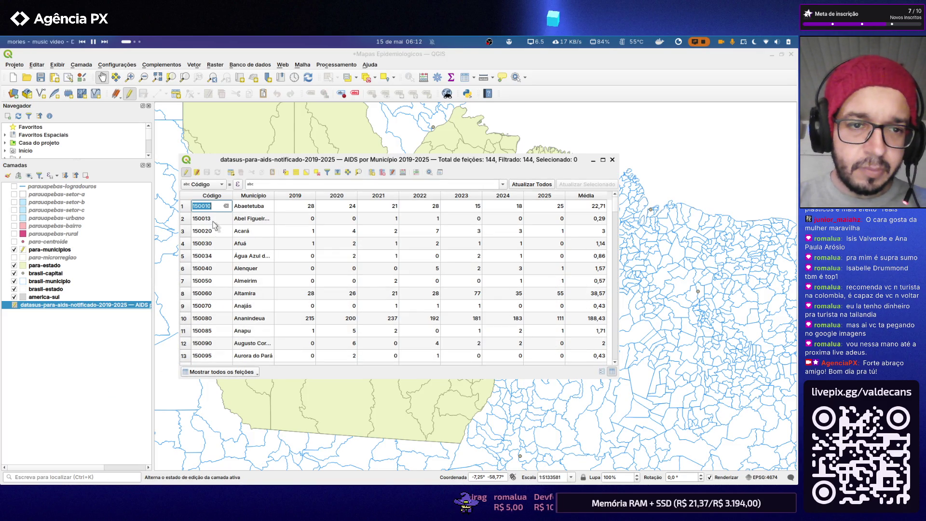
left_click(215, 219)
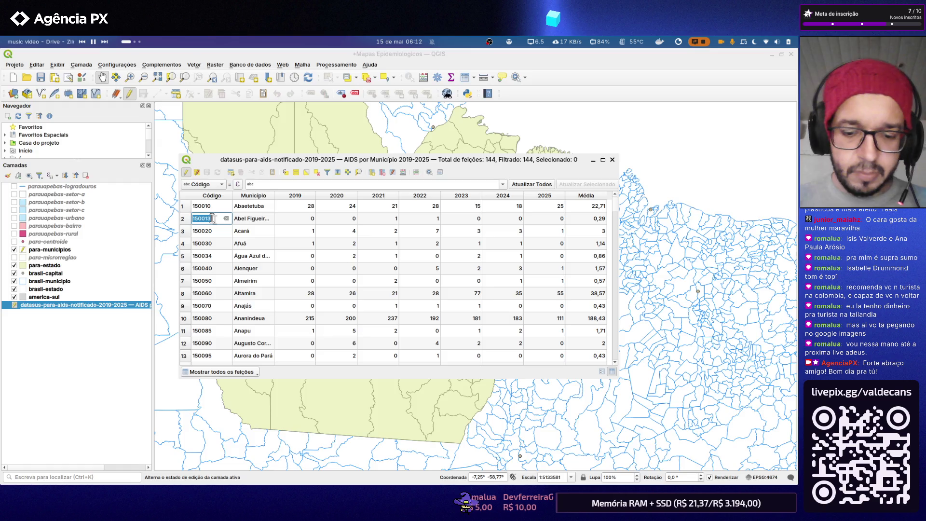
key("alt+Tab")
left_click_drag(285, 375, 246, 375)
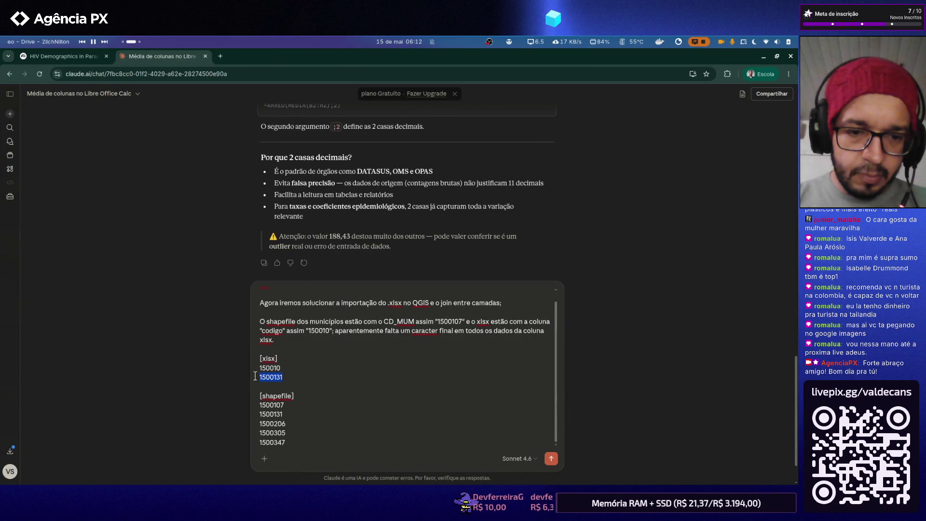
left_click(348, 384)
key("alt+Tab")
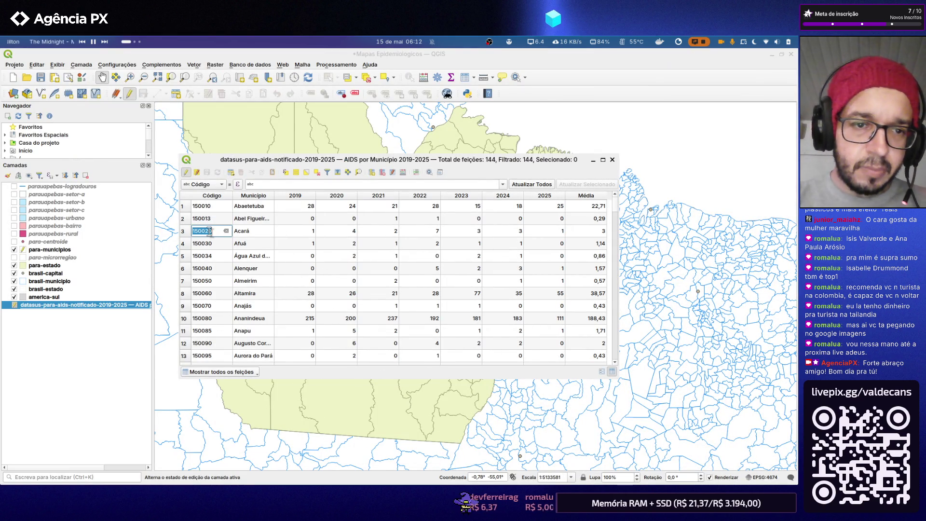
key("alt+Tab")
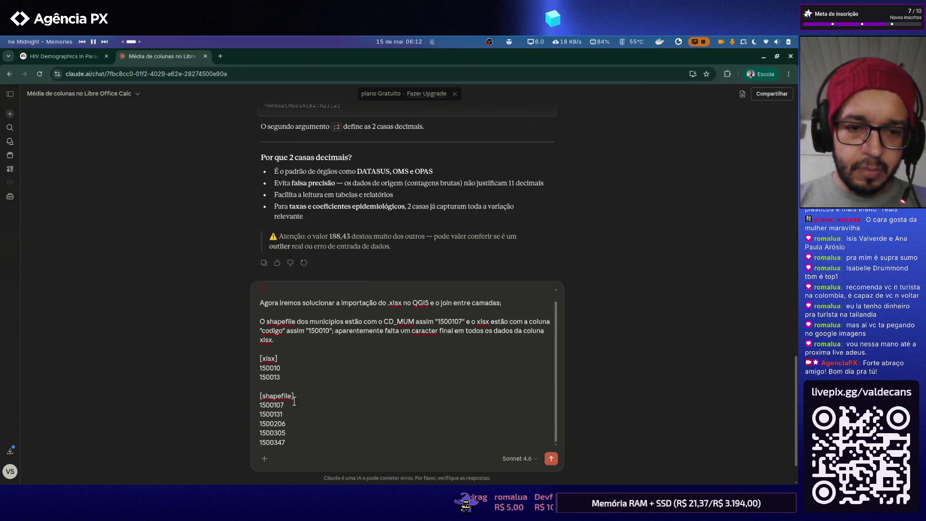
key("Return")
type("150020")
key("Return")
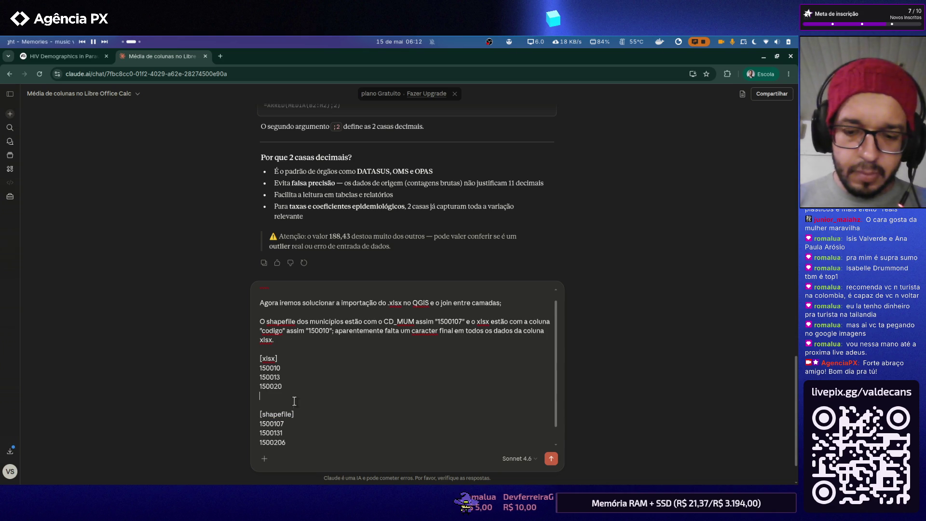
- Add Código values 150030 and 150034 to the xlsx list and send the comparison message to Claude
key("alt+Tab")
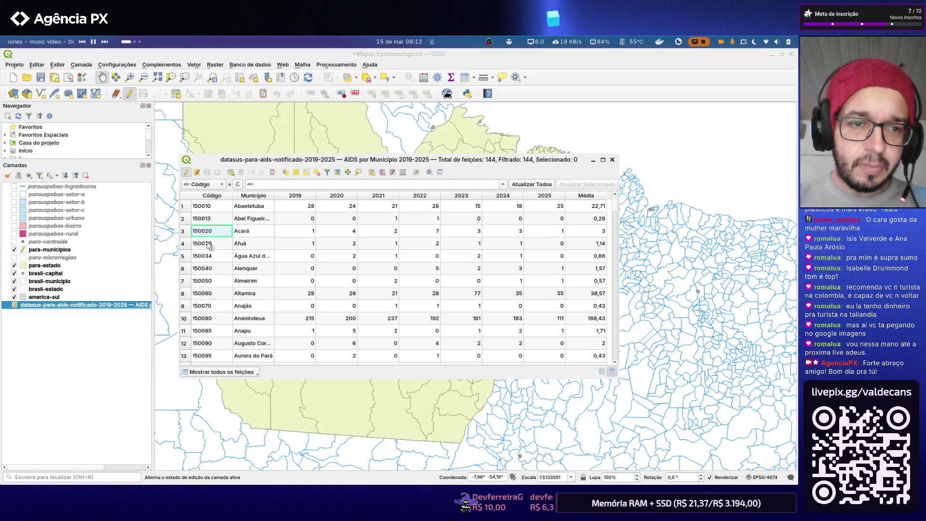
double_click(203, 243)
key("ctrl+c")
key("alt+Tab")
key("ctrl+v")
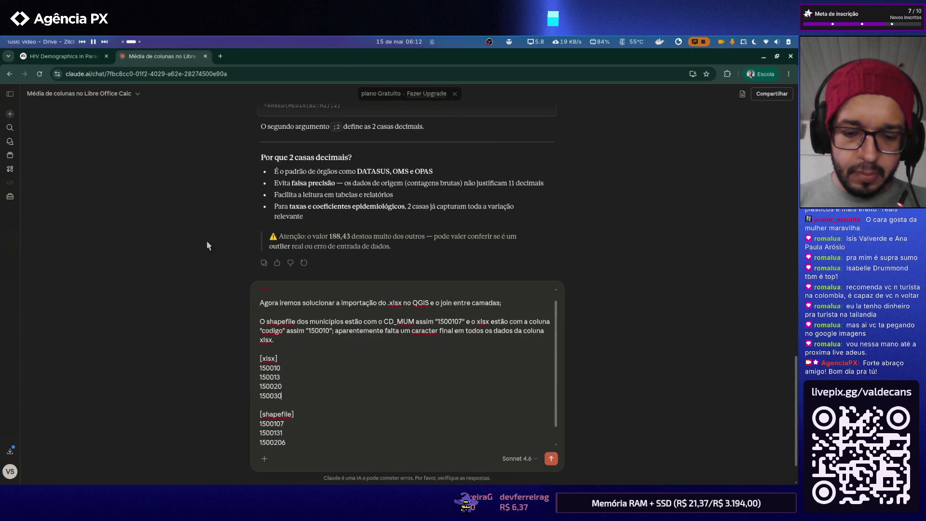
key("Return")
key("alt+Tab")
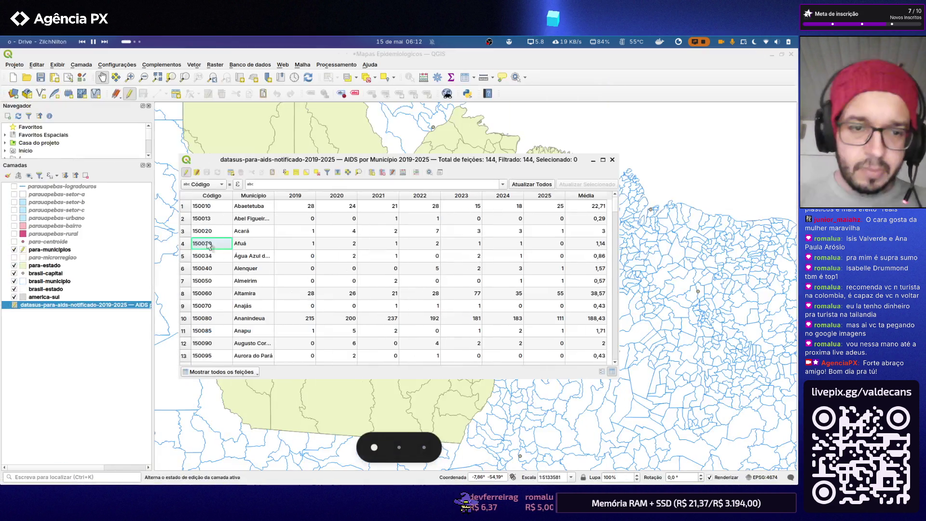
double_click(205, 258)
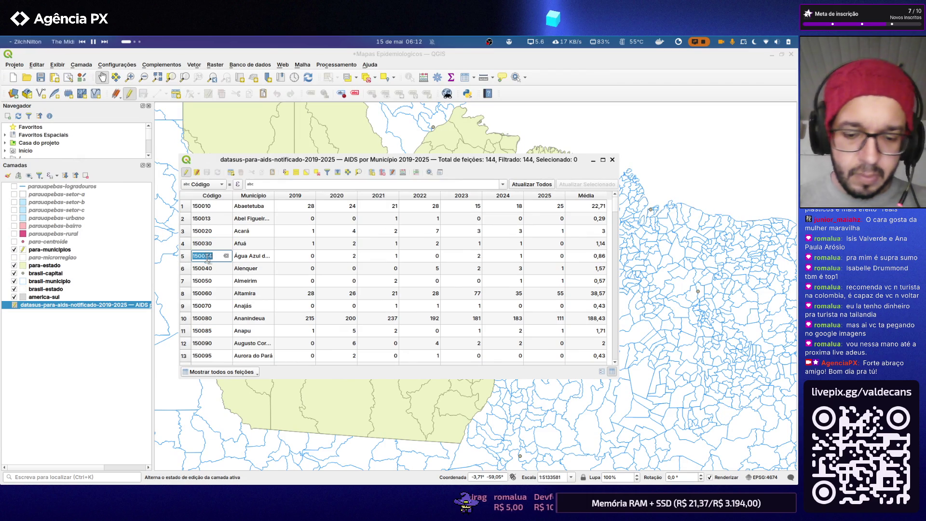
key("alt+Tab")
left_click(274, 402)
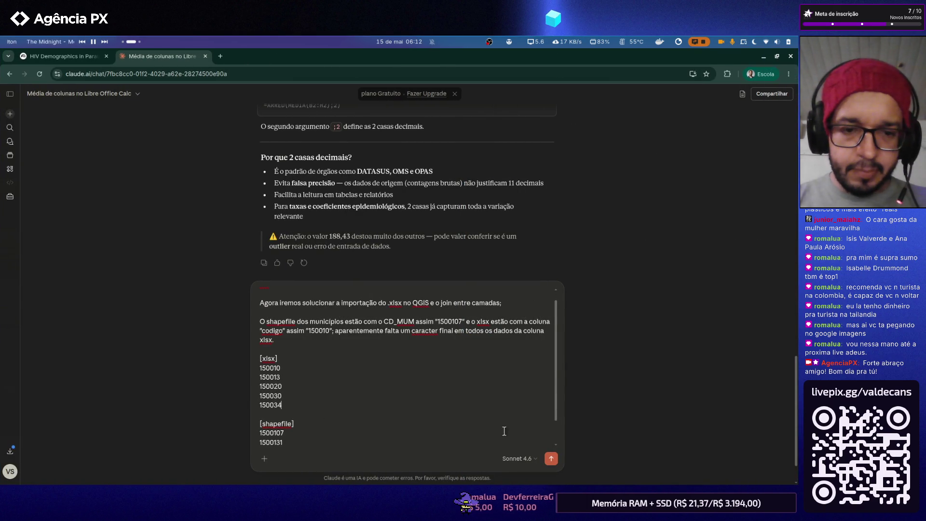
key("ctrl+v")
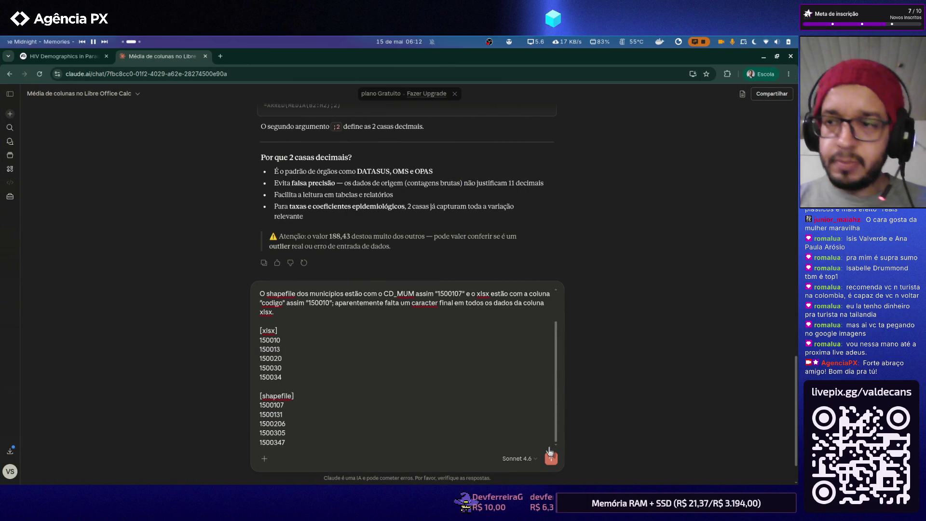
left_click(551, 459)
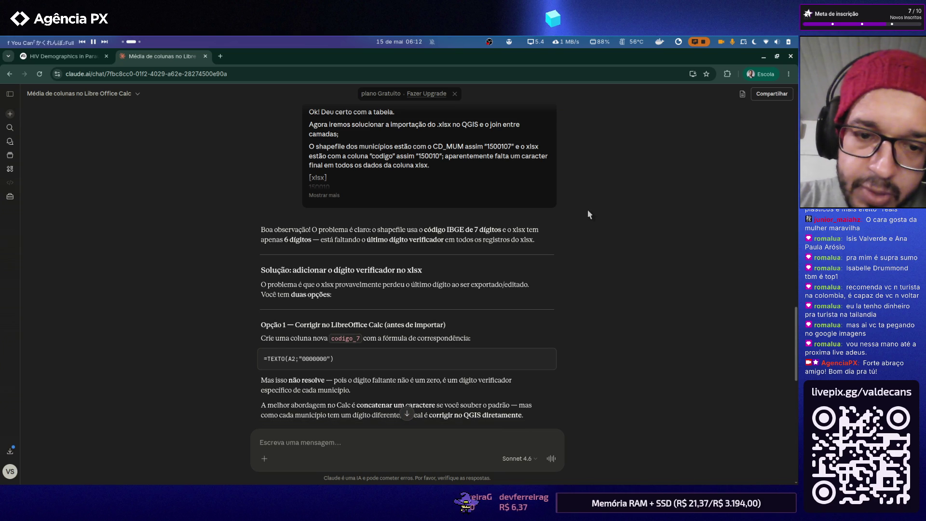
scroll(587, 210, "down", 2)
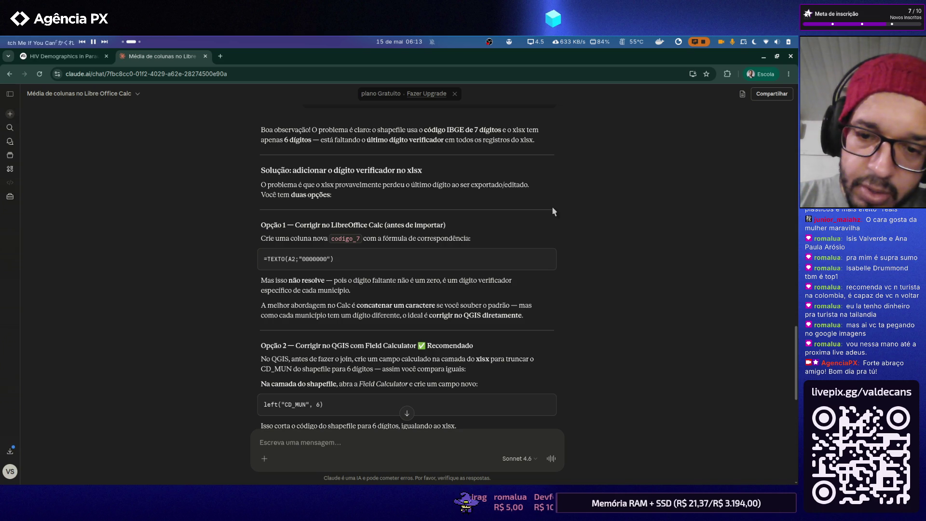
scroll(551, 208, "down", 1)
scroll(553, 208, "down", 2)
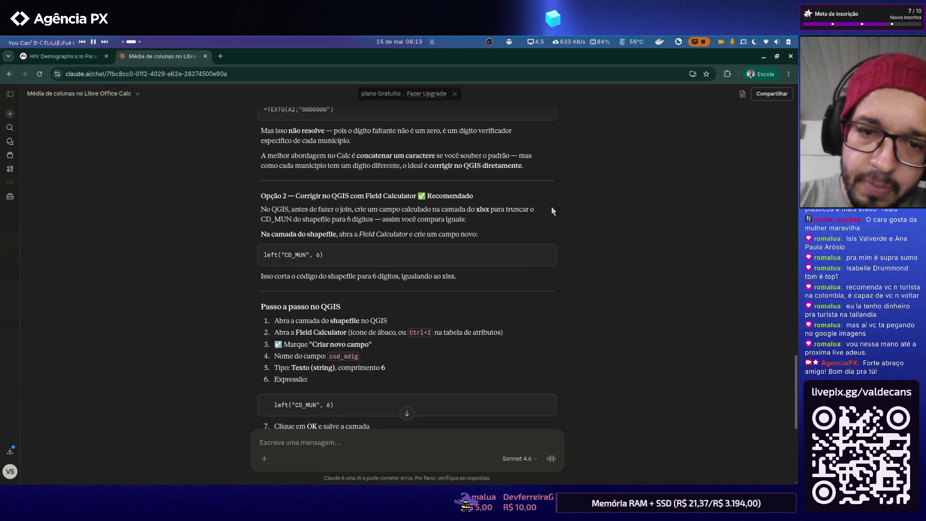
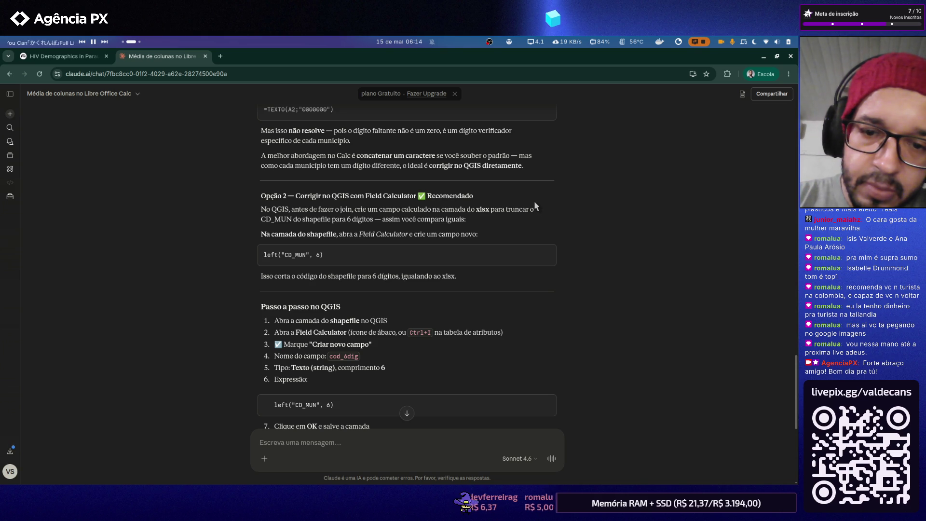
scroll(534, 200, "down", 1)
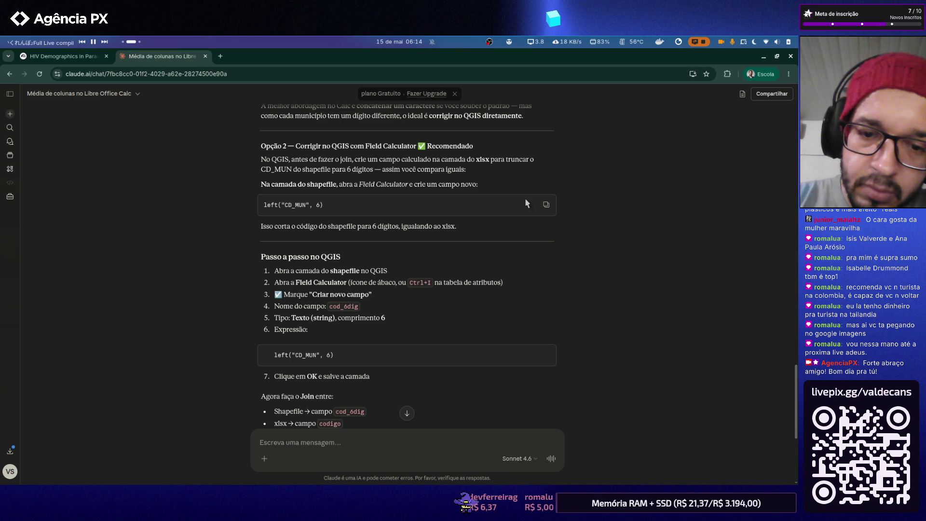
scroll(526, 203, "down", 1)
scroll(526, 203, "down", 2)
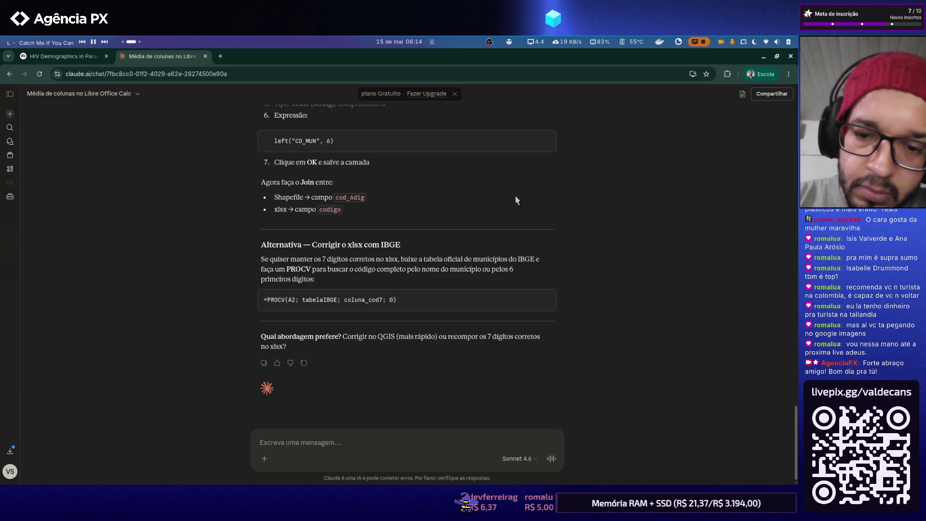
scroll(591, 232, "up", 2)
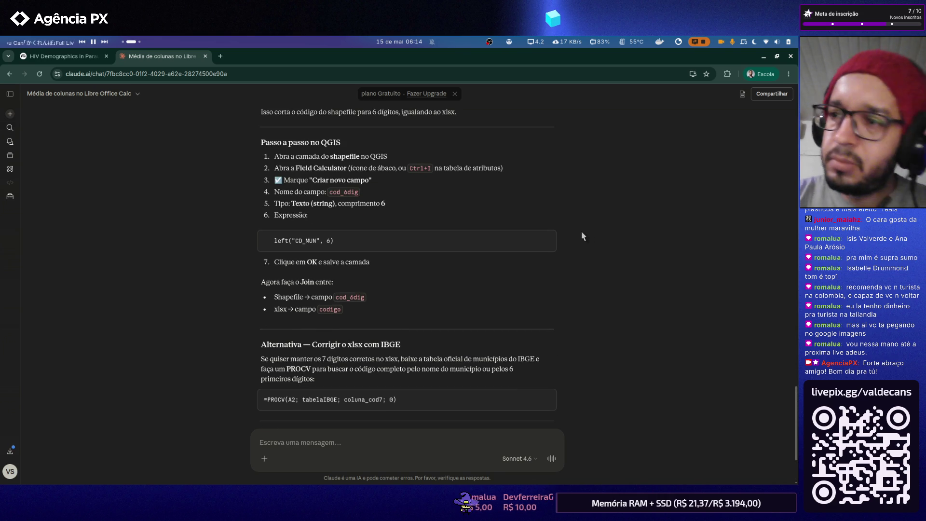
- Return to QGIS, close the attribute table and bring up para-municipios Layer Properties
key("alt+Tab")
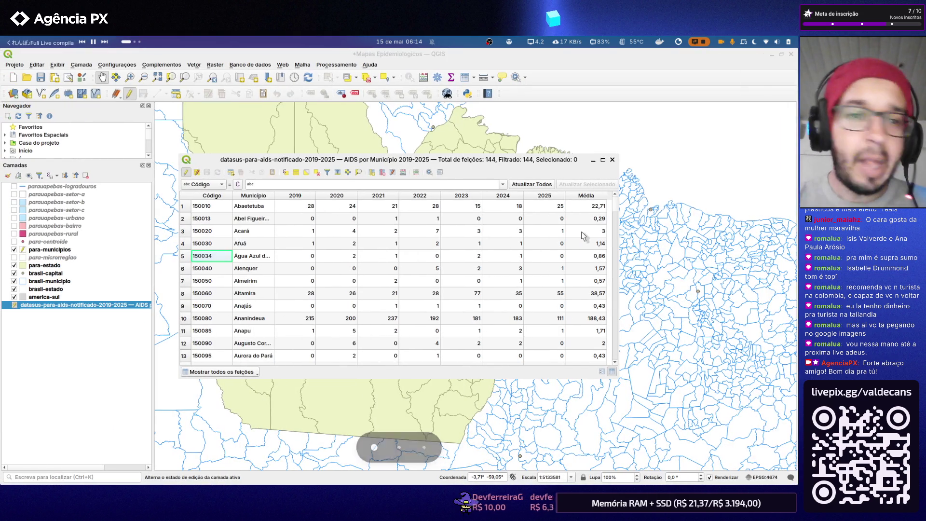
key("Escape")
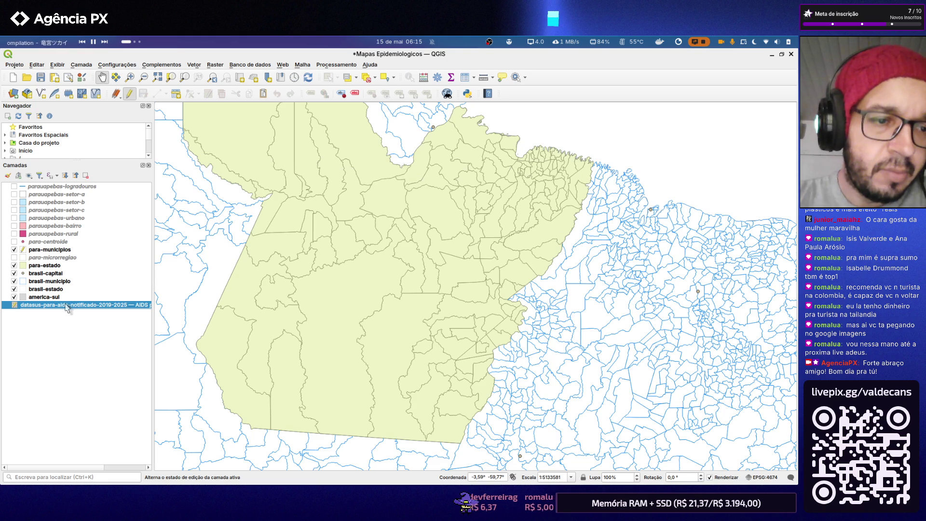
left_click(57, 250)
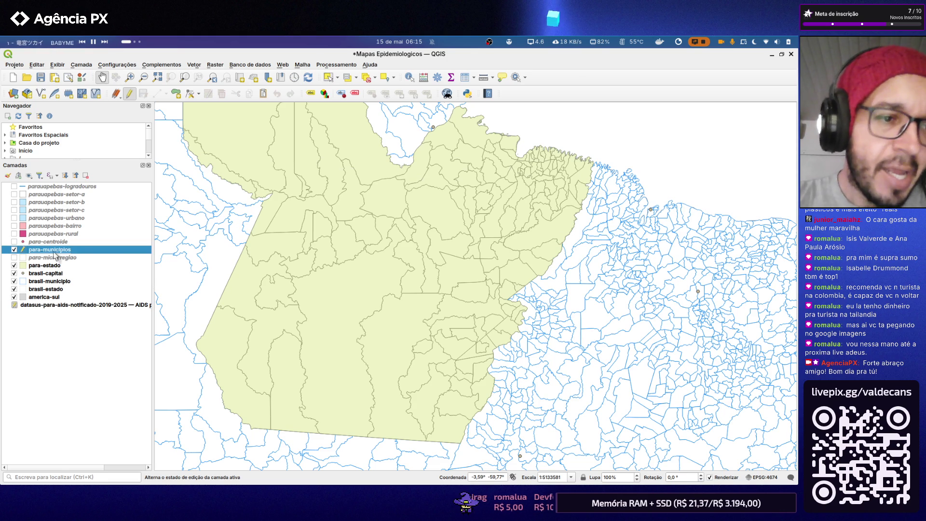
right_click(55, 250)
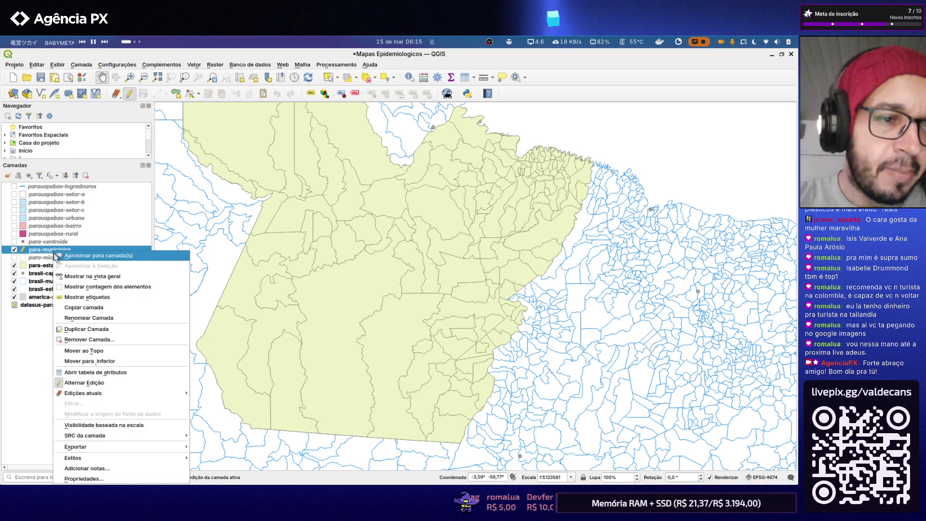
left_click(90, 478)
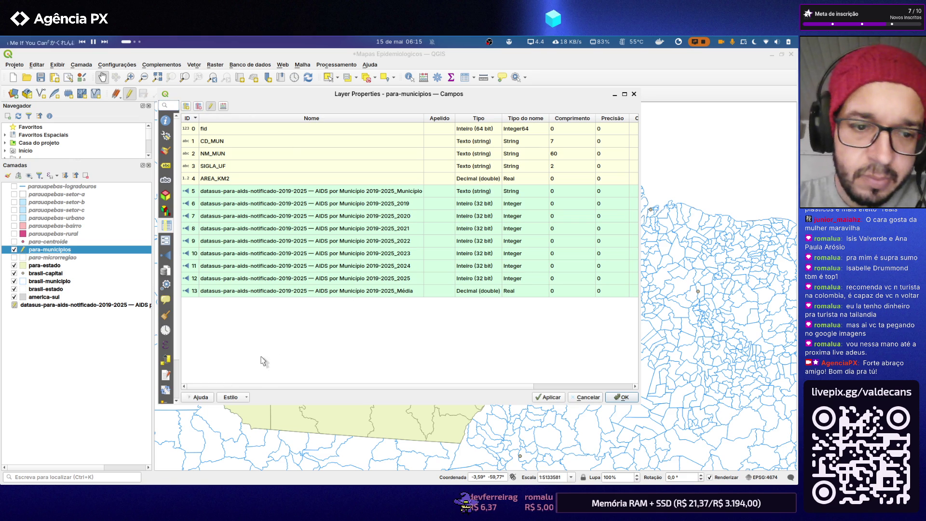
- In Uniões remove the datasus AIDS join, then return to Campos and select CD_MUN
left_click(166, 240)
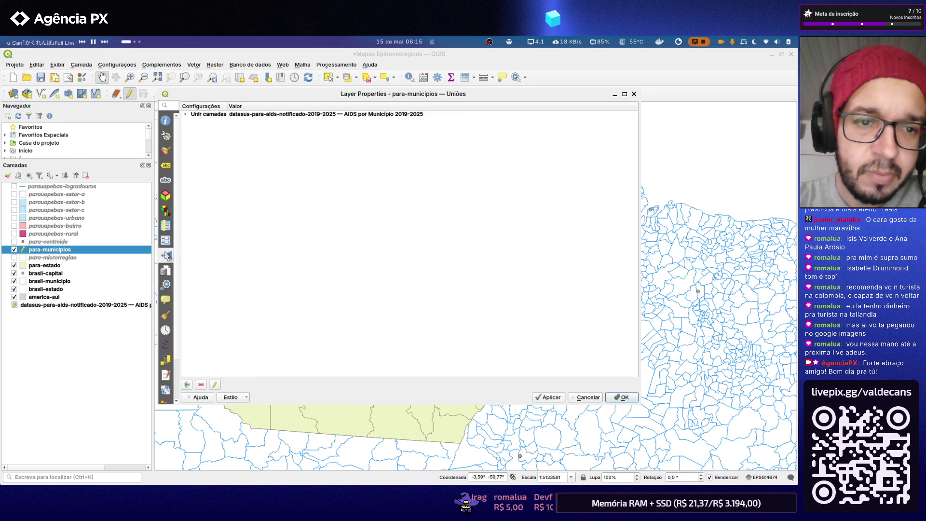
left_click(219, 116)
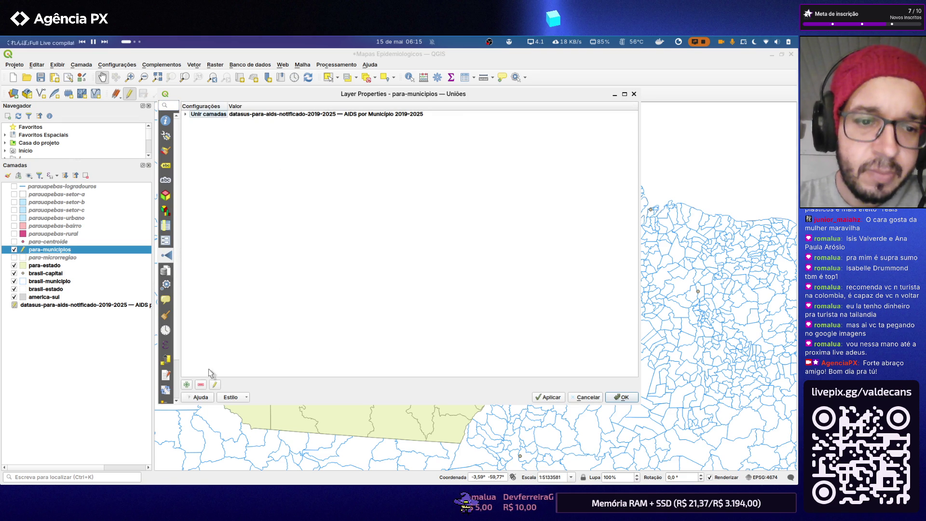
left_click(200, 385)
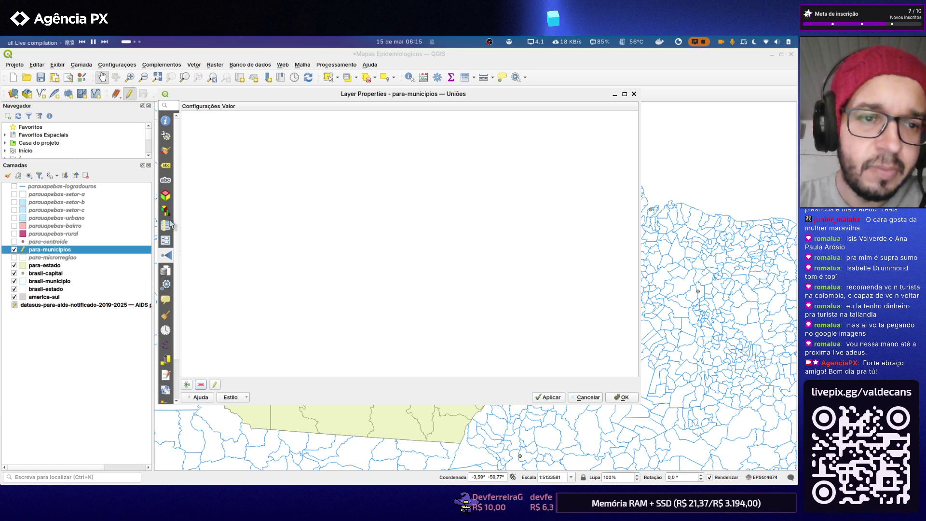
left_click(166, 241)
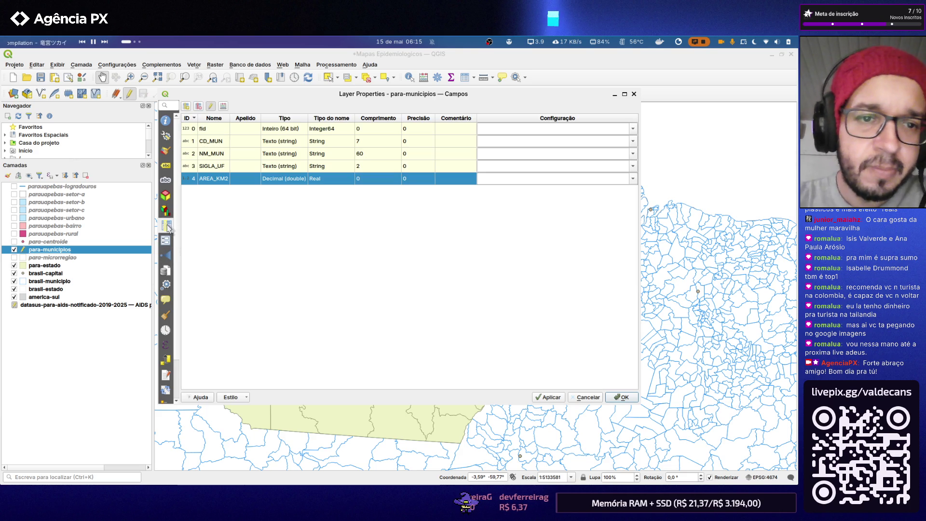
left_click(205, 143)
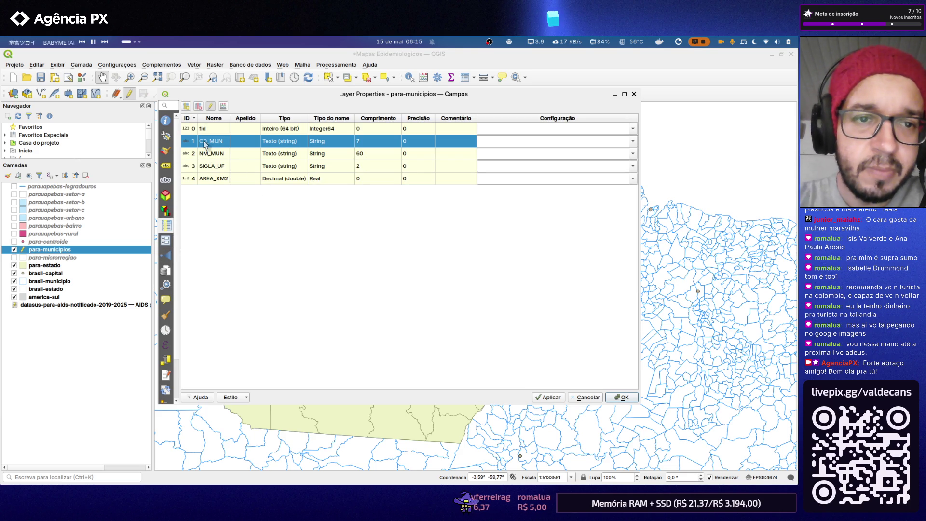
- Start a new 32-bit integer field, name it, then cancel without adding it
left_click(188, 108)
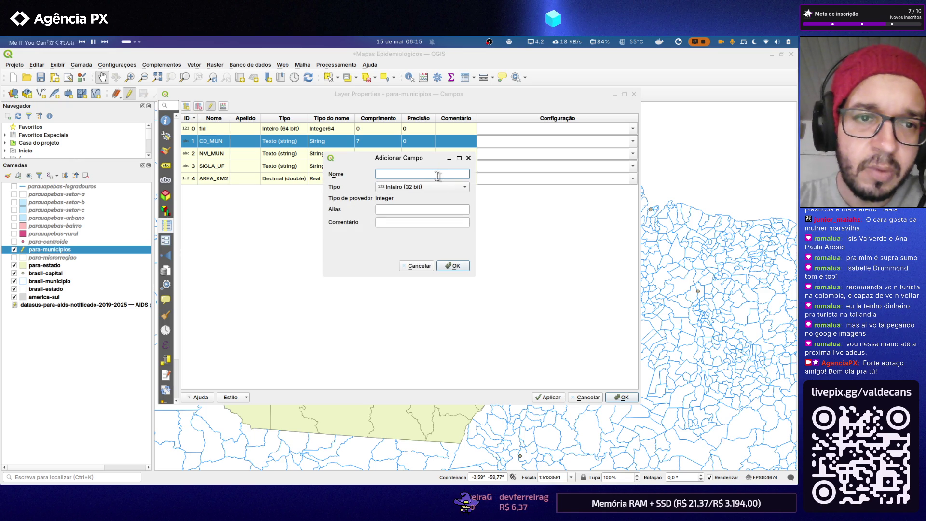
type("CD_mu")
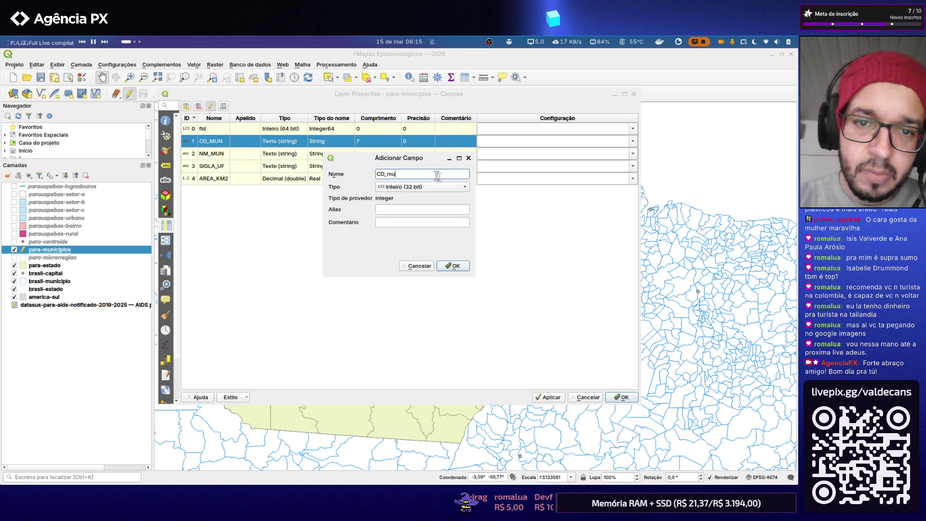
key("BackSpace")
type("MUN_DA")
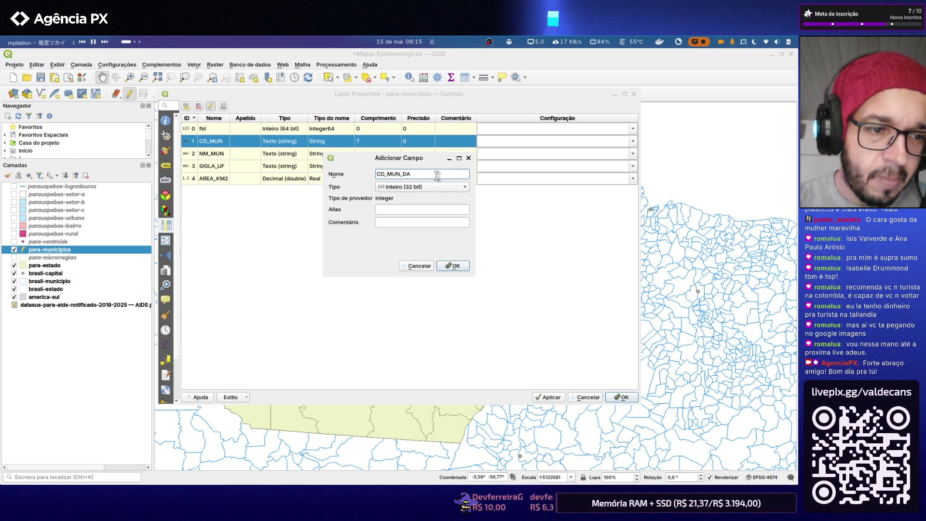
key("BackSpace")
key("BackSpace")
type("SUS")
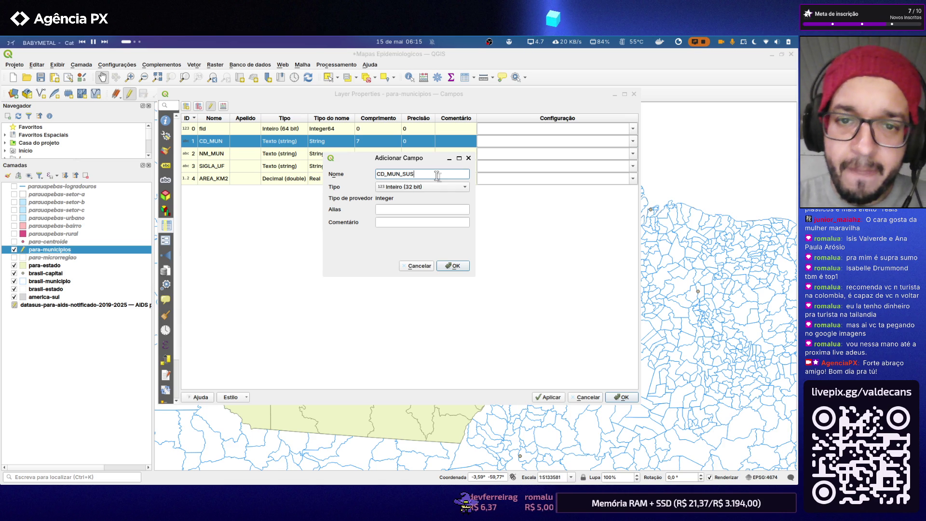
left_click(465, 188)
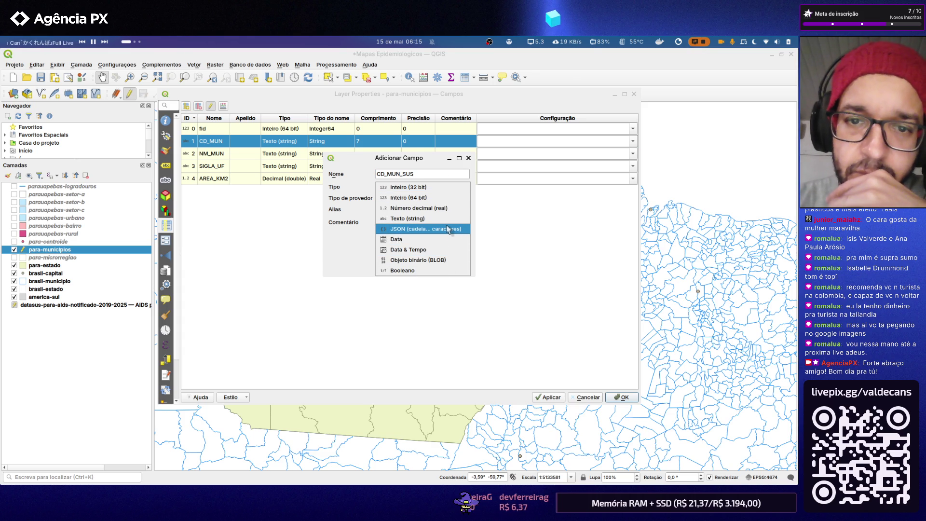
left_click(439, 187)
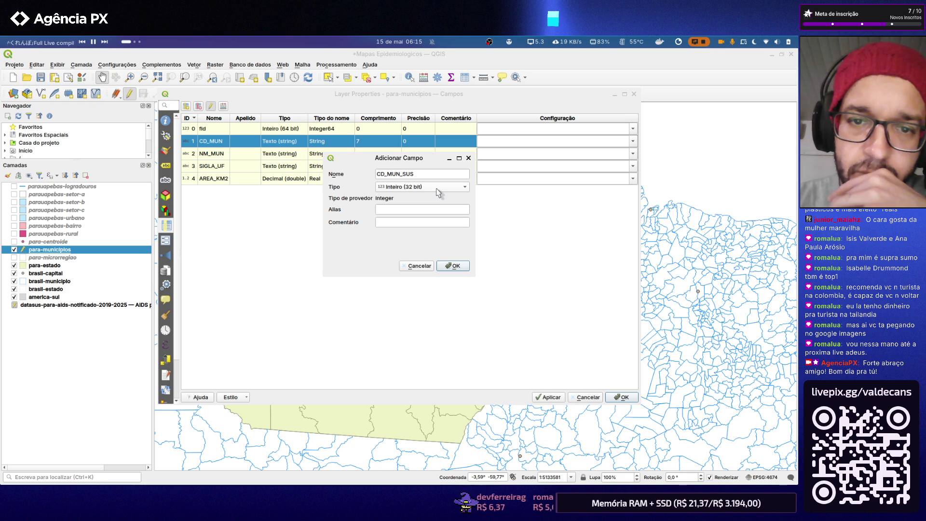
left_click(422, 211)
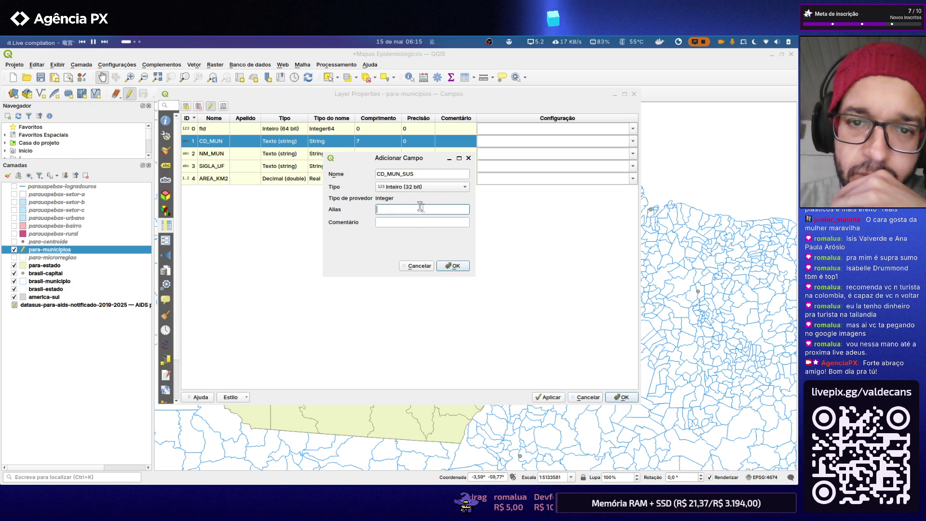
left_click(417, 265)
- Turn editing off for the layer and bring up the Field Calculator
left_click(383, 248)
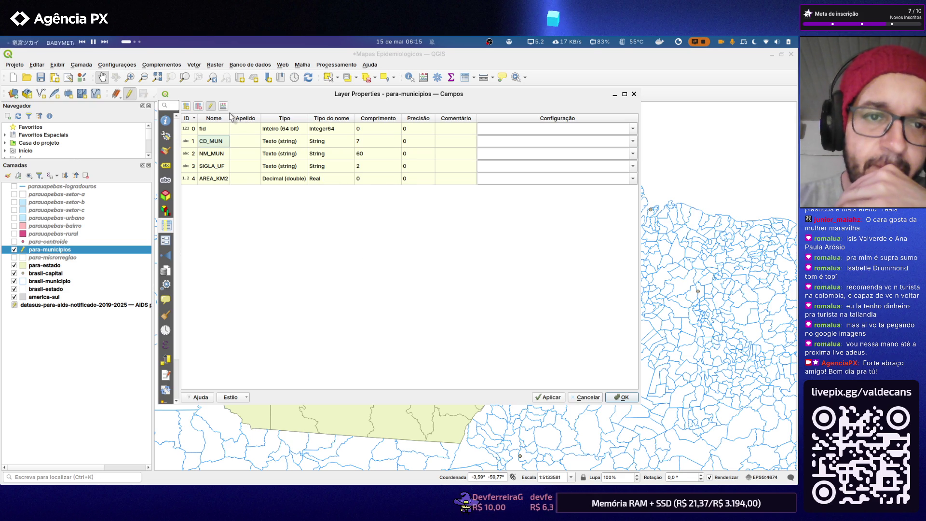
left_click(211, 106)
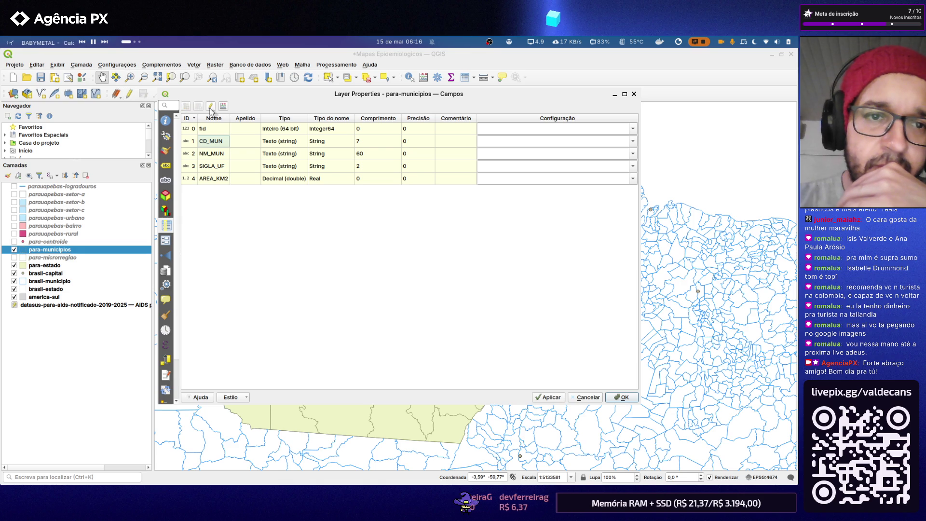
left_click(223, 108)
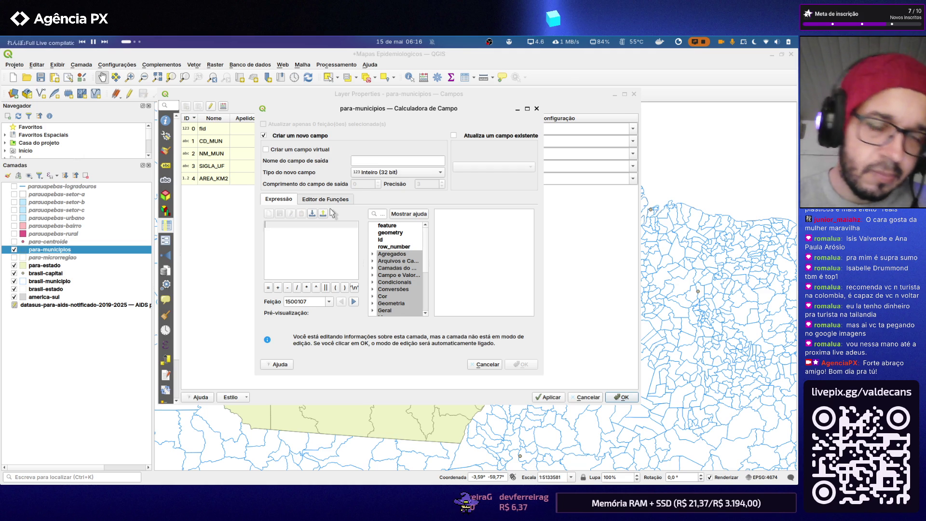
- Copy the left("CD_MUN", 6) expression from the chat and close the Field Calculator
key("alt+Tab")
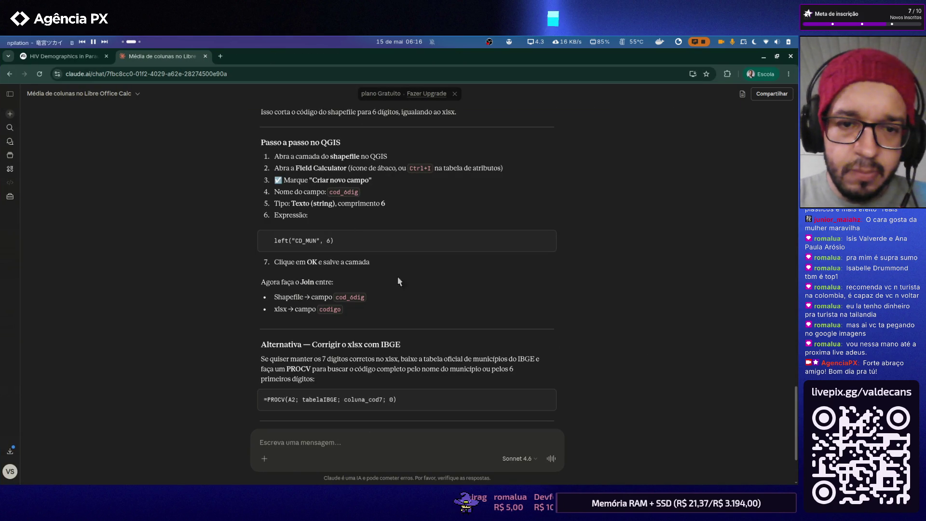
left_click(547, 240)
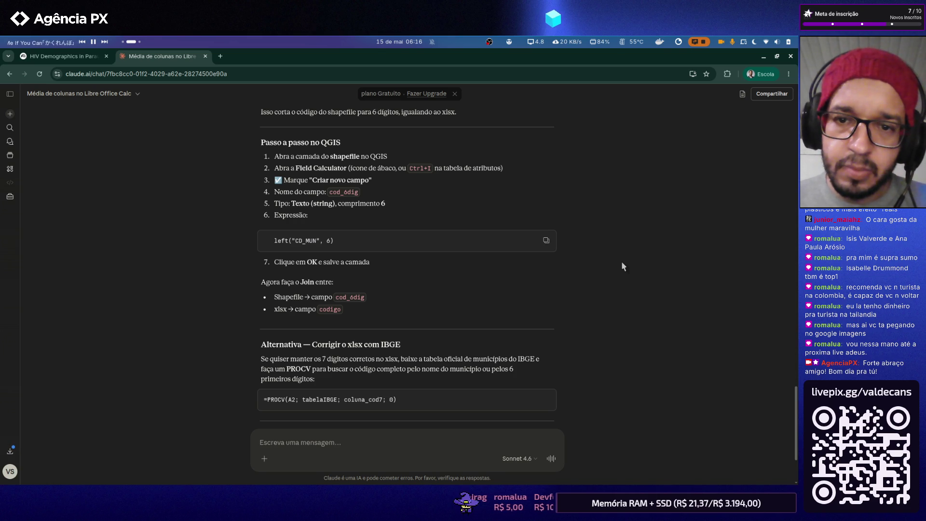
key("alt+Tab")
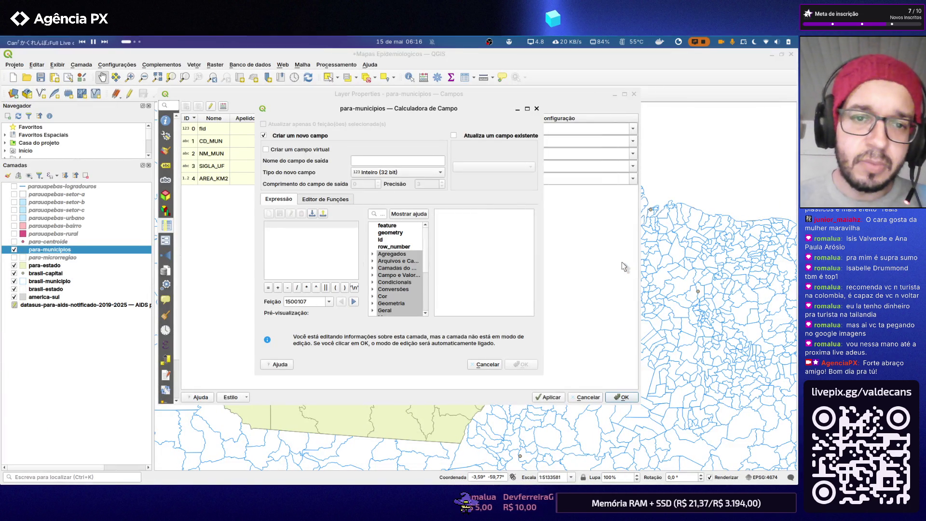
key("Escape")
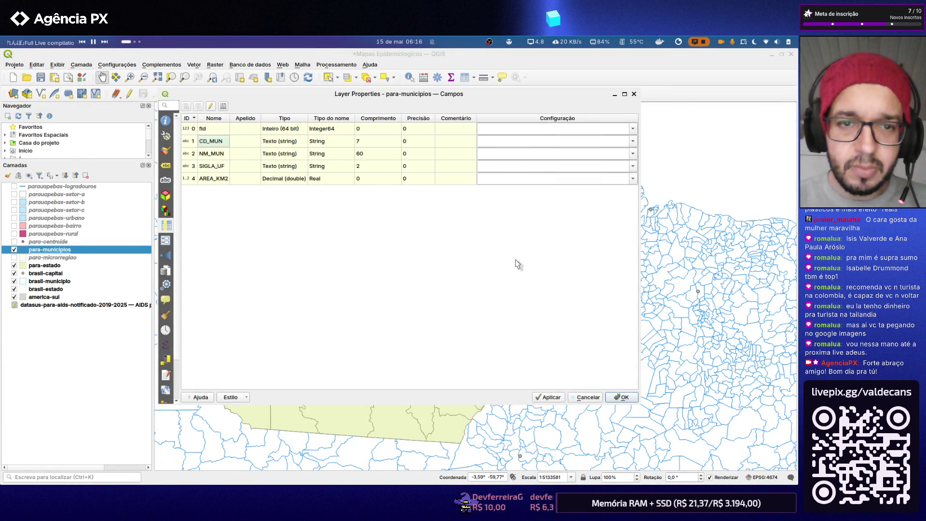
key("alt+Tab")
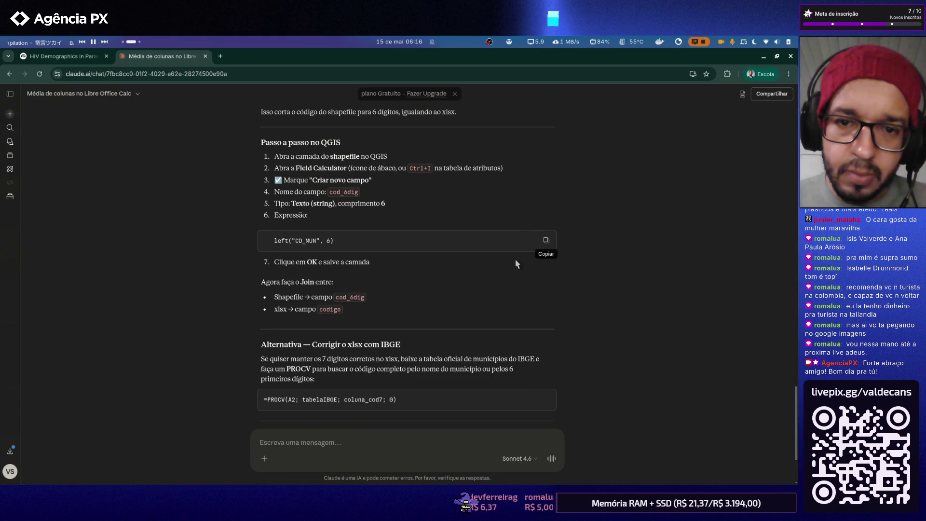
key("alt+Tab")
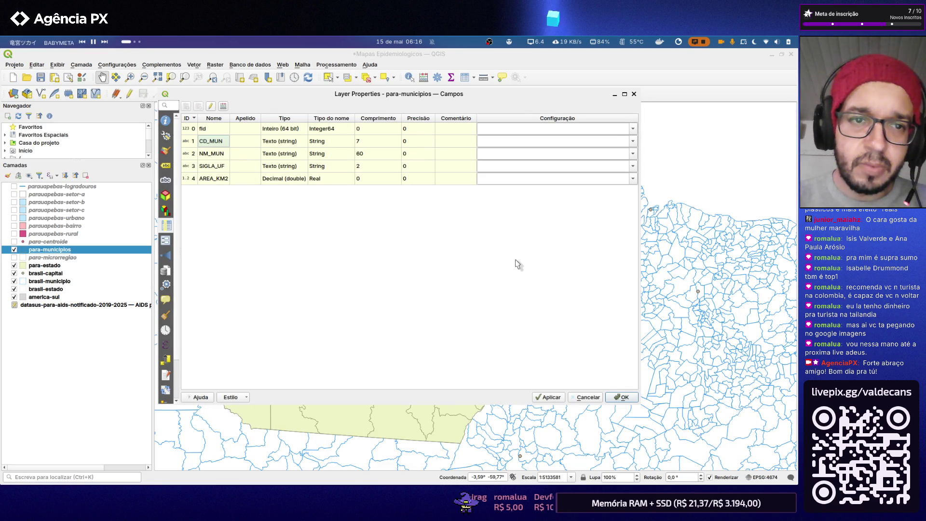
key("alt+Tab")
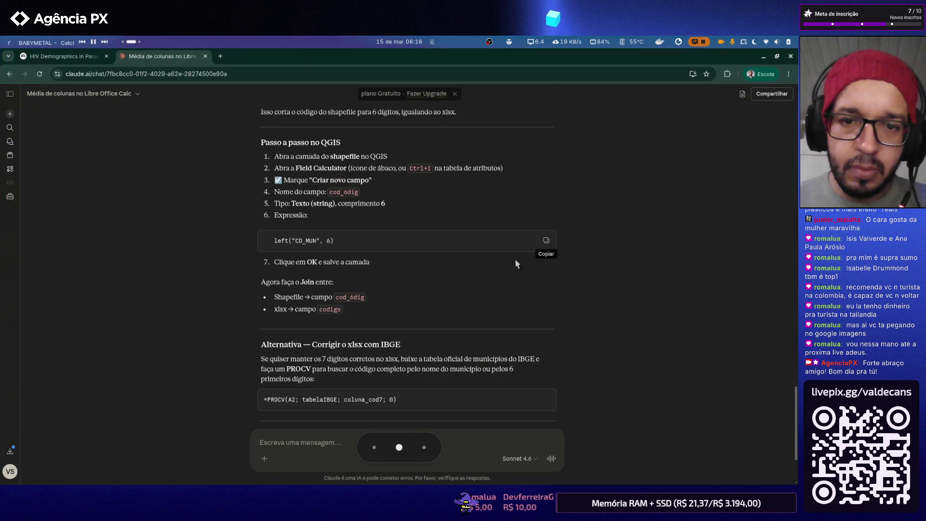
key("alt+Tab")
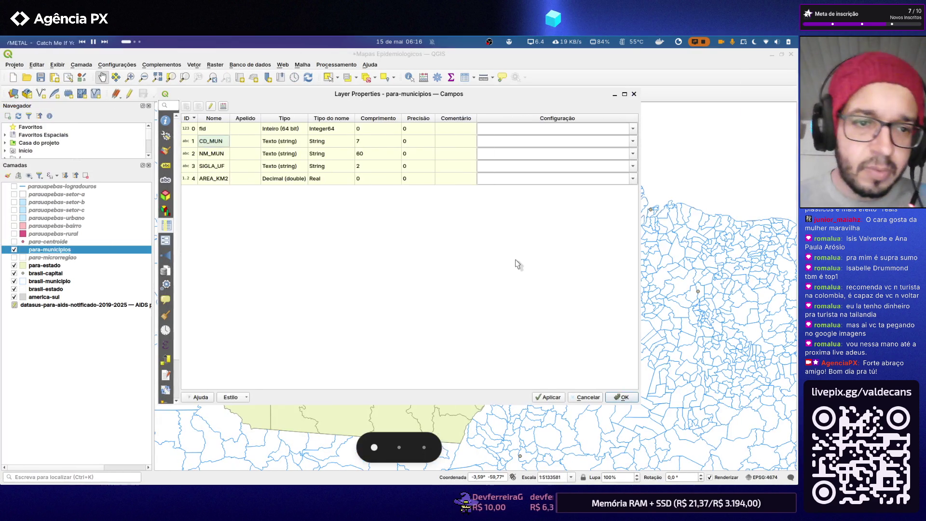
- Browse the Fields, Attributes Form, 3D View and Joins pages, then close Layer Properties
left_click(167, 241)
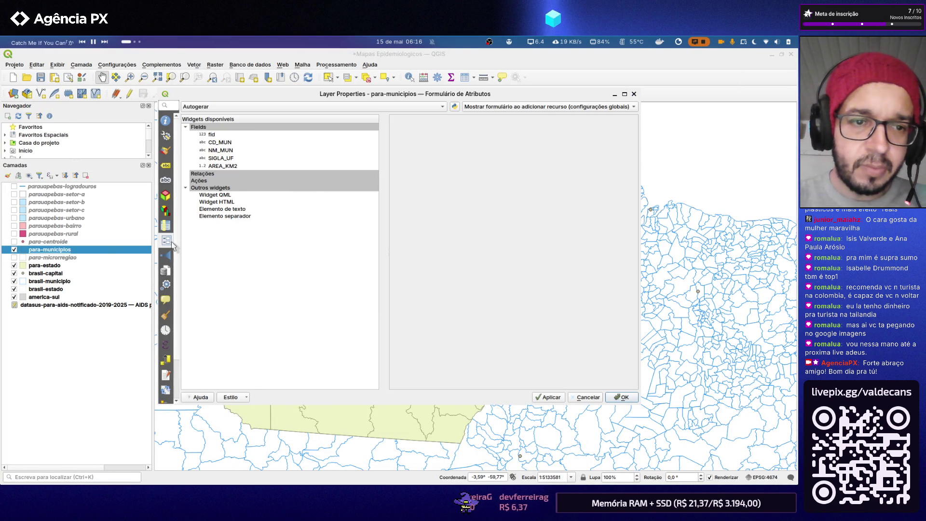
left_click(167, 225)
left_click(165, 211)
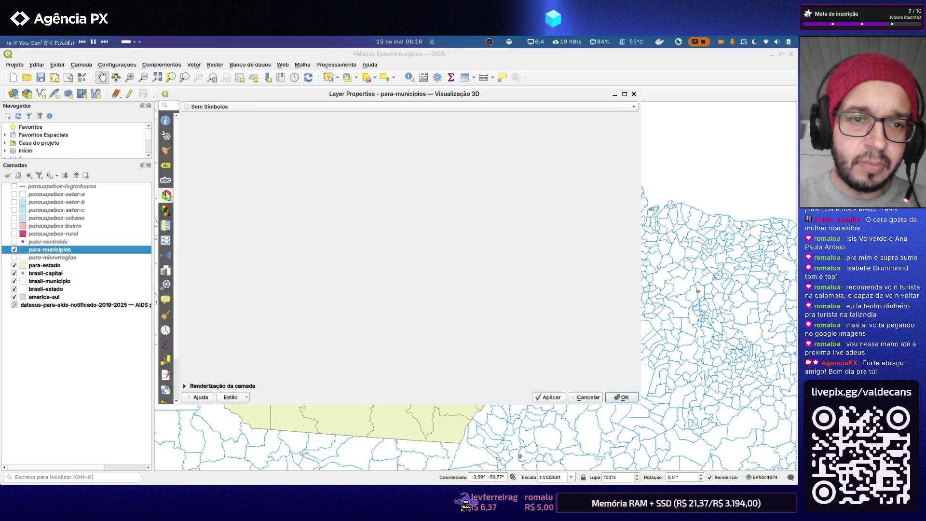
left_click(167, 180)
left_click(166, 240)
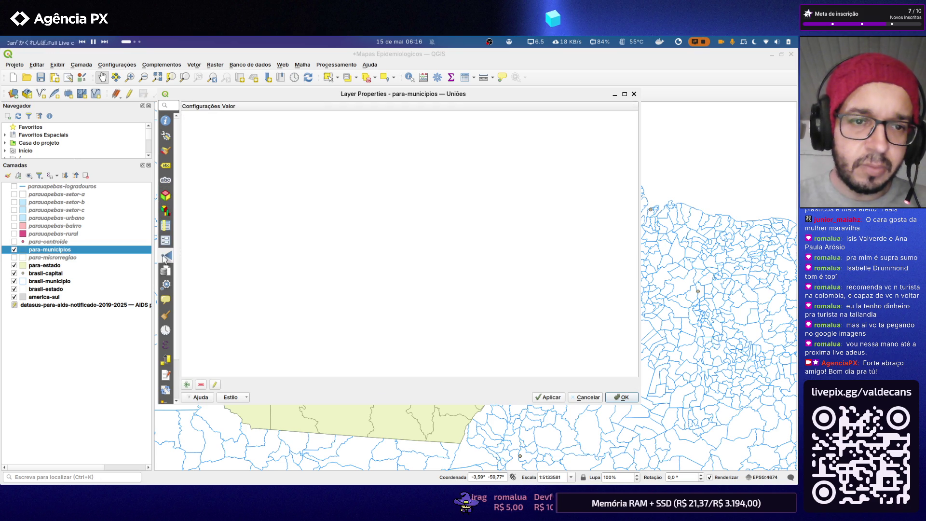
left_click(167, 270)
left_click(167, 165)
left_click(168, 195)
left_click(166, 150)
key("Escape")
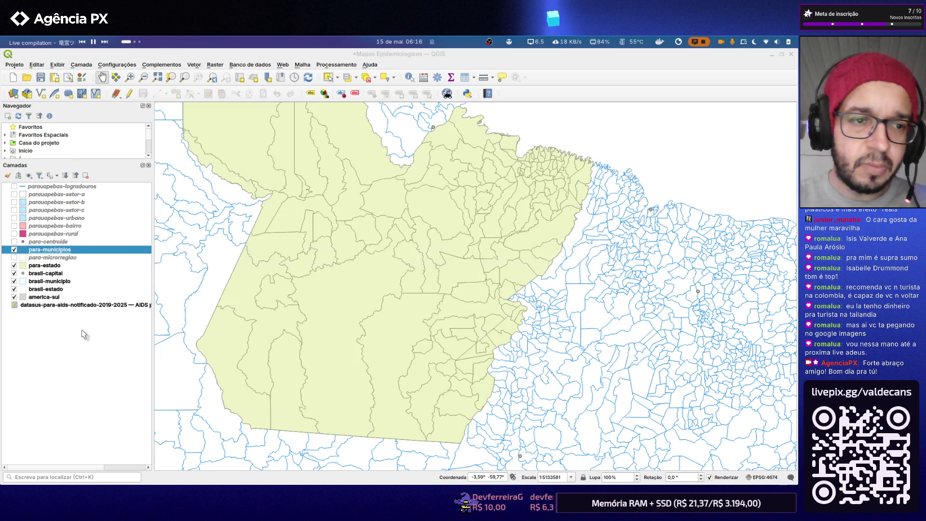
- Reopen the para-municipios attribute table, enable editing and bring up the Field Calculator (Ctrl+I)
right_click(56, 253)
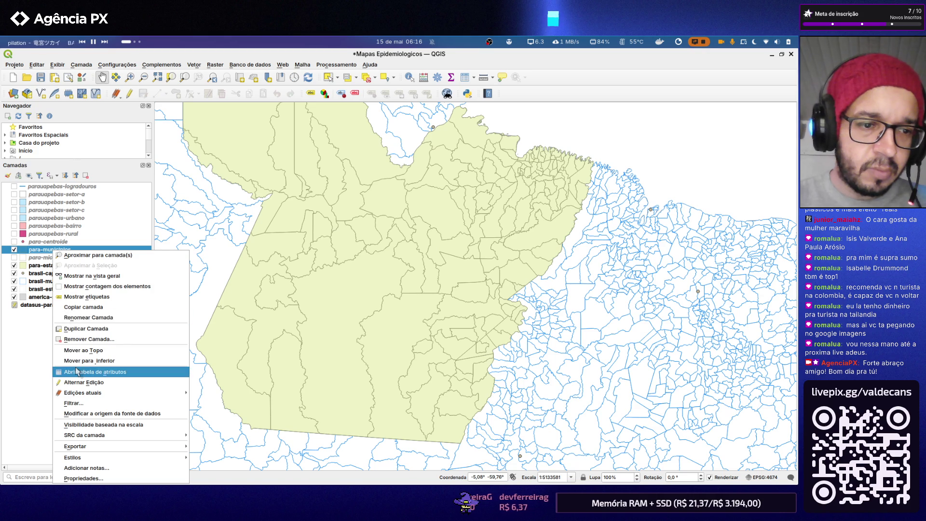
left_click(87, 371)
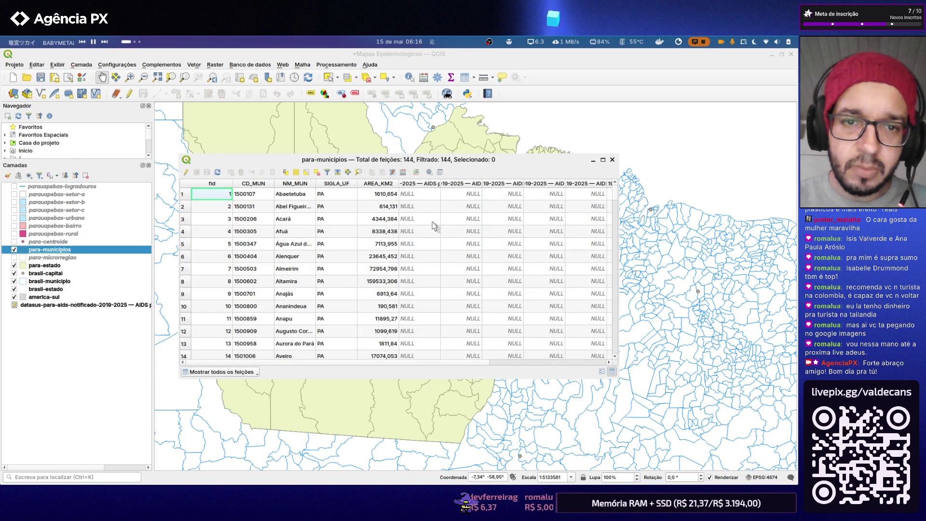
scroll(431, 230, "right", 3)
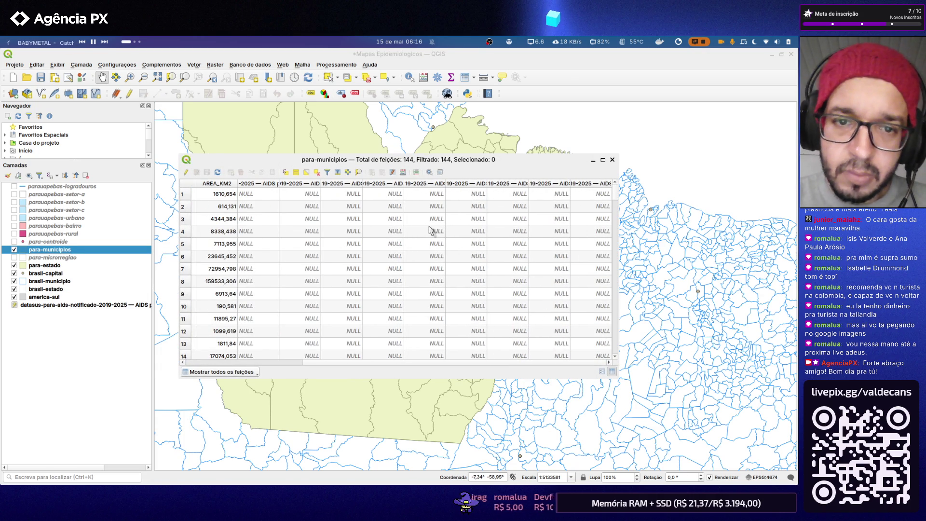
scroll(431, 231, "left", 3)
left_click(611, 159)
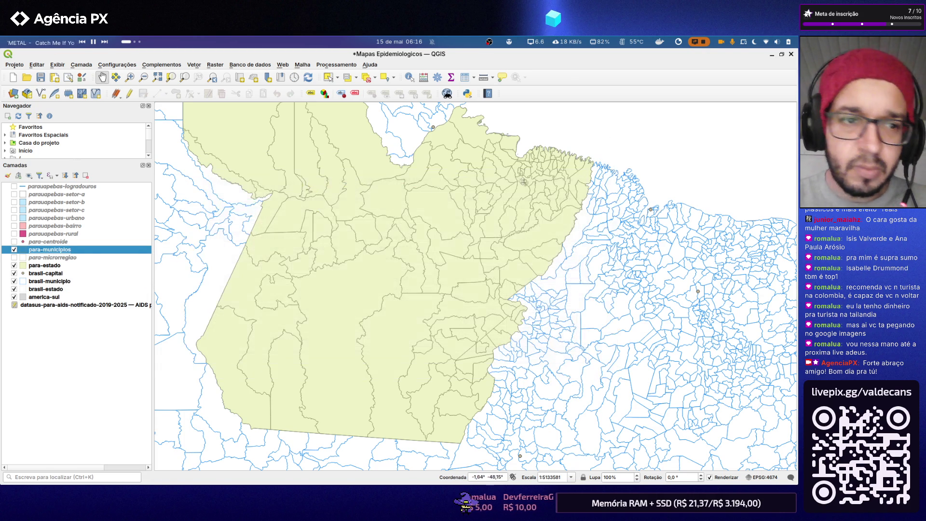
right_click(52, 252)
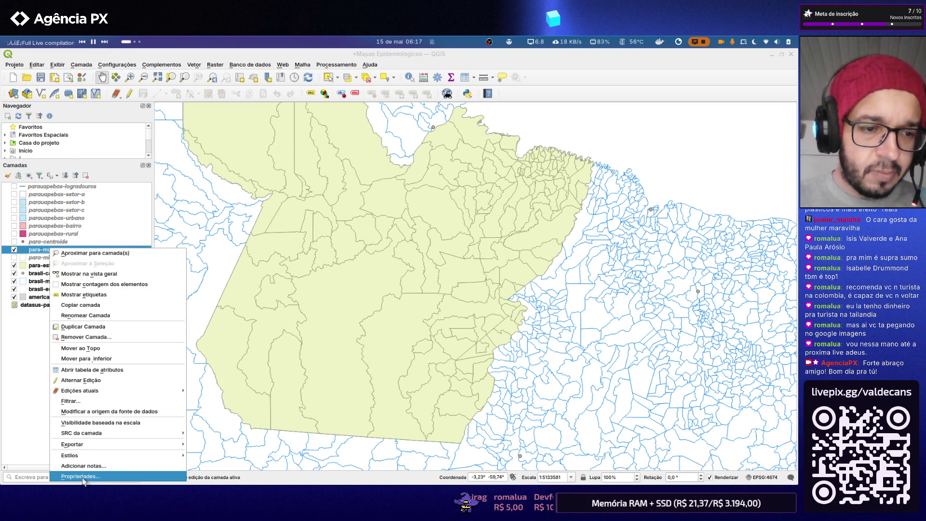
left_click(92, 370)
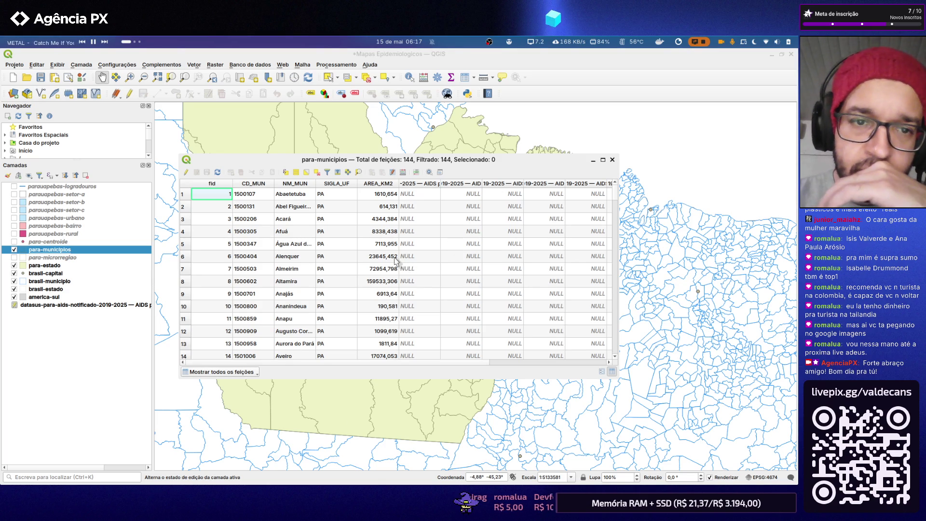
left_click(187, 173)
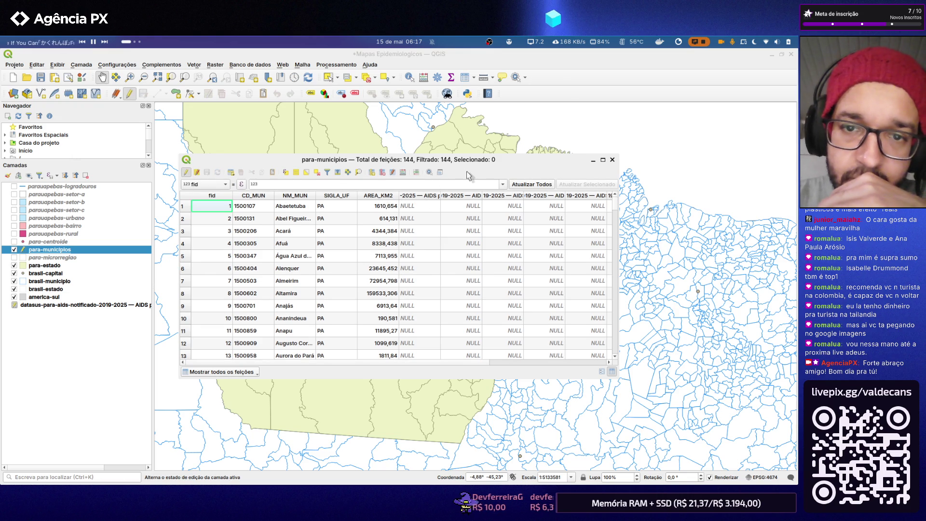
key("ctrl+i")
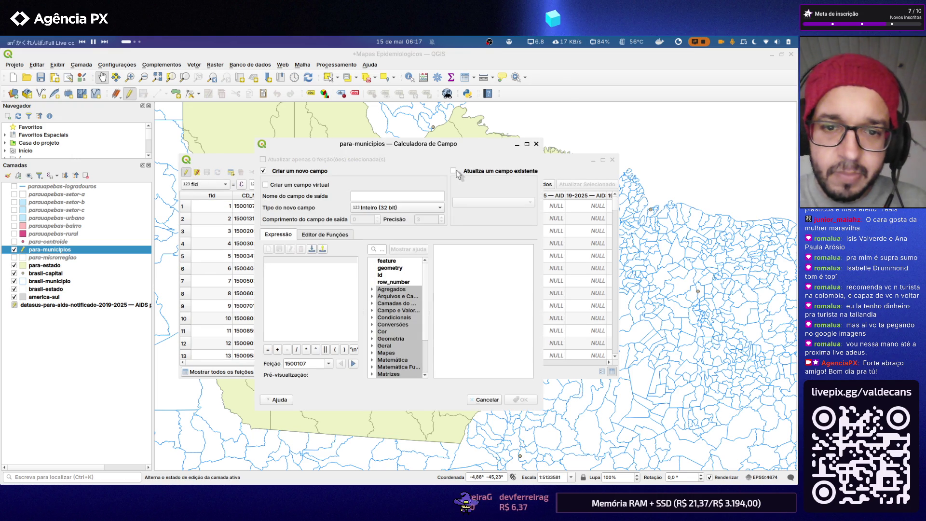
- Enter left("CD_MUN", 6) as the expression, checking the chat instructions
left_click(329, 281)
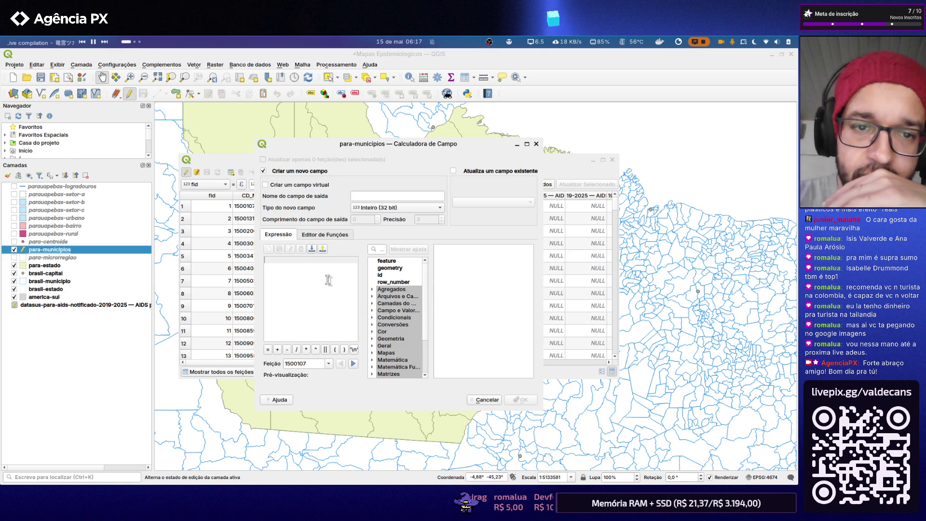
key("ctrl+v")
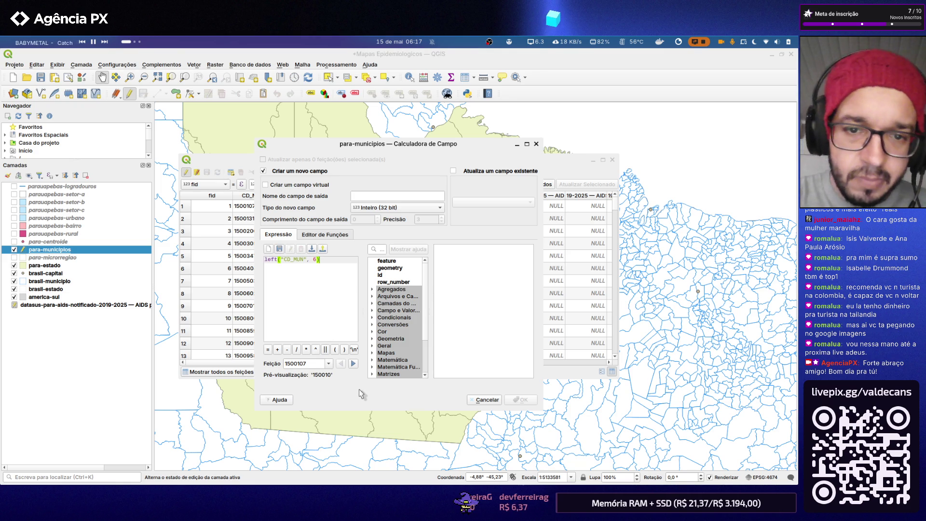
key("alt+Tab")
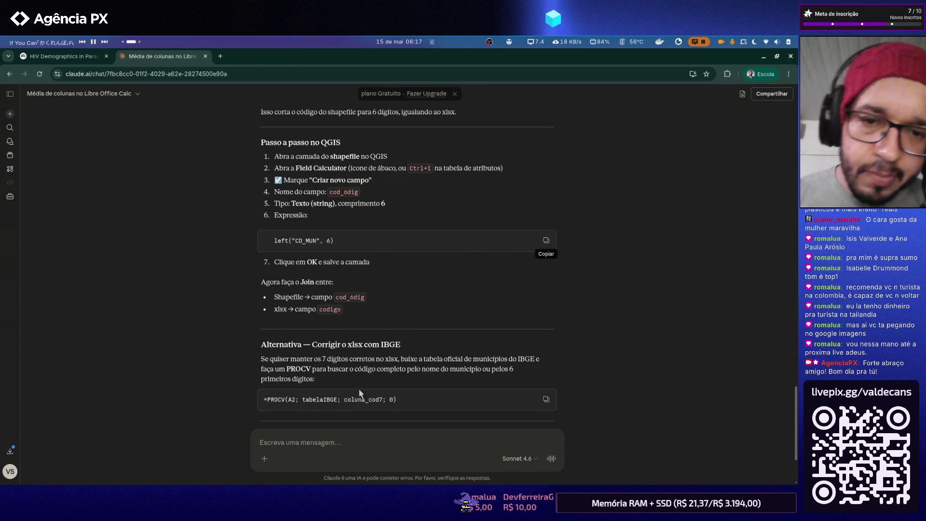
key("alt+Tab")
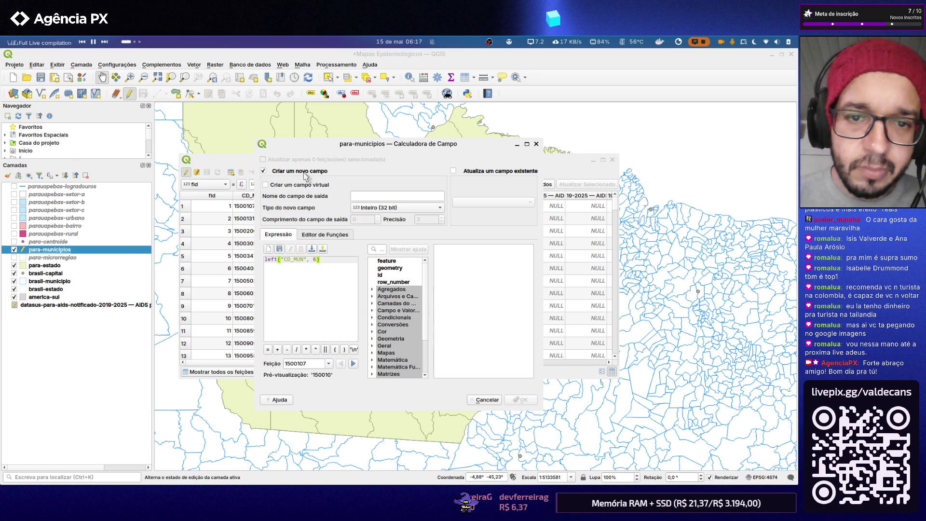
key("alt+Tab")
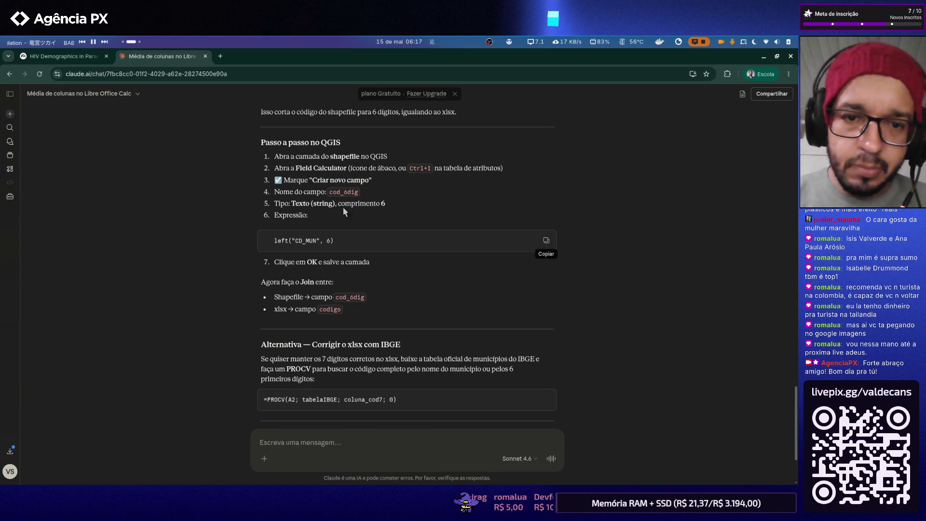
- Name the output field CD_SUS, shortening the suggested cod_6dig name
double_click(345, 193)
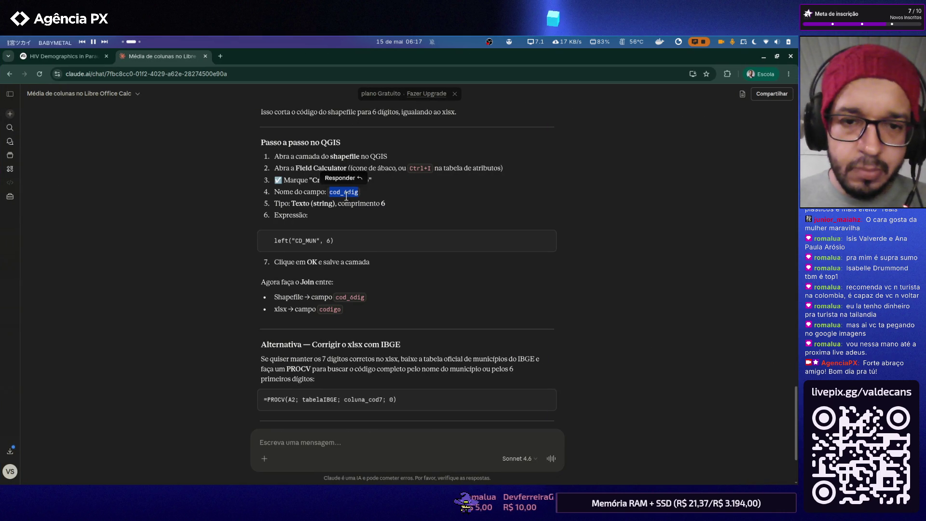
key("alt+Tab")
left_click(366, 193)
type("c")
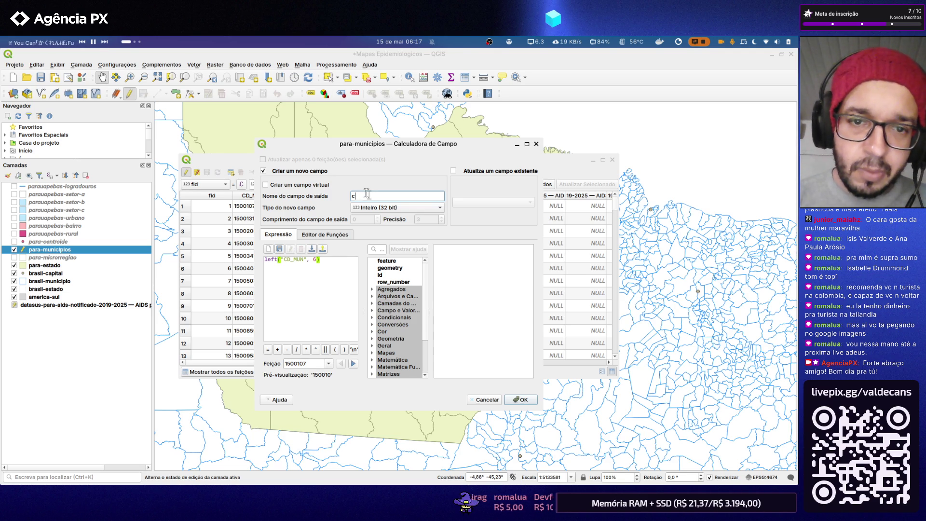
key("BackSpace")
type("CD_MUN_SUS")
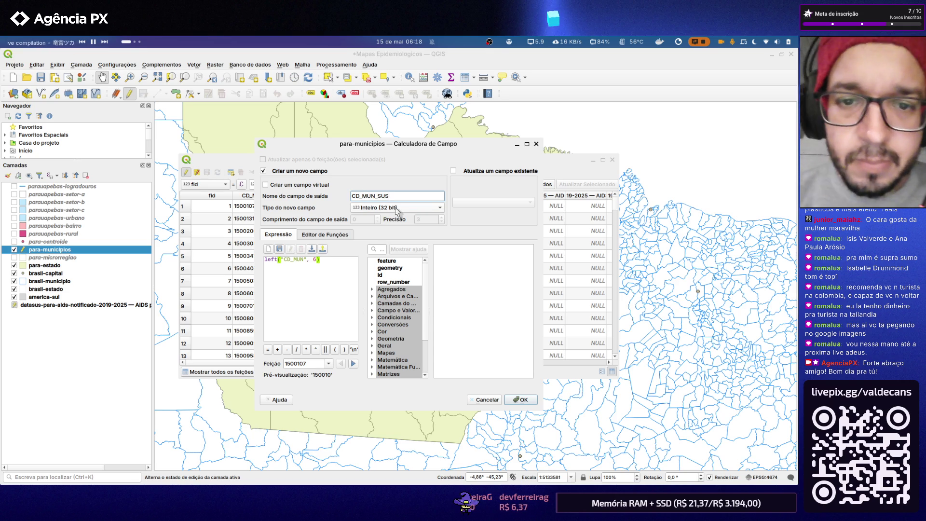
left_click_drag(375, 195, 361, 195)
key("BackSpace")
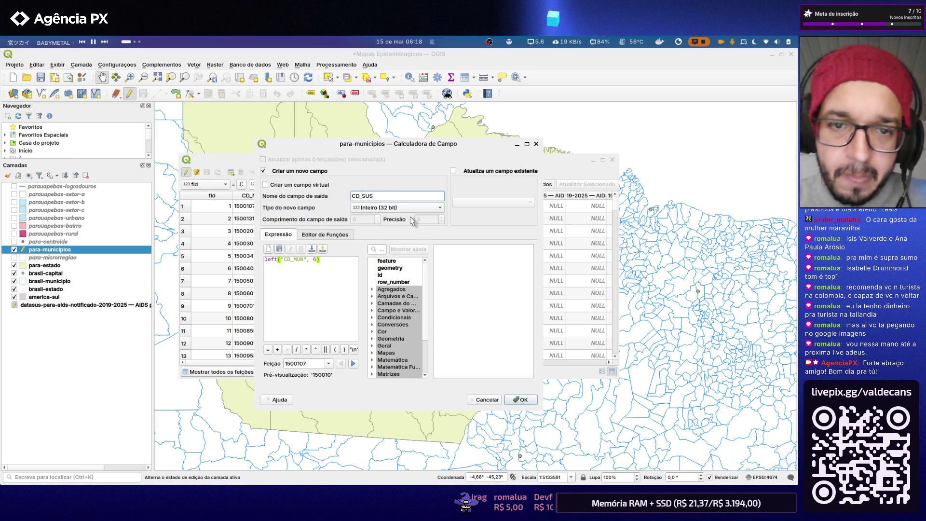
- Set the field type to Texto (string) with length 6 and confirm with OK
key("alt+Tab")
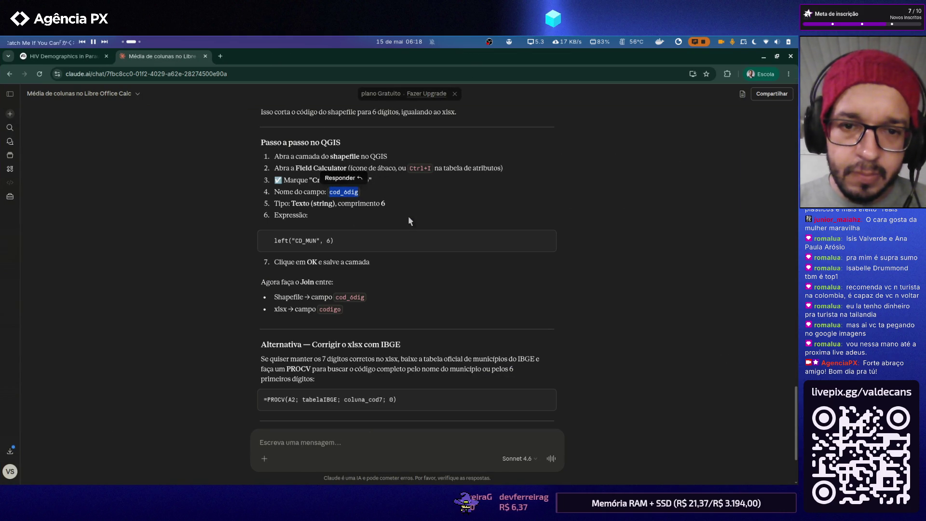
key("alt+Tab")
left_click(410, 211)
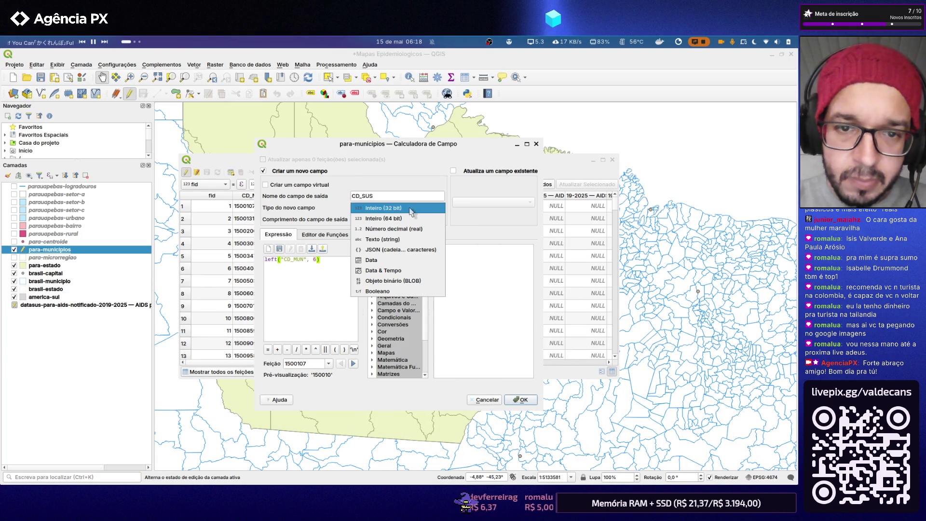
left_click(405, 241)
double_click(360, 220)
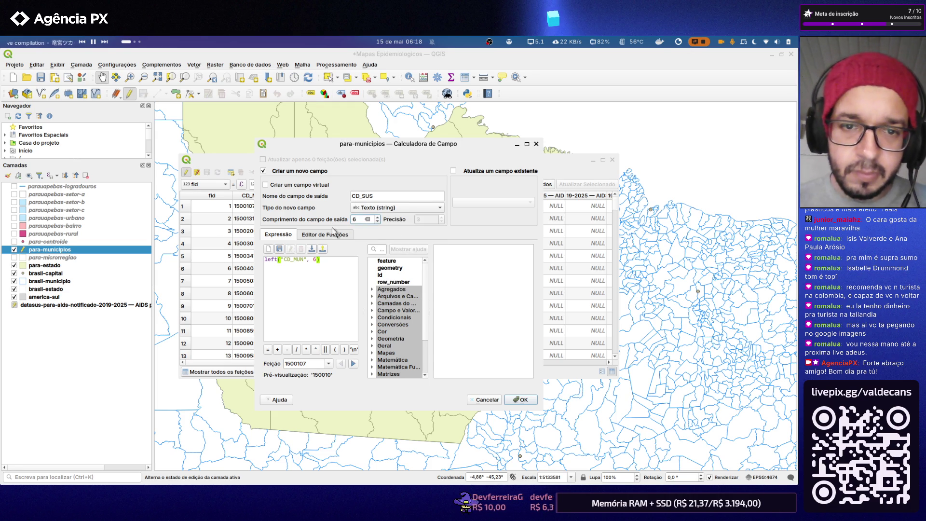
key("alt+Tab")
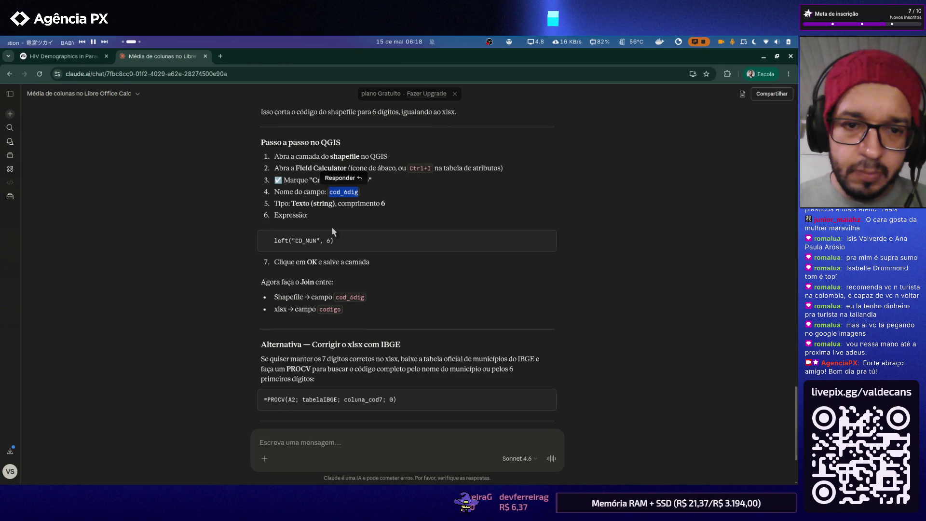
mouse_move(405, 241)
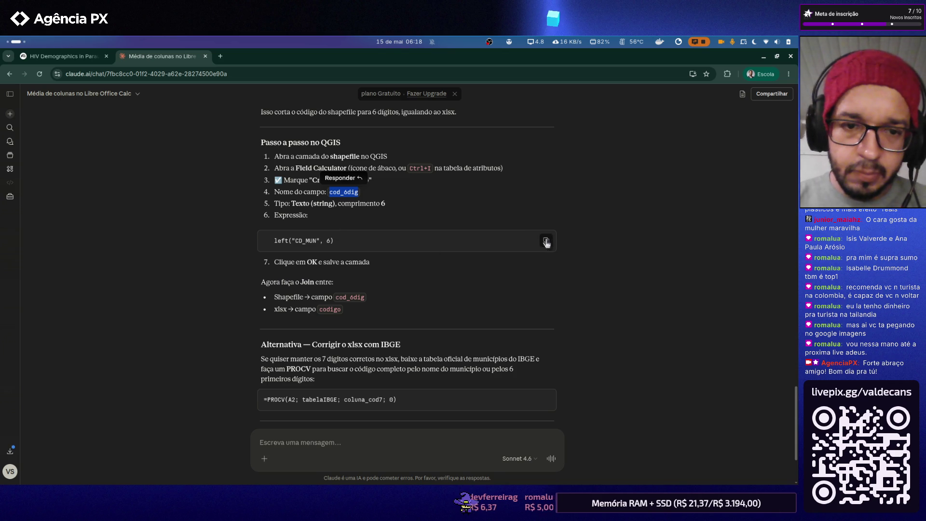
left_click(546, 243)
key("alt+Tab")
key("ctrl+v")
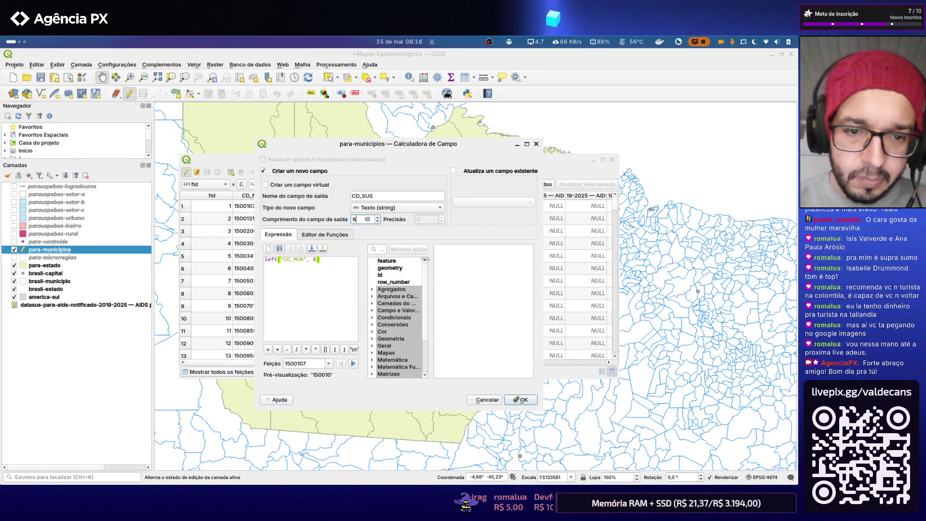
left_click(520, 399)
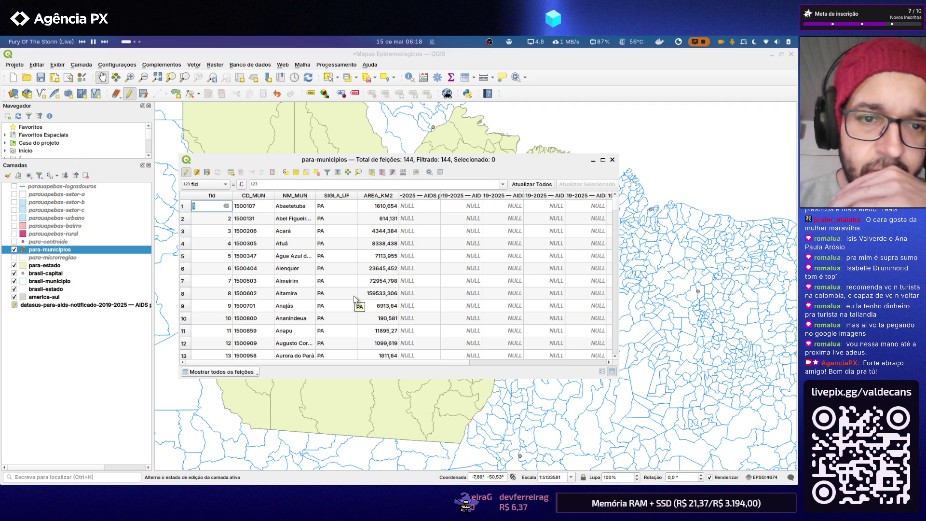
scroll(353, 288, "right", 5)
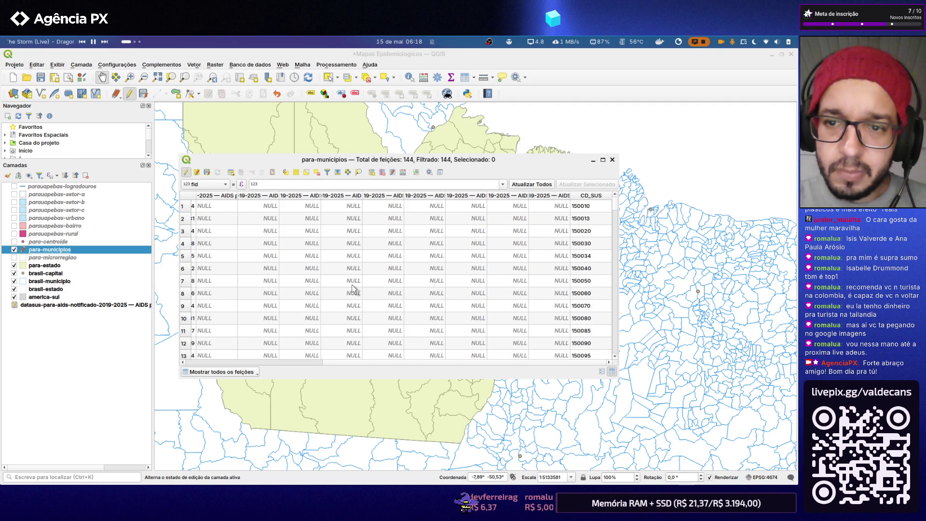
scroll(354, 288, "left", 5)
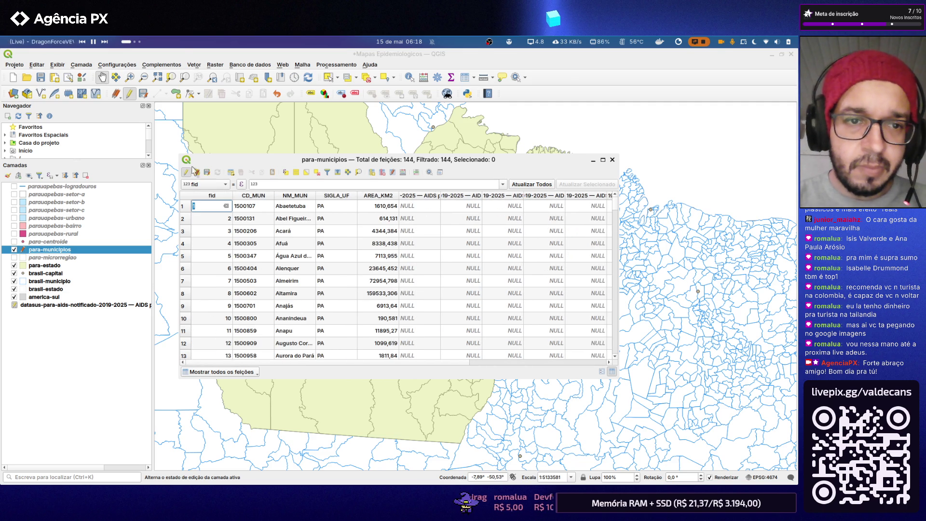
- Stop editing, save the pending edits and close the attribute table
left_click(186, 173)
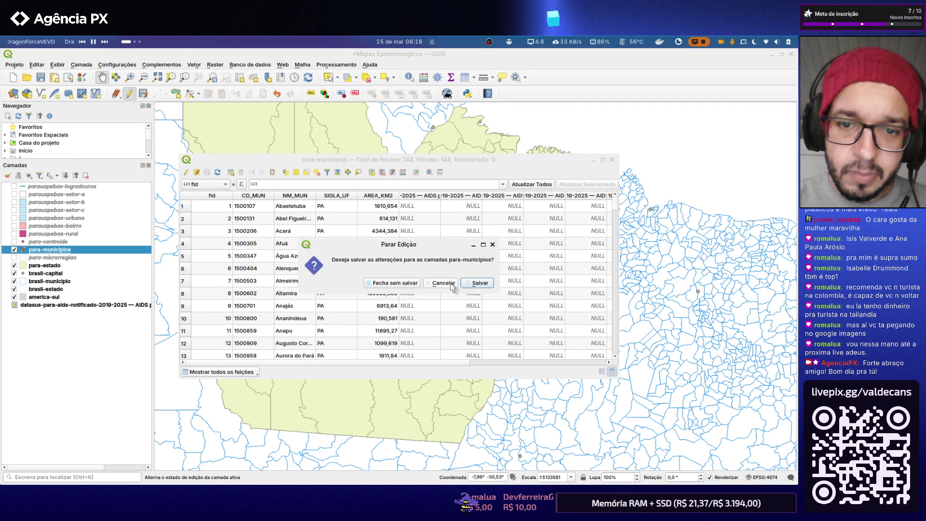
left_click(476, 284)
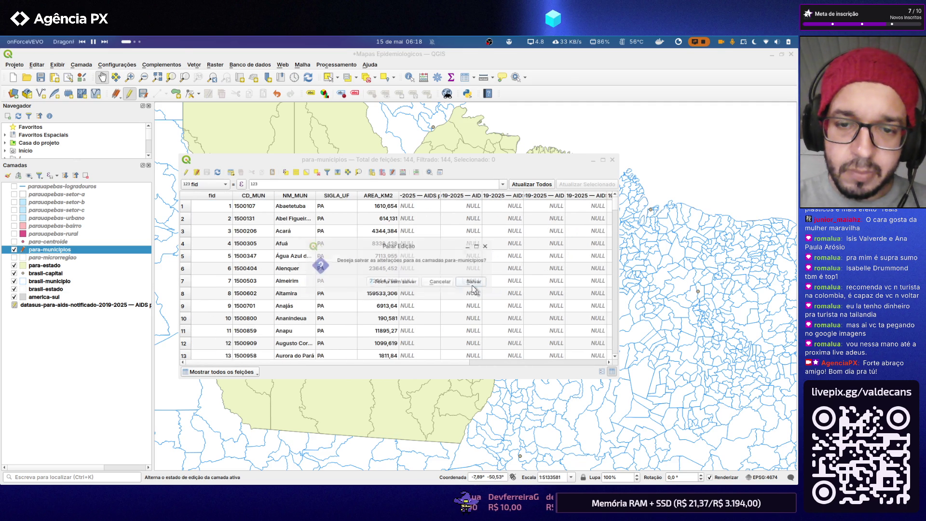
left_click(612, 160)
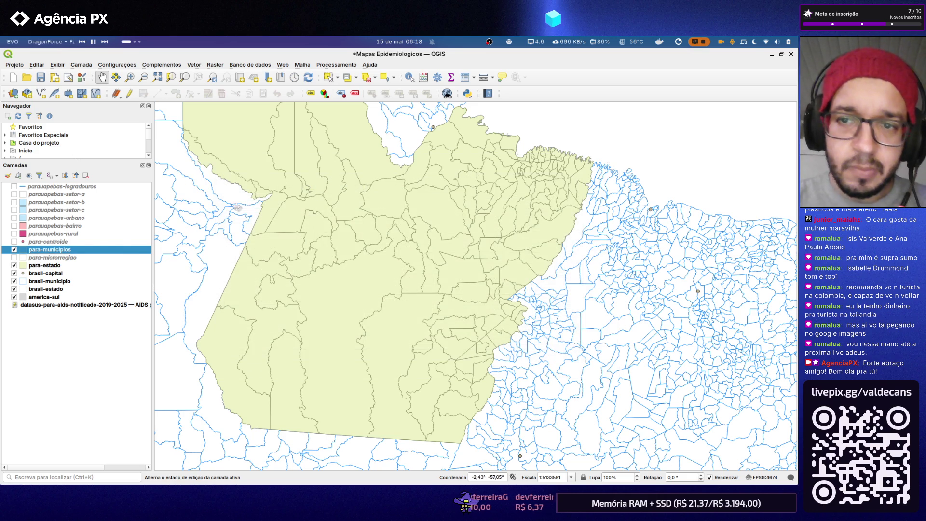
- In Layer Properties > Uniões remove the datasus join and apply
right_click(67, 251)
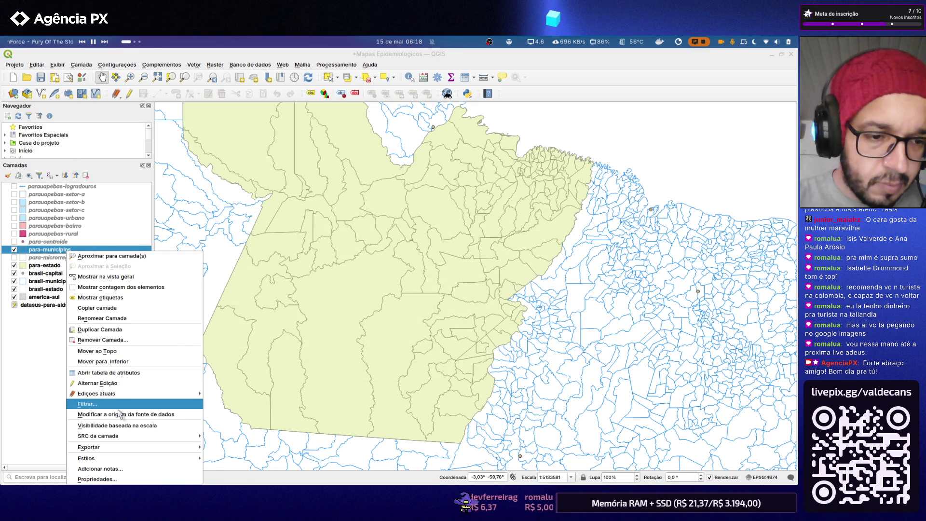
left_click(97, 479)
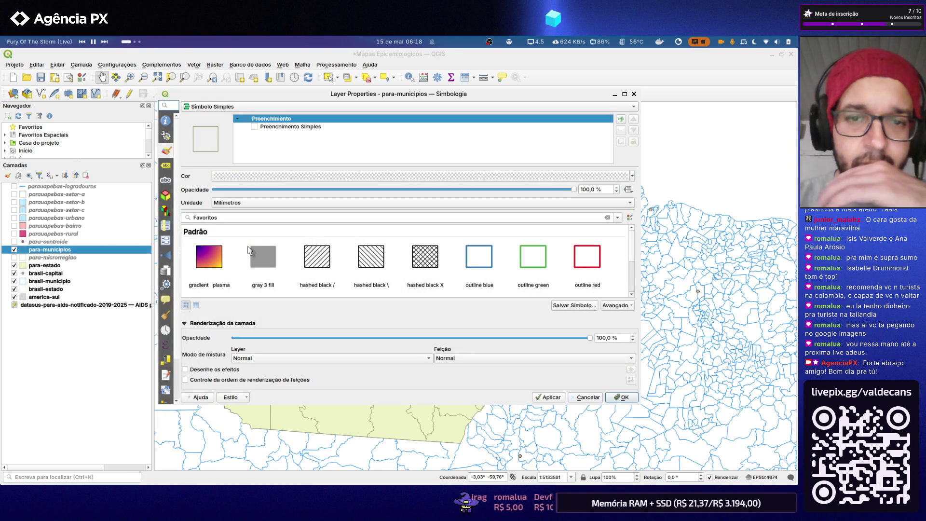
left_click(169, 254)
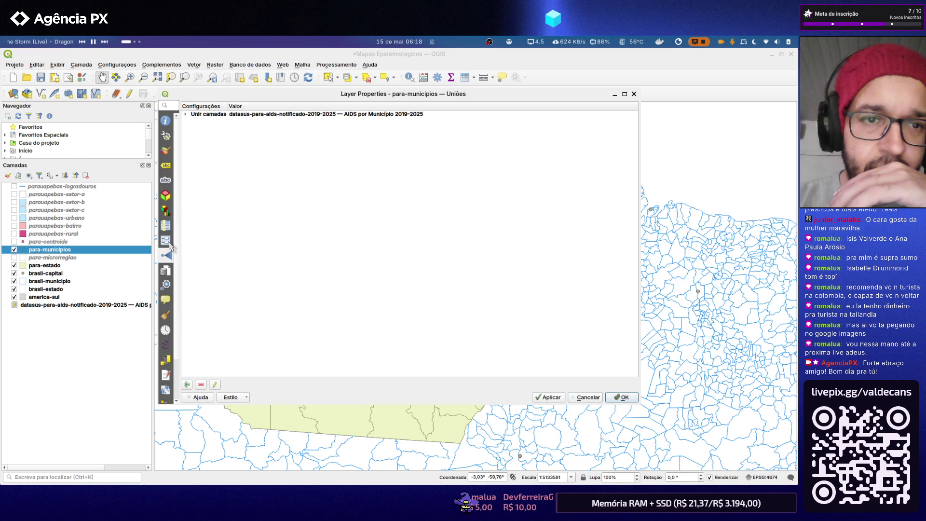
left_click(204, 115)
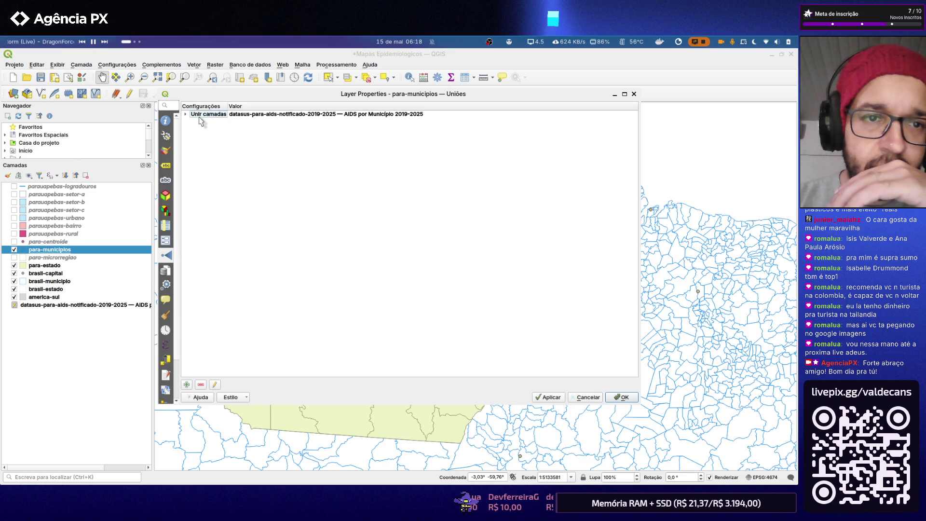
left_click(201, 386)
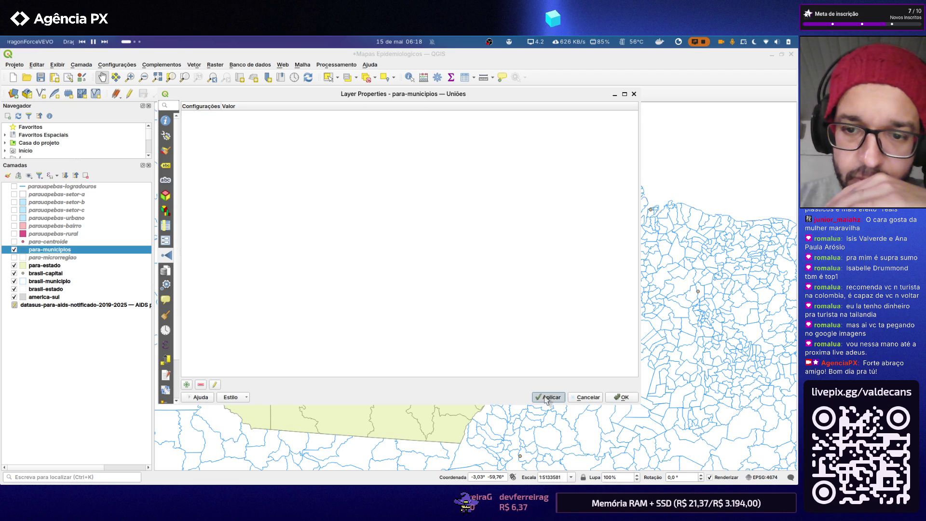
left_click(621, 397)
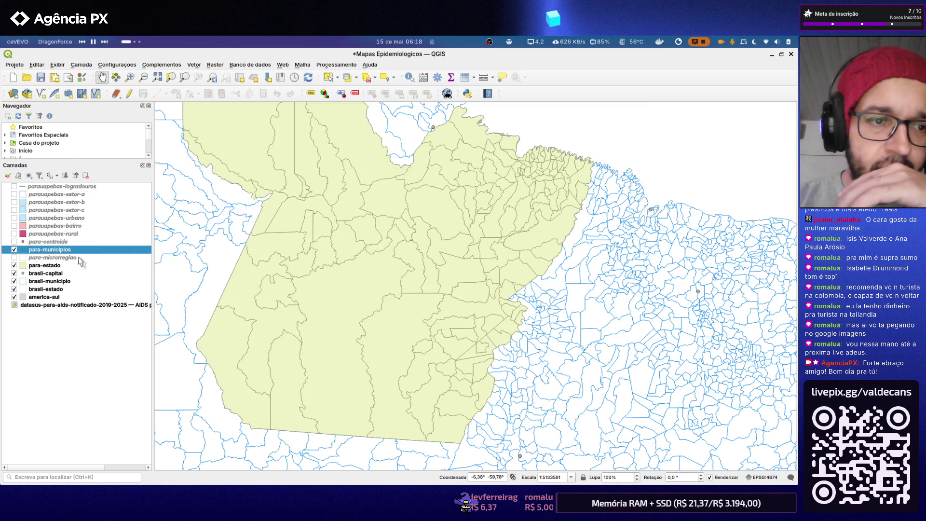
- Check the attribute table confirms CD_SUS six-digit codes, then close it
right_click(70, 249)
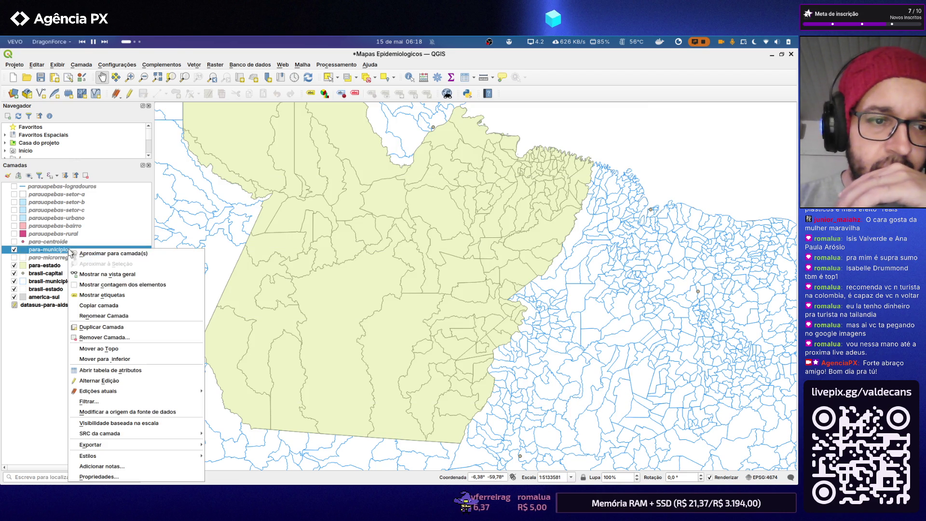
left_click(108, 370)
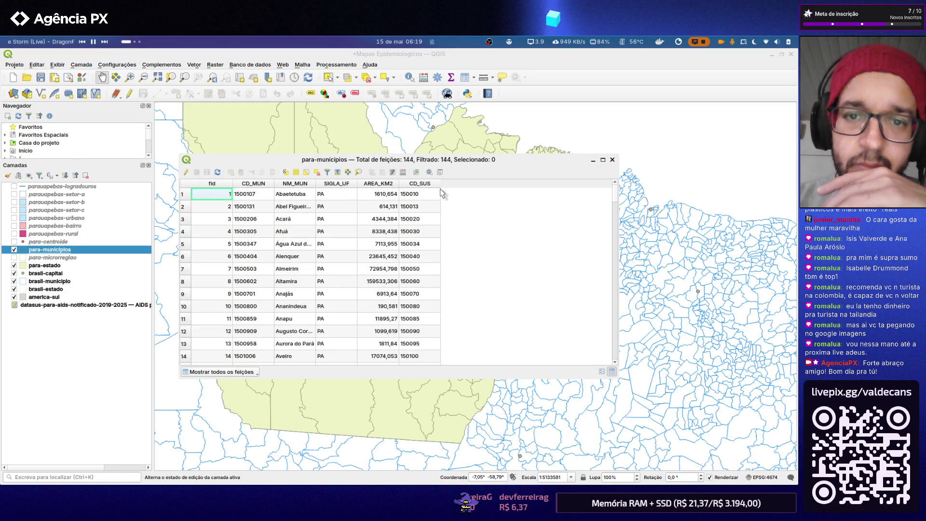
left_click(611, 159)
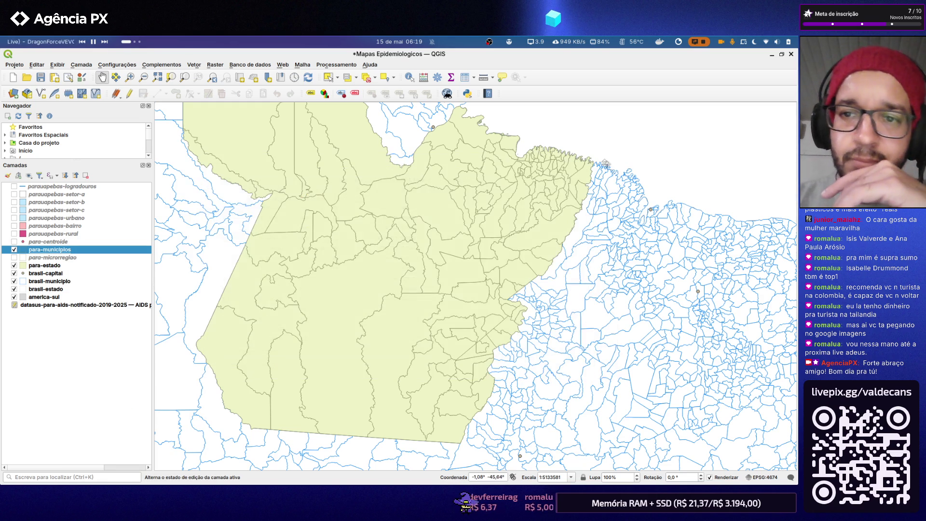
- Add a join to the datasus AIDS layer with Unir campo Código and Campo alvo CD_SUS
right_click(71, 251)
left_click(94, 479)
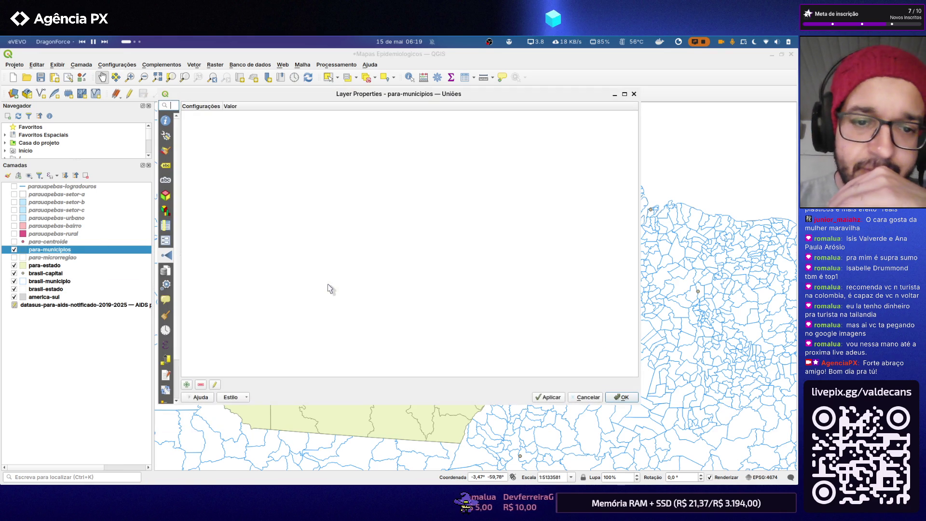
left_click(186, 385)
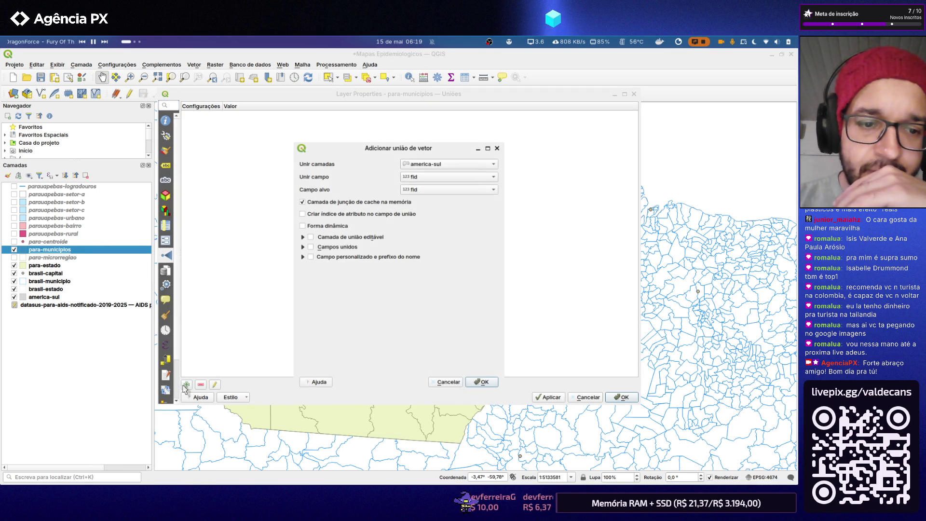
left_click(450, 164)
left_click(456, 204)
left_click(446, 175)
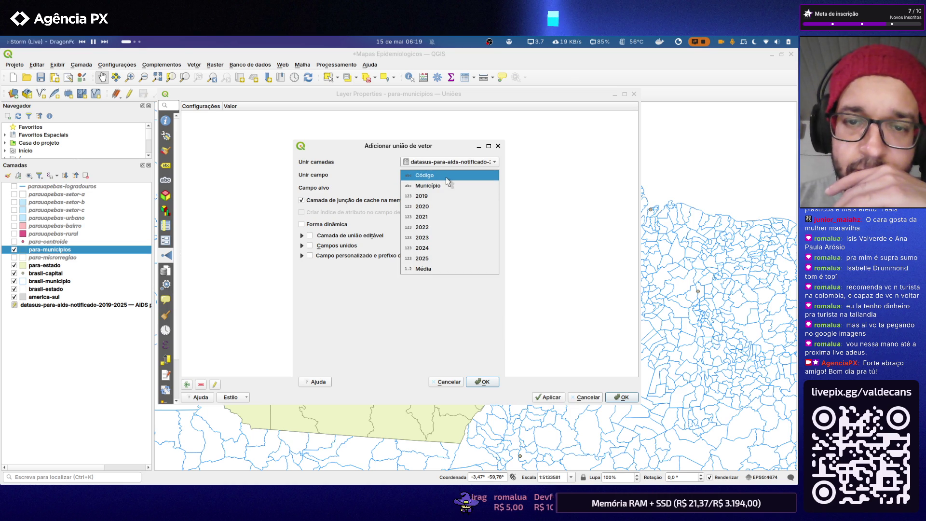
left_click(446, 178)
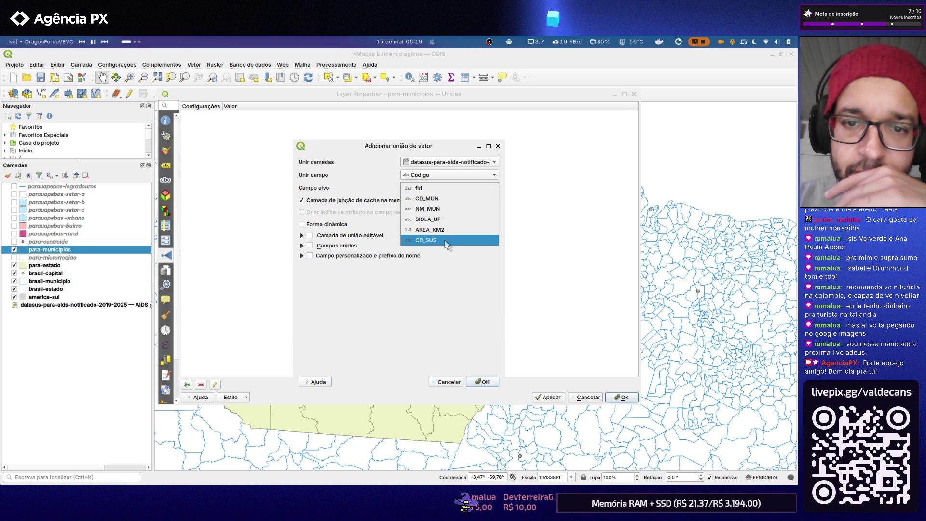
left_click(447, 241)
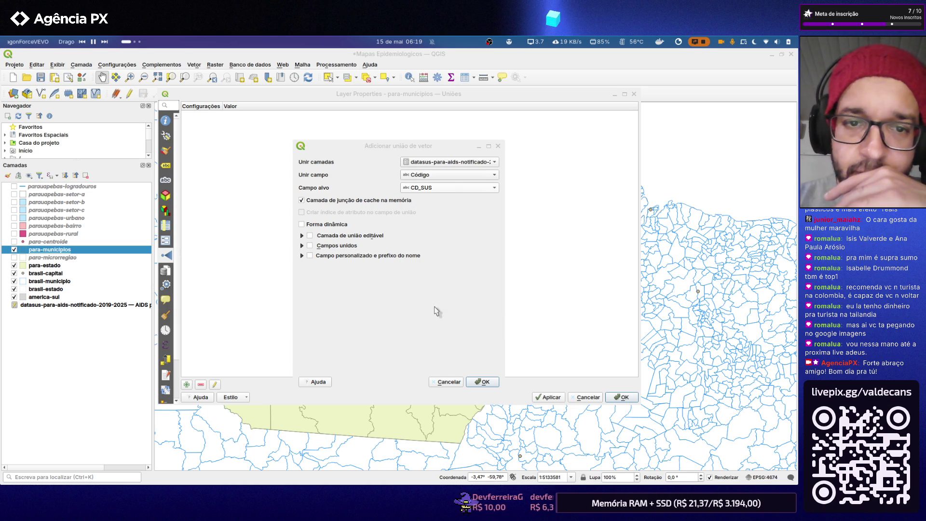
left_click(482, 382)
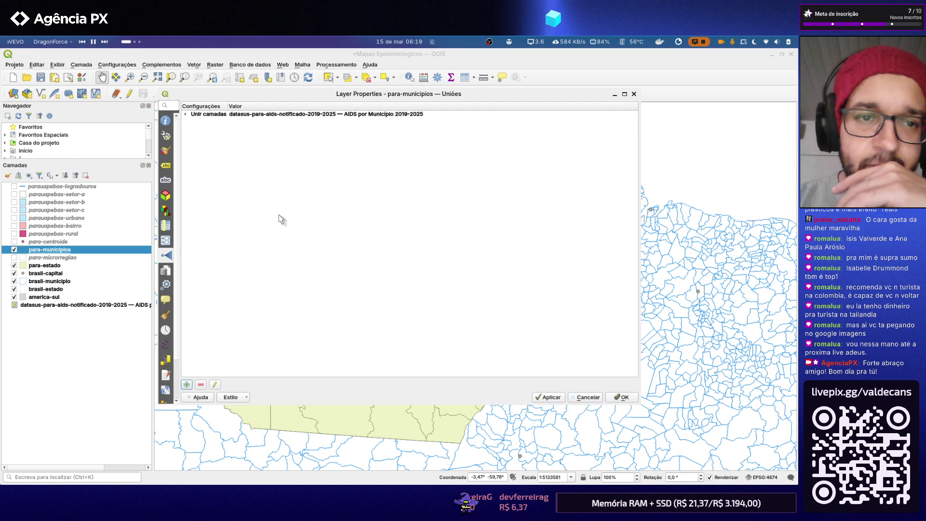
- Review the joined fields in Campos, apply and close Layer Properties
left_click(167, 226)
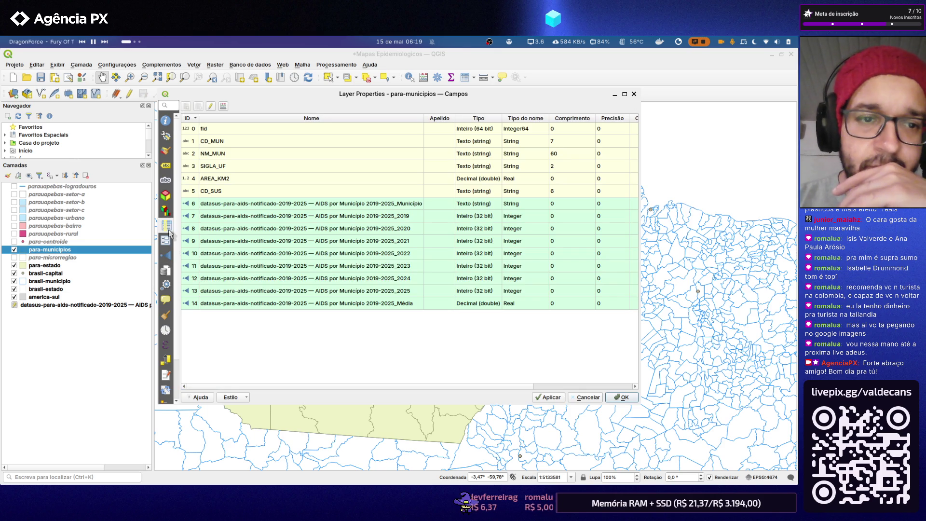
left_click(166, 242)
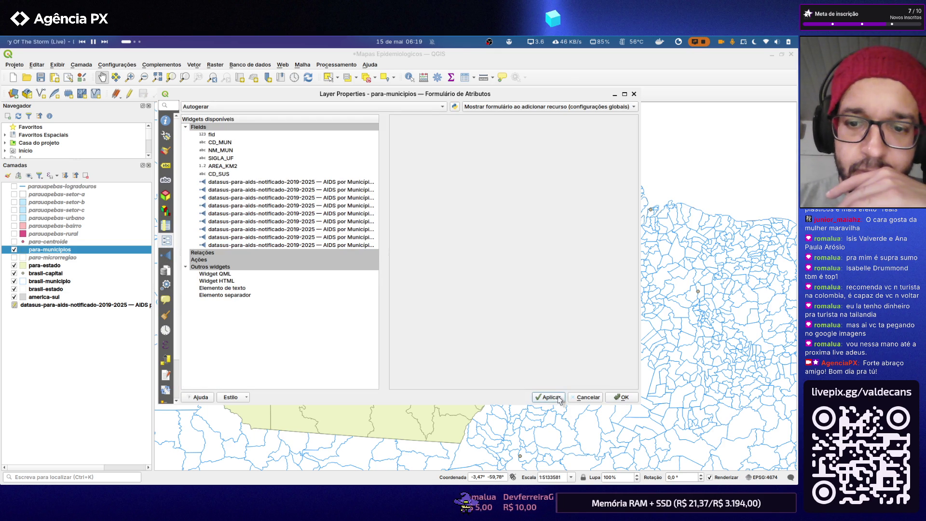
left_click(620, 397)
right_click(66, 254)
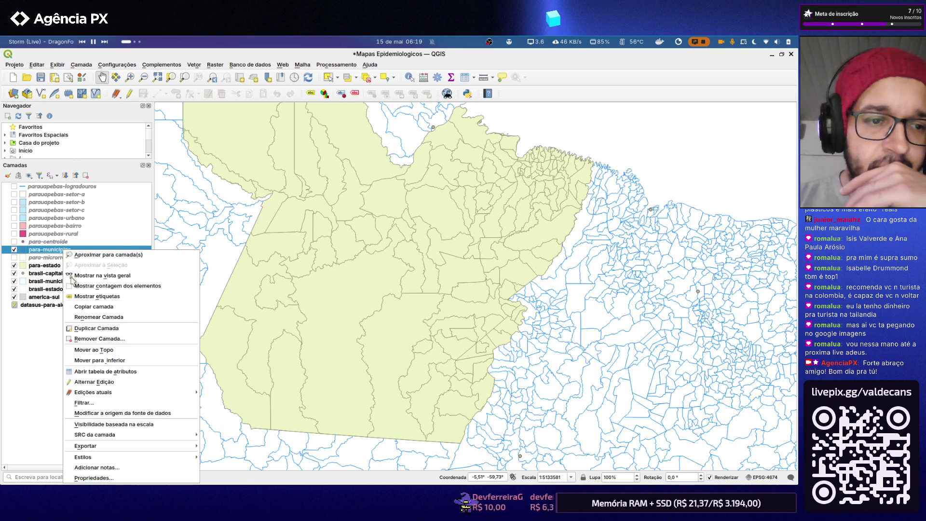
left_click(109, 371)
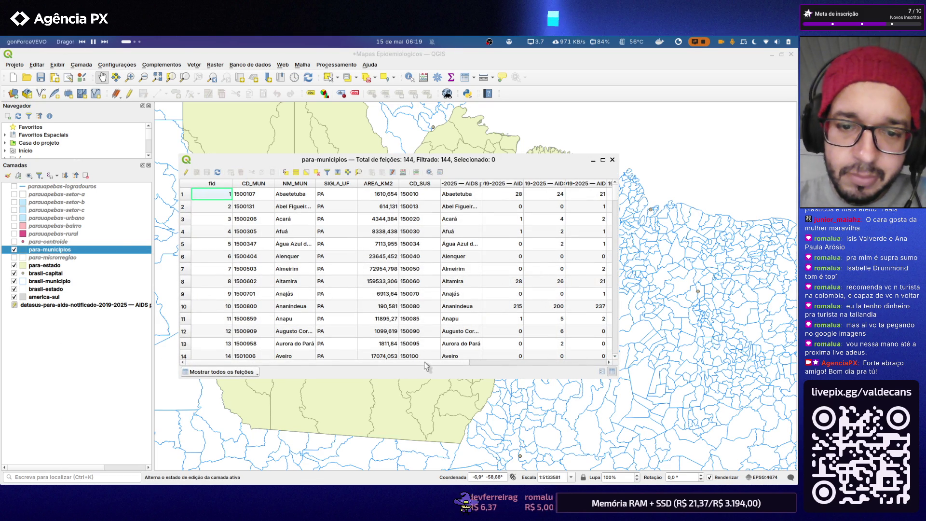
left_click_drag(430, 362, 587, 363)
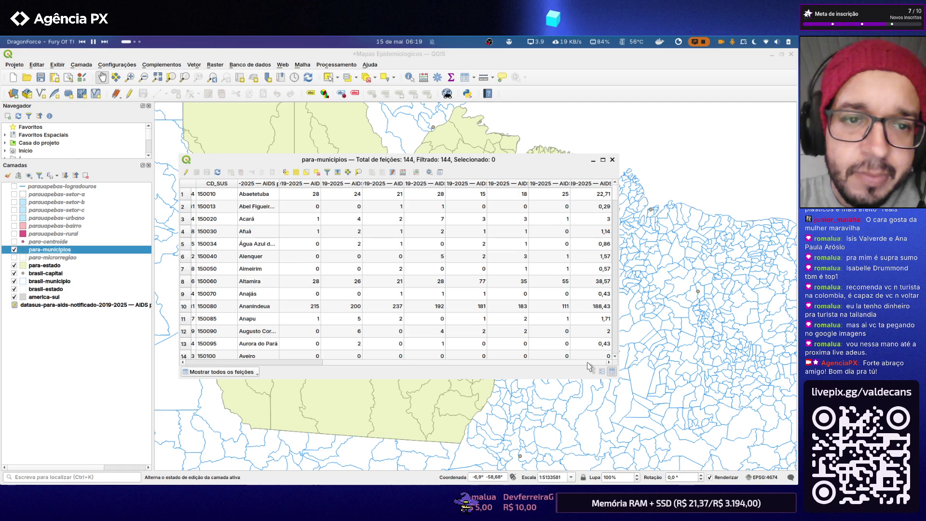
left_click_drag(588, 363, 411, 363)
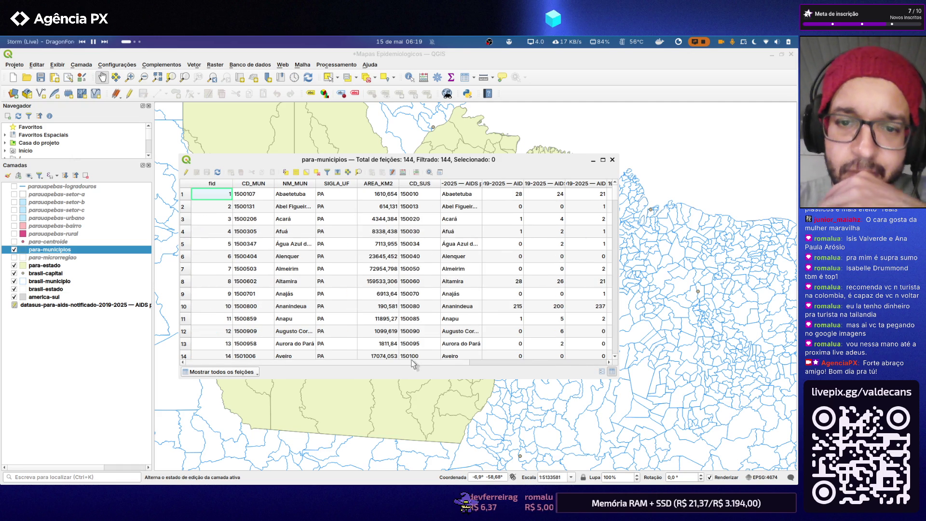
left_click_drag(425, 362, 562, 360)
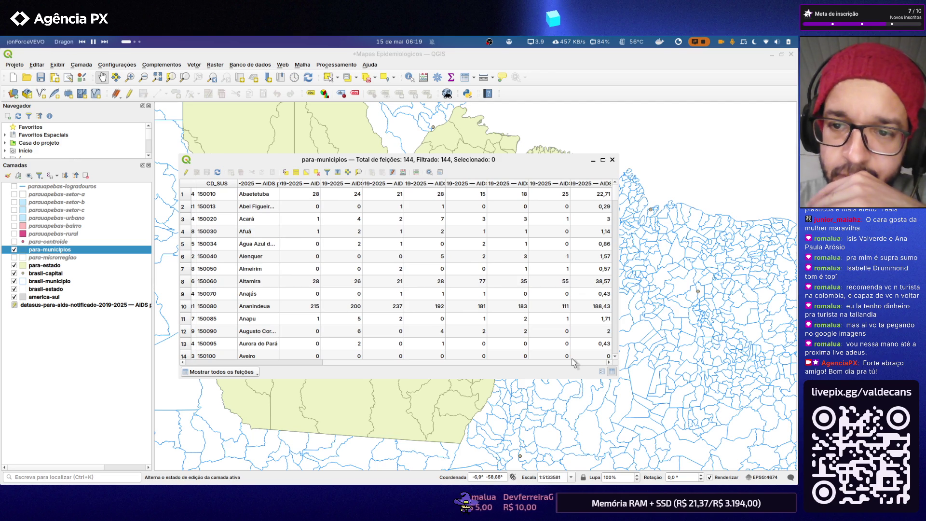
left_click(612, 160)
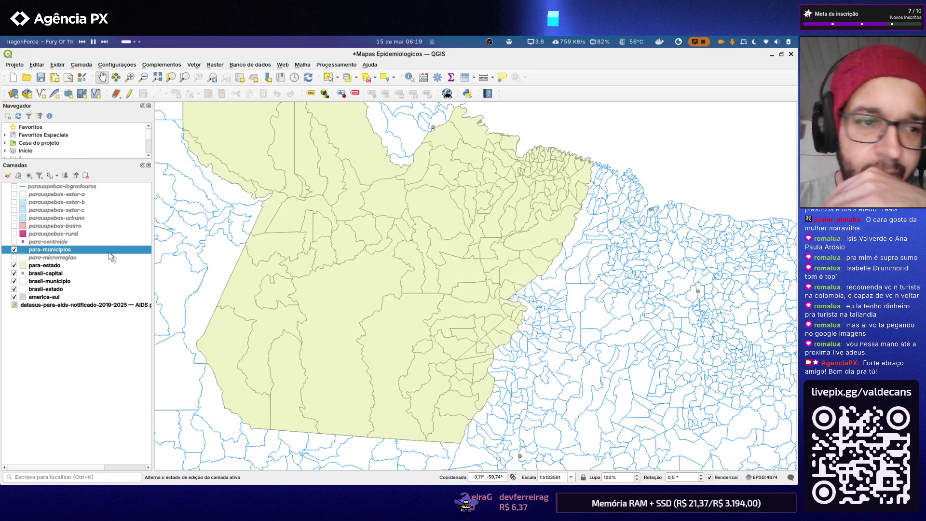
right_click(57, 250)
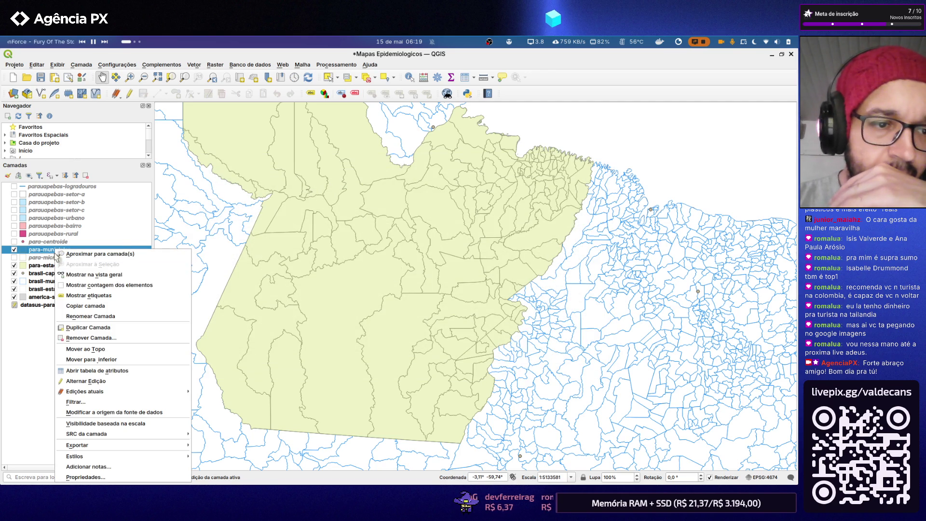
- In Layer Properties > Campos turn on editing and select the joined field rows
left_click(99, 478)
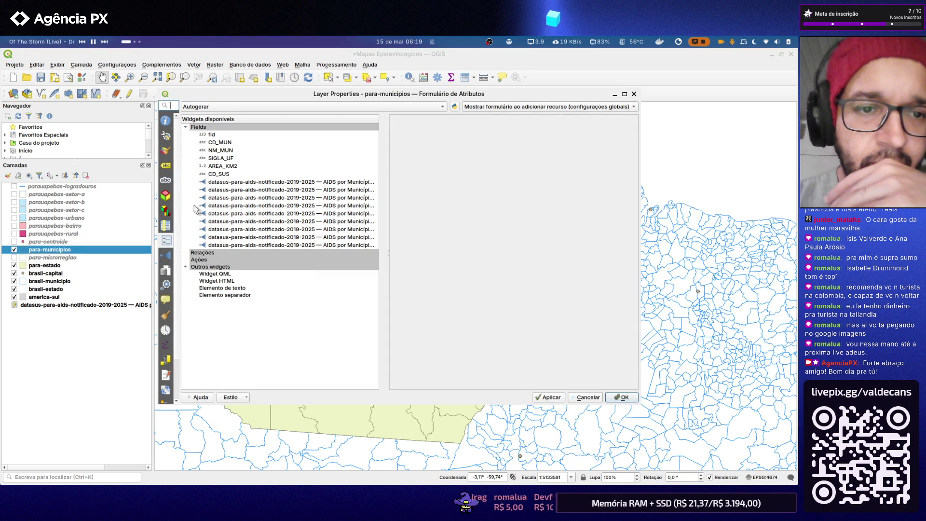
left_click(244, 182)
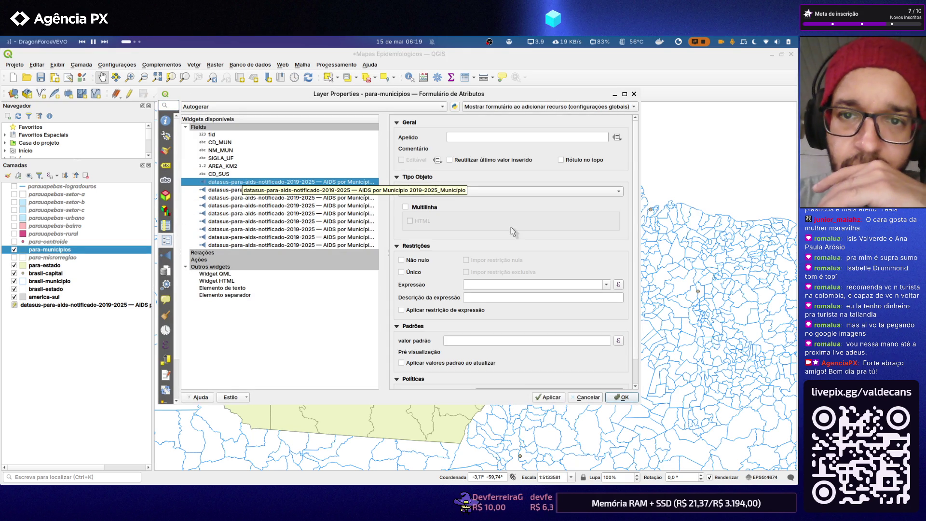
scroll(617, 210, "down", 1)
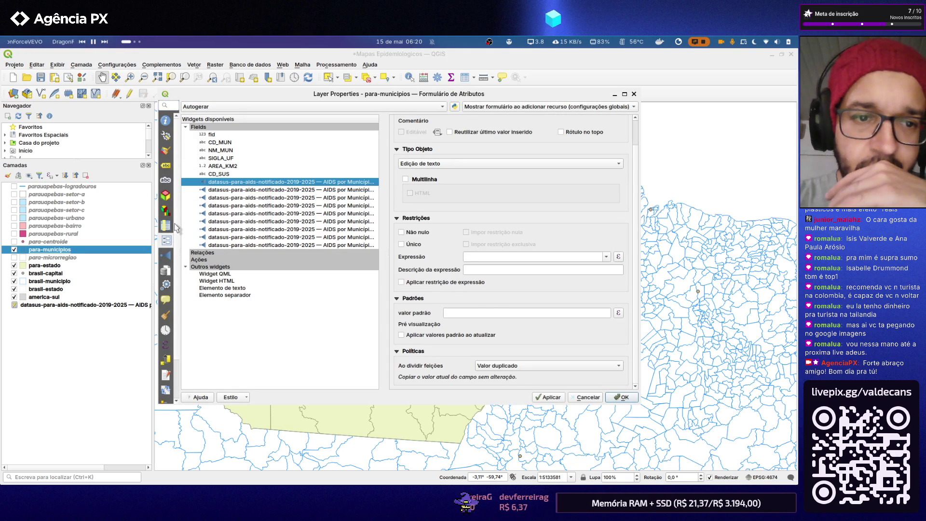
left_click(167, 225)
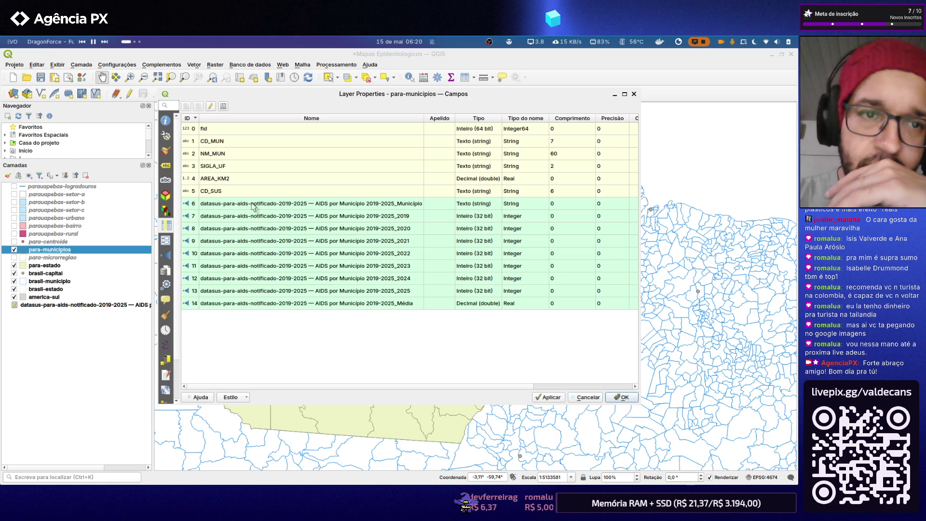
left_click(210, 106)
left_click(242, 202)
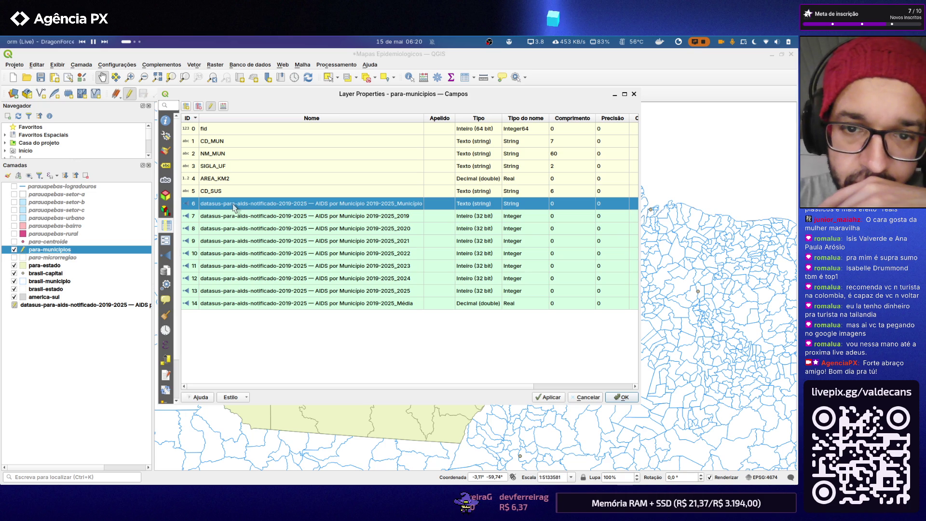
left_click(357, 217)
- Rename the mean field to MEDIA and the 2025 and 2024 fields to A2025, A2024, dismissing error dialogs
left_click(364, 302)
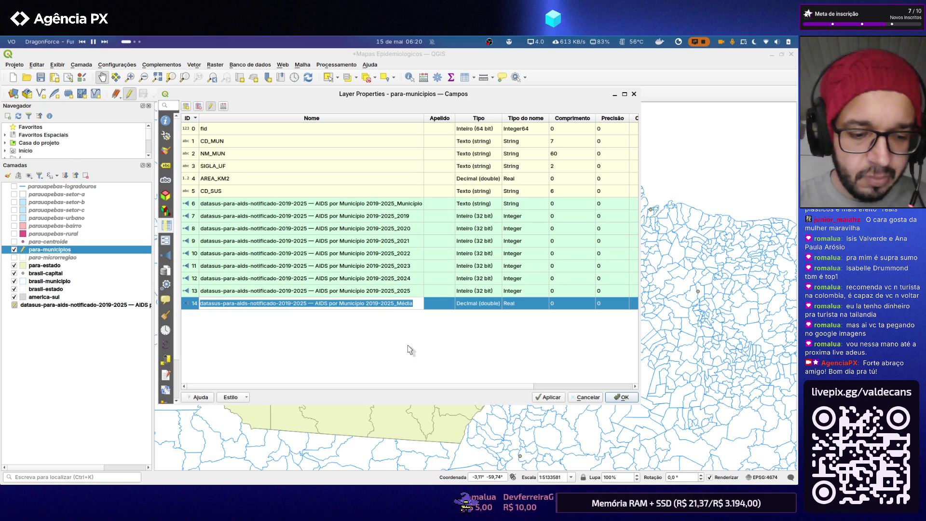
type("MEDIA")
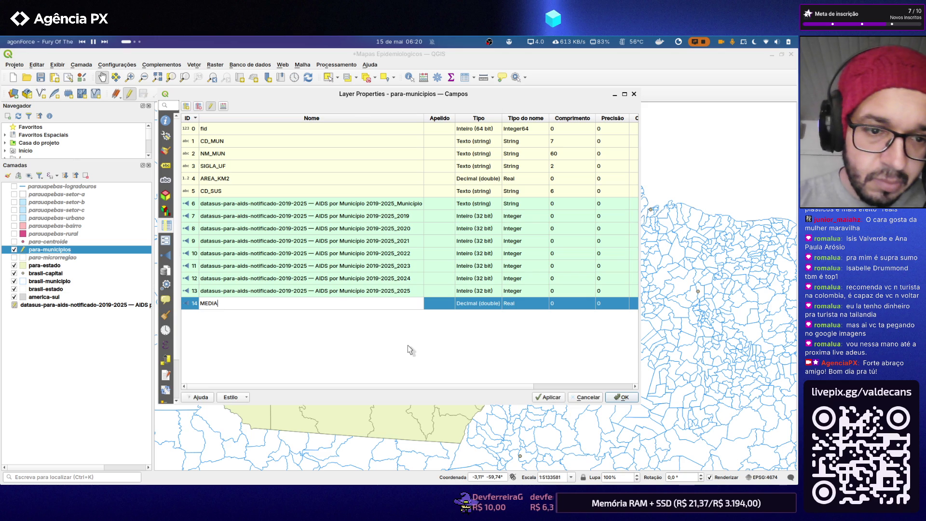
key("Return")
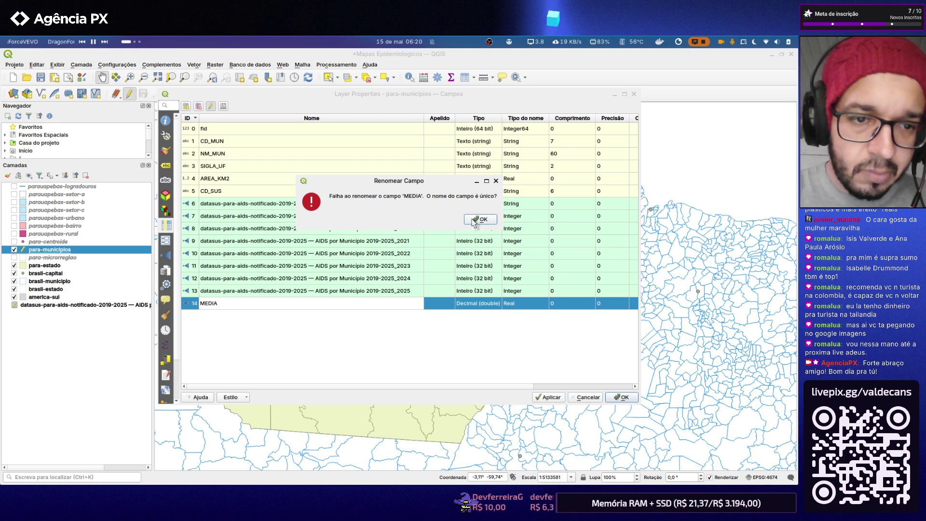
left_click(481, 221)
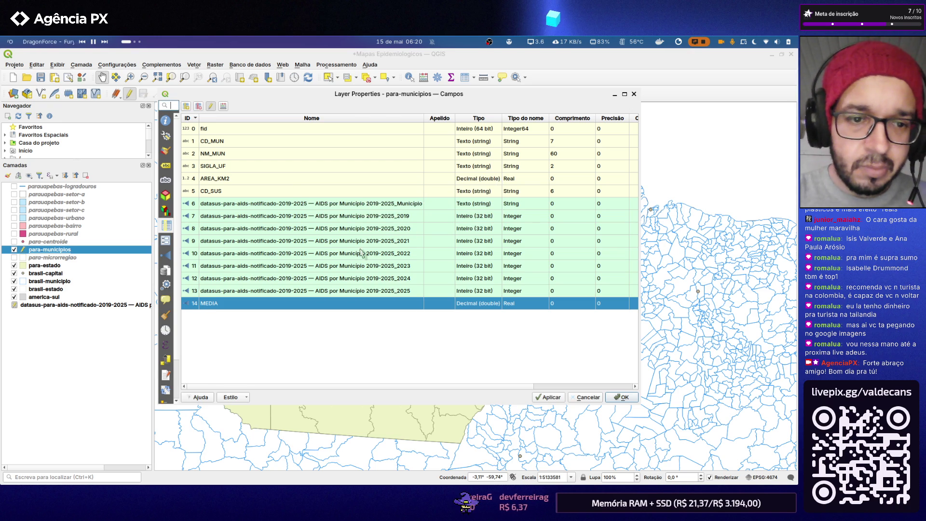
left_click(335, 291)
double_click(334, 291)
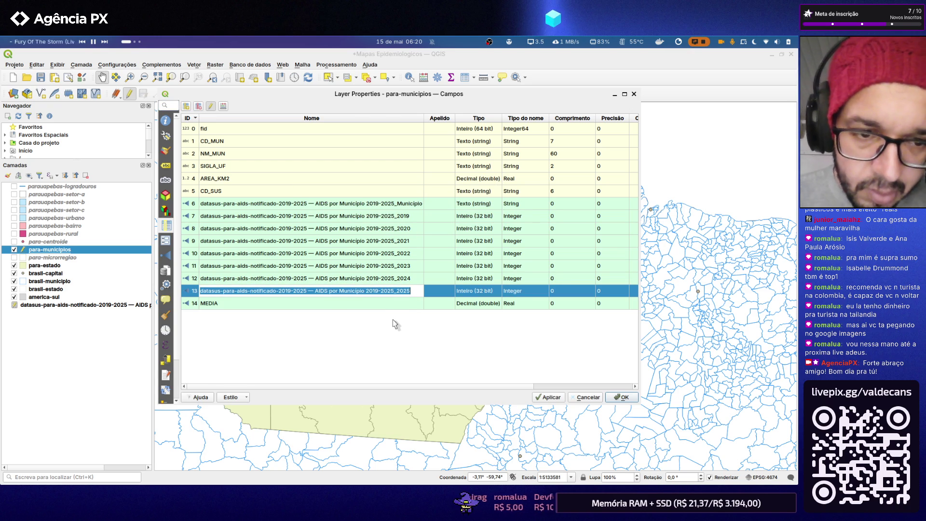
type("A")
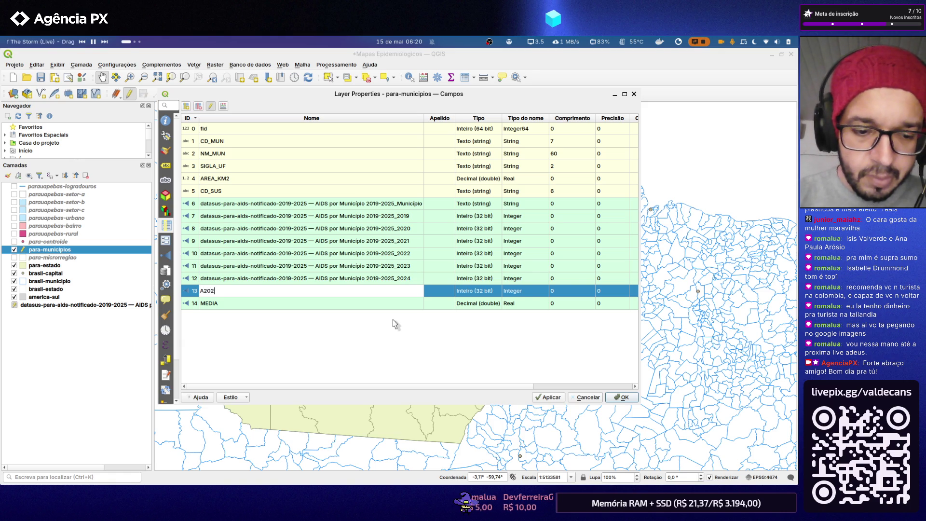
type("5")
key("Return")
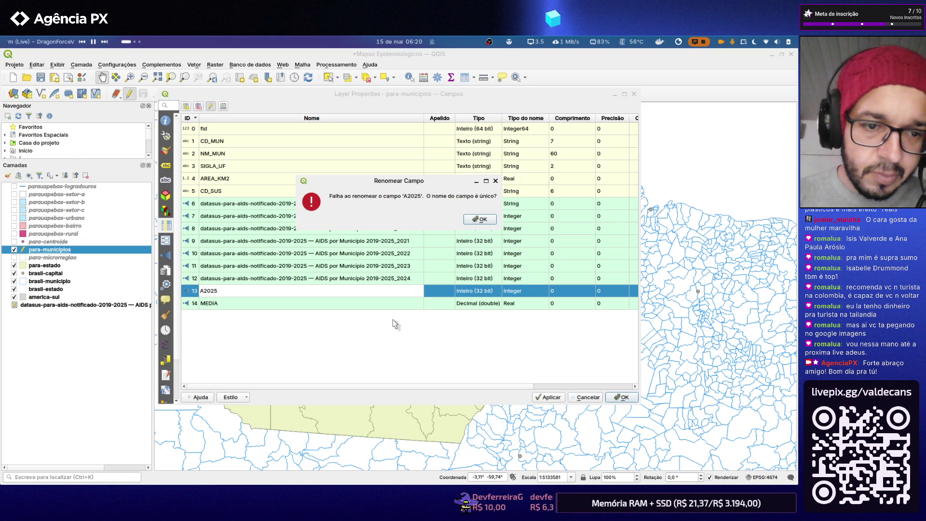
left_click(480, 220)
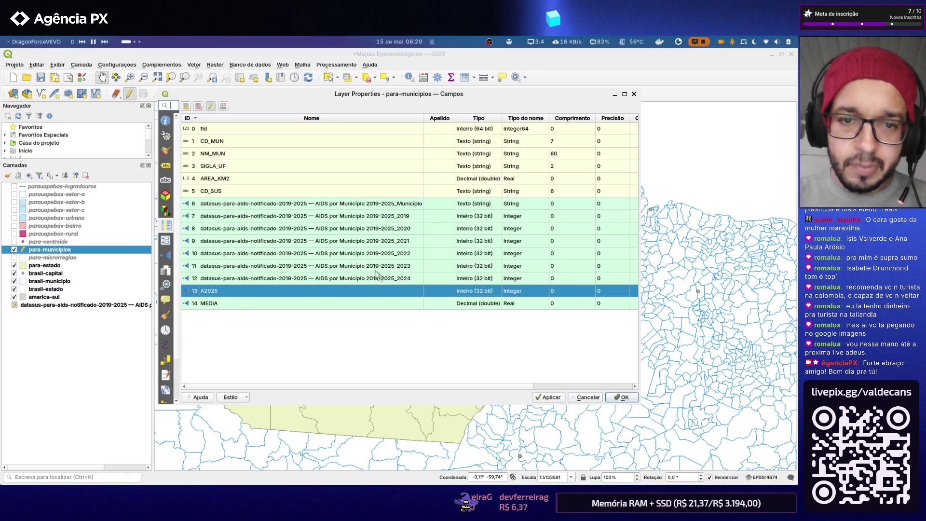
left_click(349, 279)
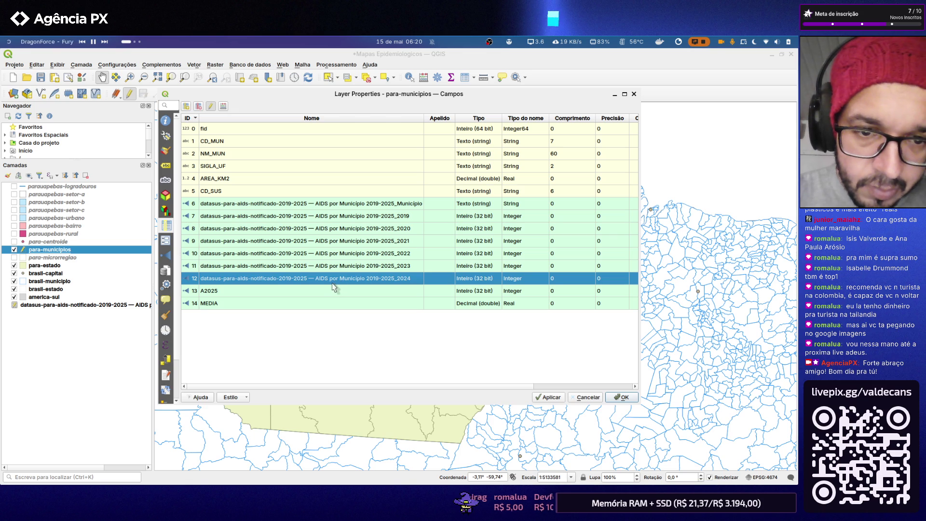
double_click(338, 285)
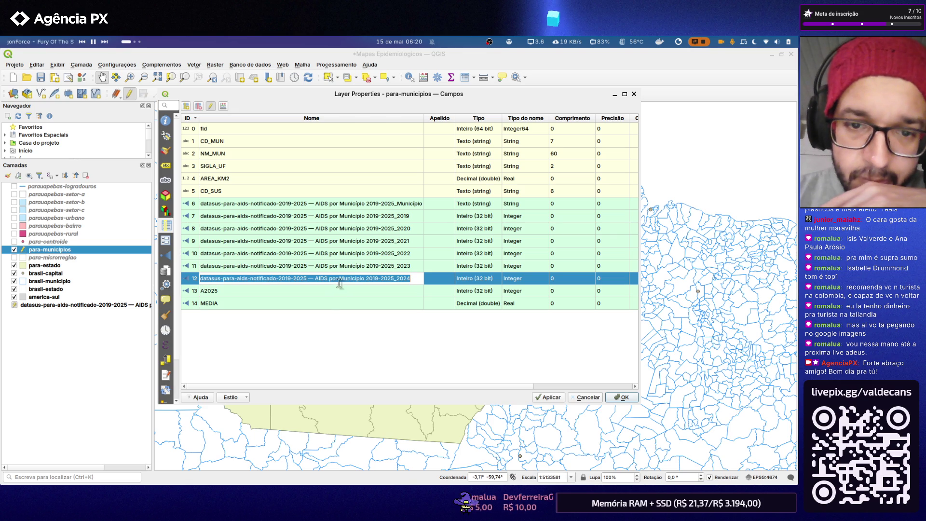
type("A2024")
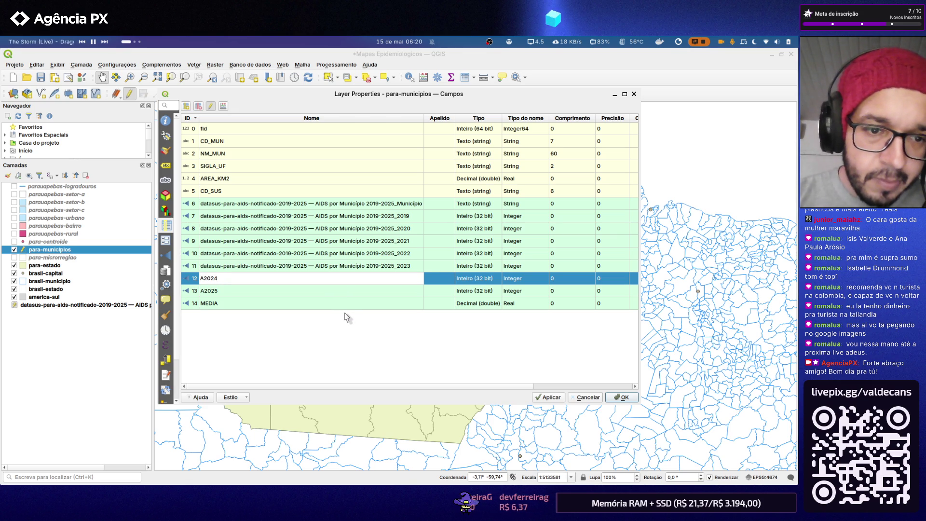
key("Return")
left_click(479, 220)
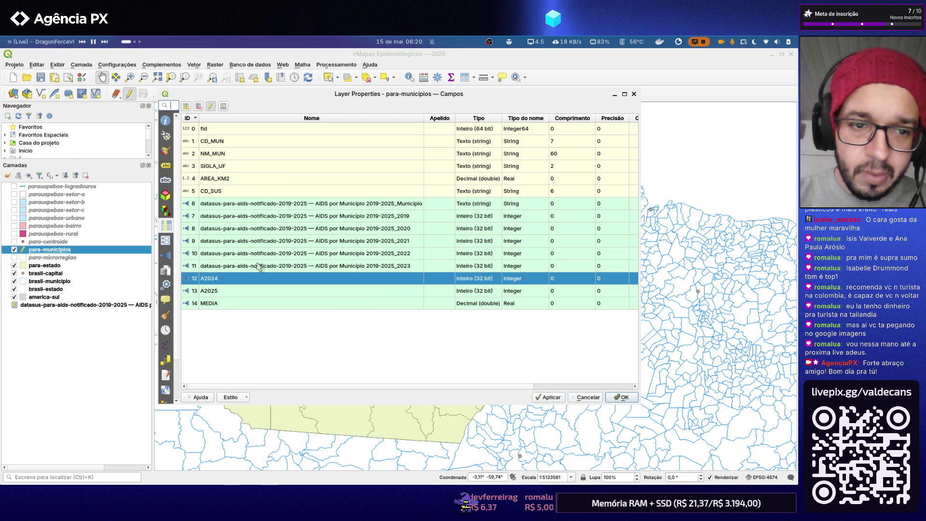
- Rename the 2023 and 2022 fields to A2023 and A2022 by stripping the long prefix
double_click(259, 266)
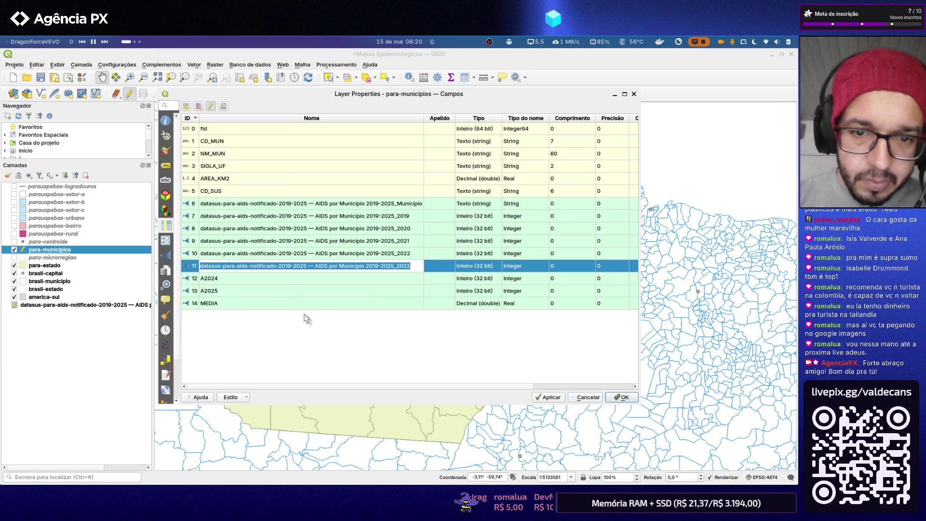
key("End")
key("ctrl+shift+Left")
key("End")
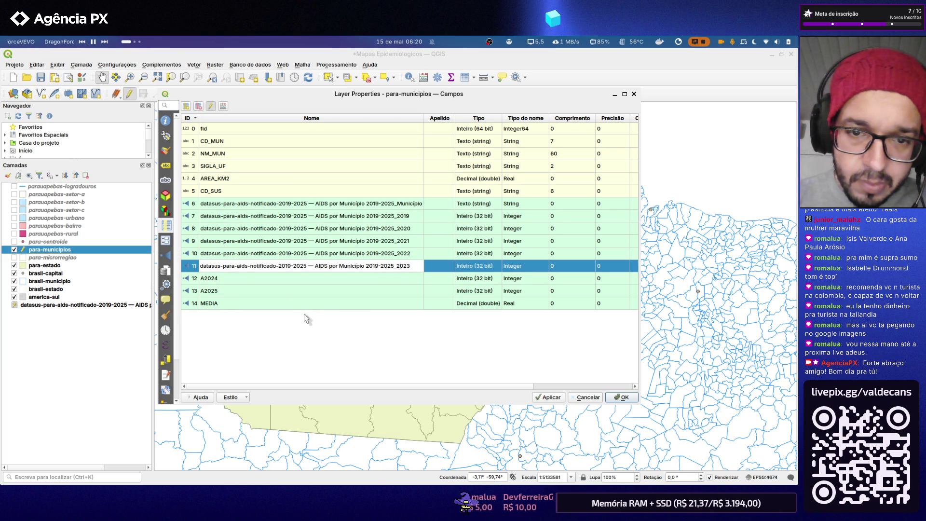
key("ctrl+shift+Left")
key("ctrl+shift+Left")
key("ctrl+shift+Left")
key("ctrl+shift+Left")
key("BackSpace")
key("Return")
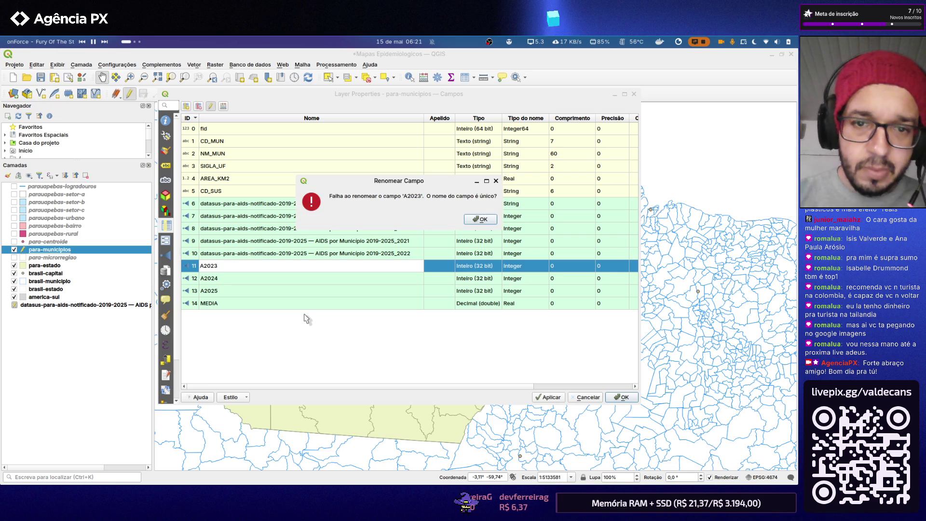
key("Return")
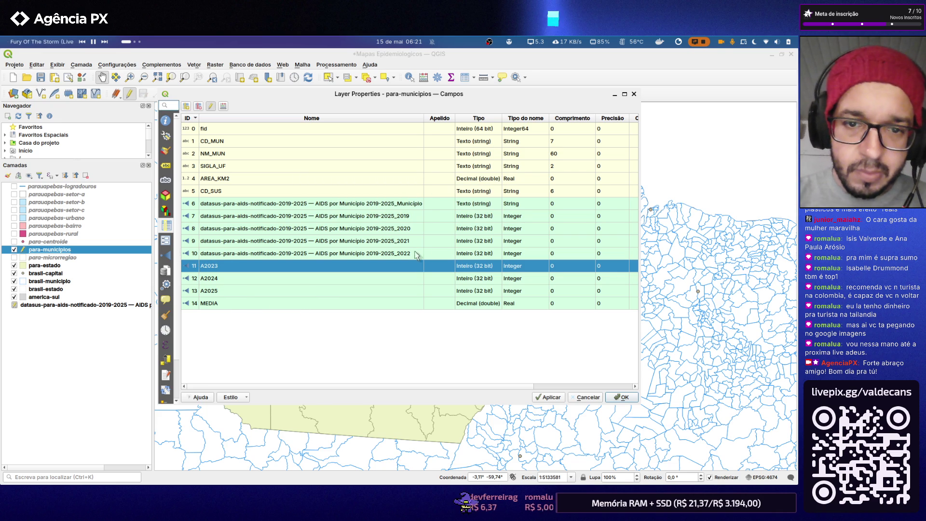
double_click(412, 253)
left_click_drag(397, 253, 181, 255)
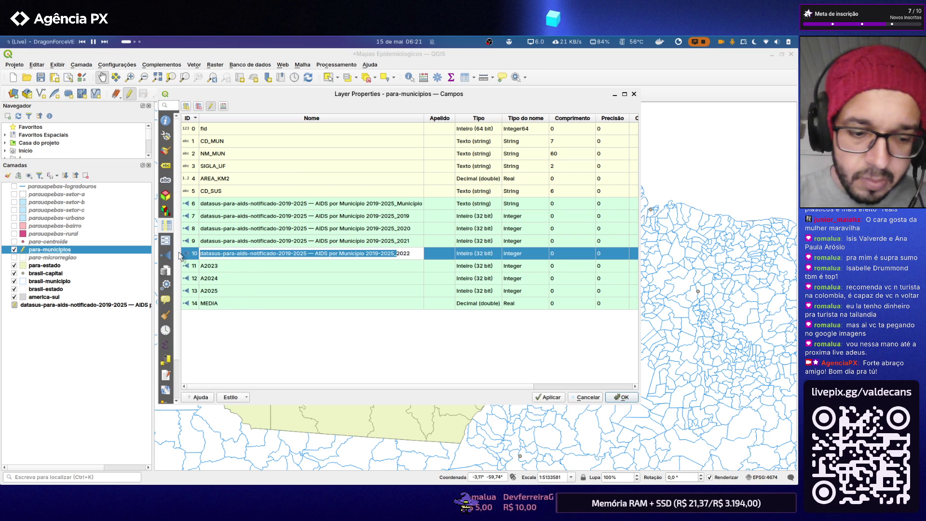
type("A")
key("Return")
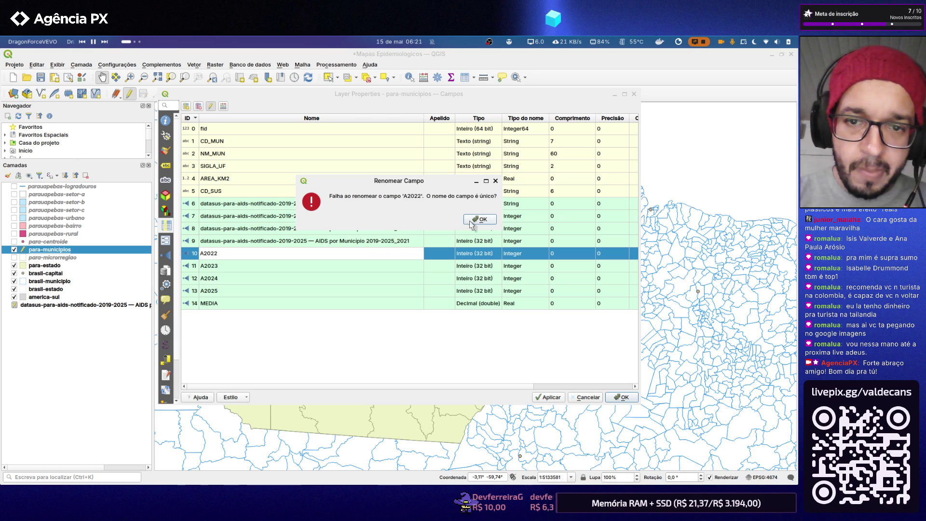
left_click(478, 219)
- Rename the 2021–2019 fields to A2021, A2020, A2019 and begin editing the municipality name field
double_click(407, 241)
left_click(388, 242)
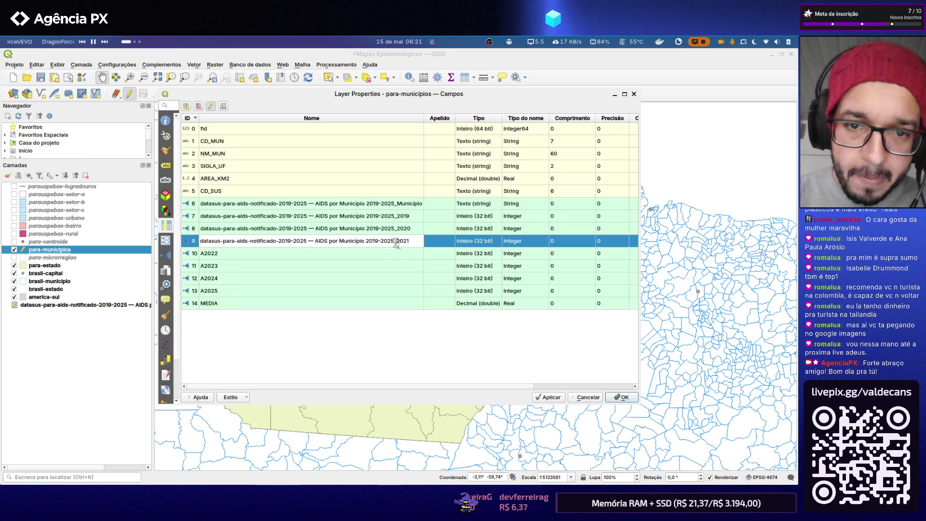
left_click_drag(396, 241, 199, 241)
type("A")
key("Return")
key("Return")
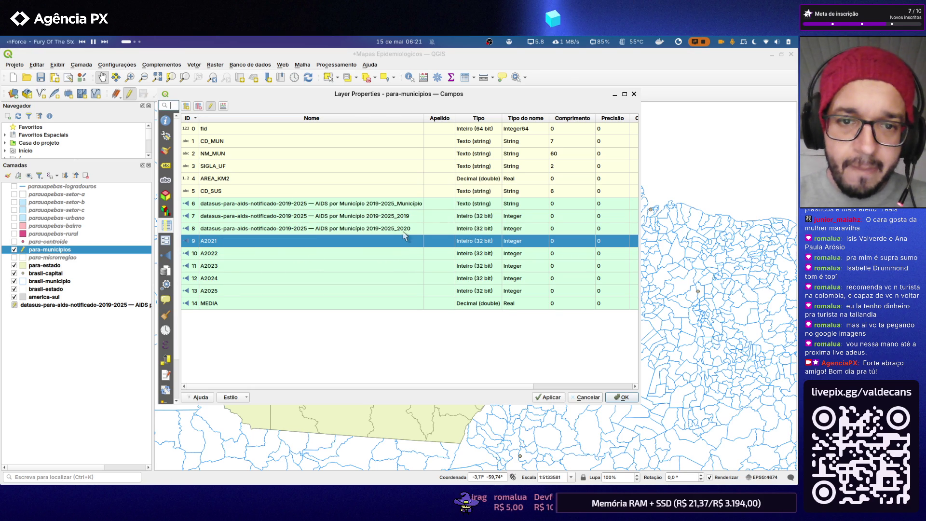
double_click(407, 228)
left_click_drag(402, 229, 200, 229)
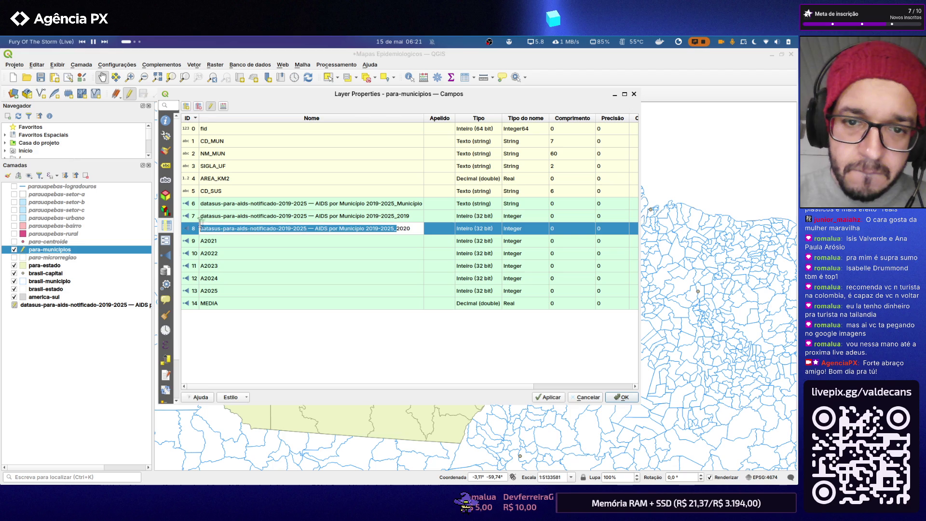
type("A")
key("Return")
key("Return")
double_click(405, 217)
left_click_drag(397, 217, 199, 216)
type("A")
key("Return")
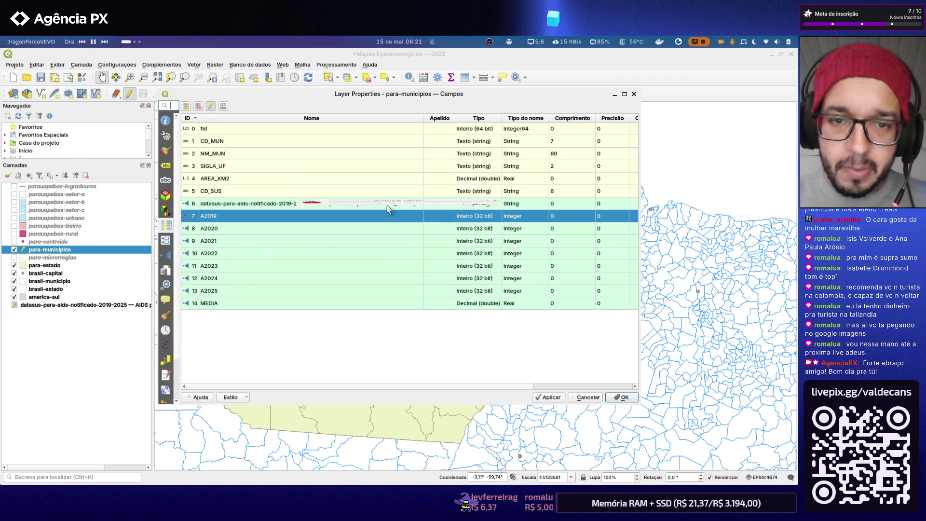
key("Return")
double_click(410, 205)
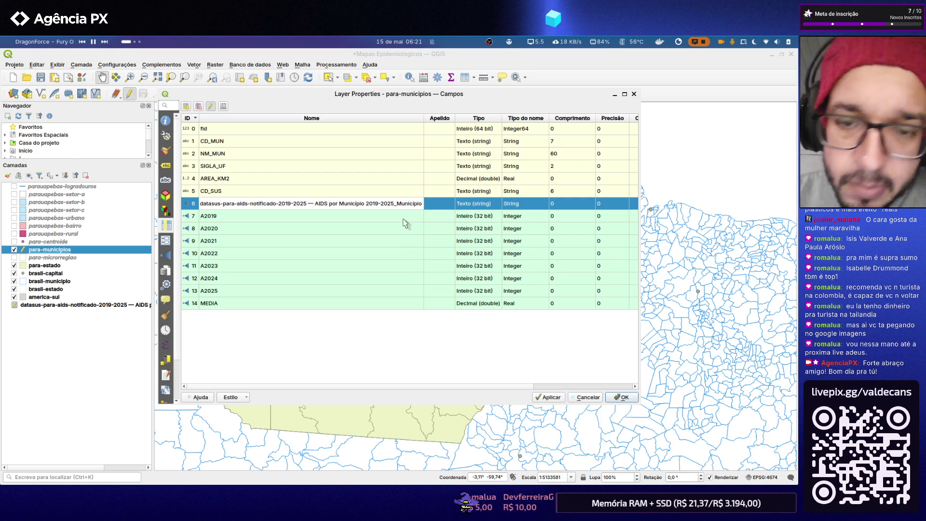
left_click(405, 206)
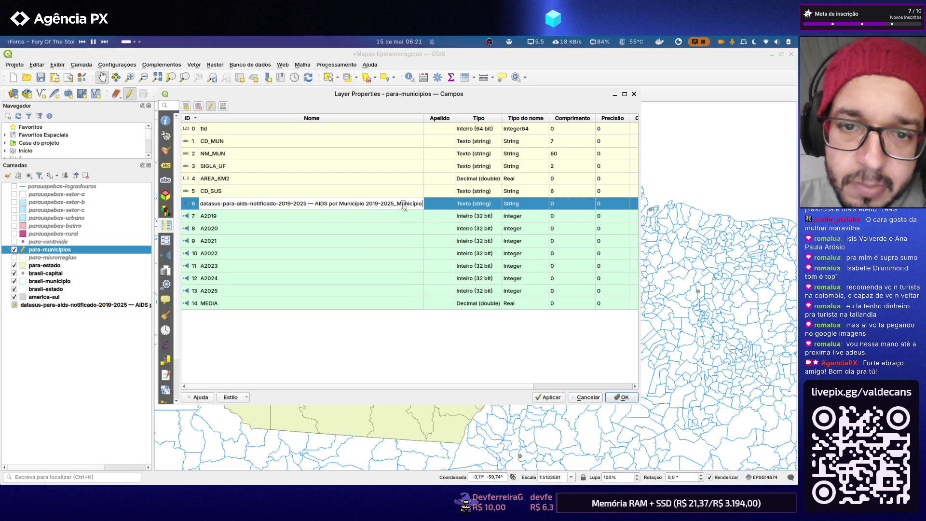
- Rename the joined municipality-name field to NM_SUS, check CD_SUS/NM_SUS entries and confirm the field changes
key("ctrl+a")
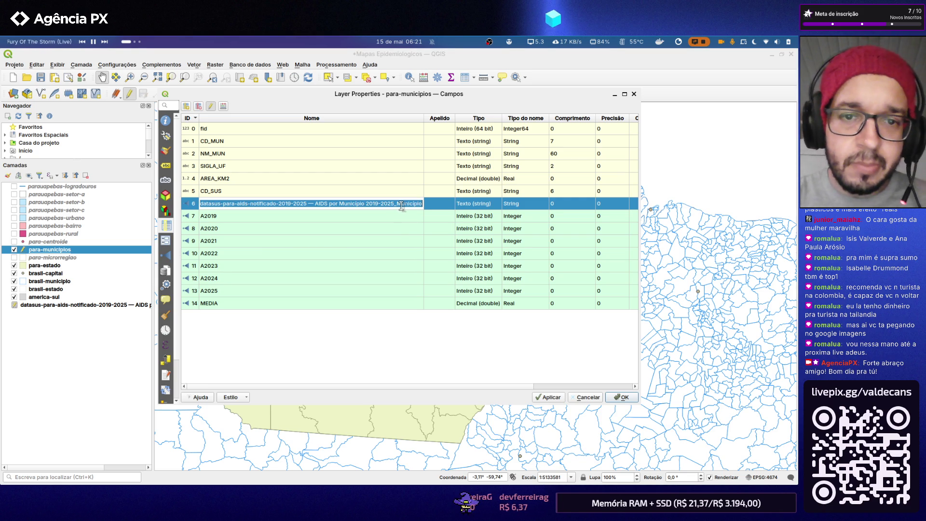
type("NM_SUS")
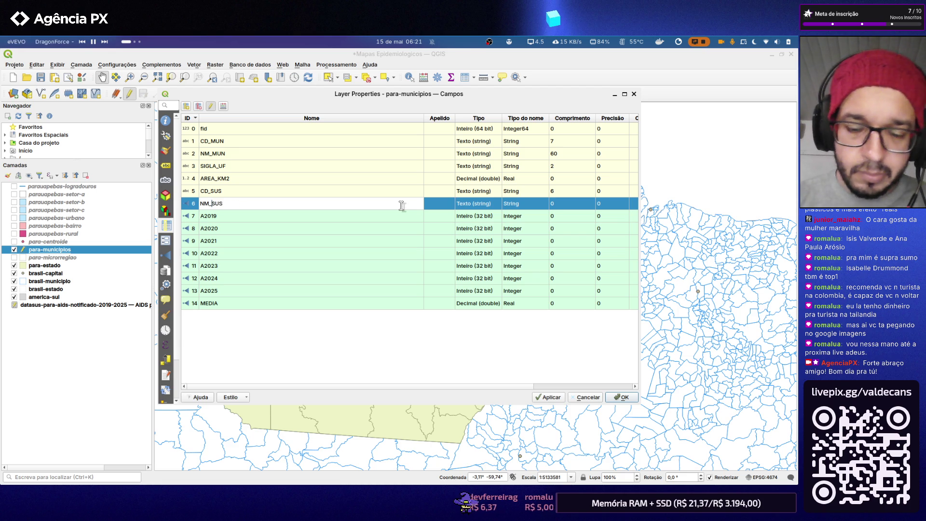
key("Return")
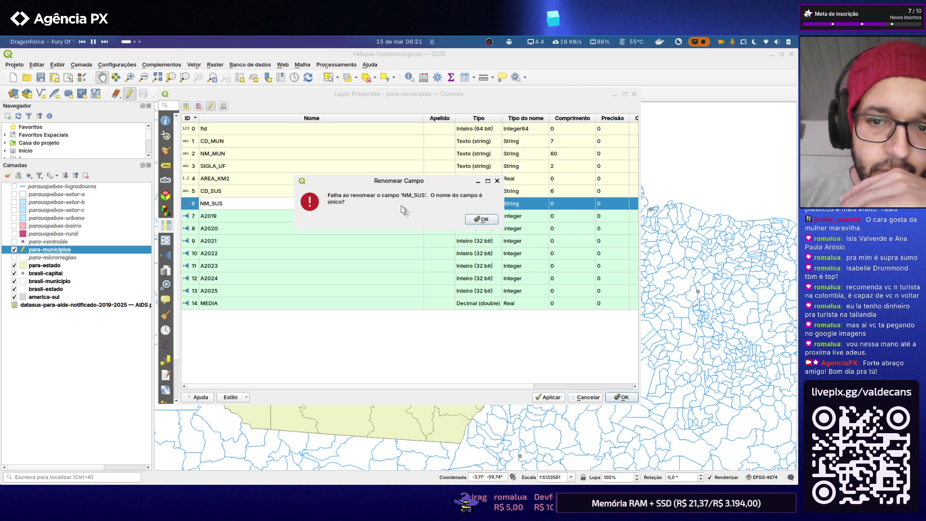
key("Return")
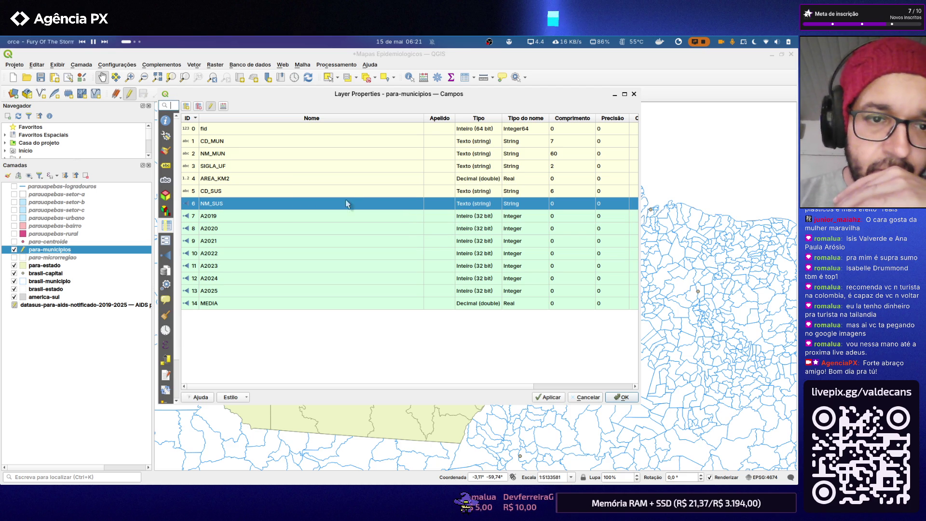
left_click(252, 191)
left_click(241, 208)
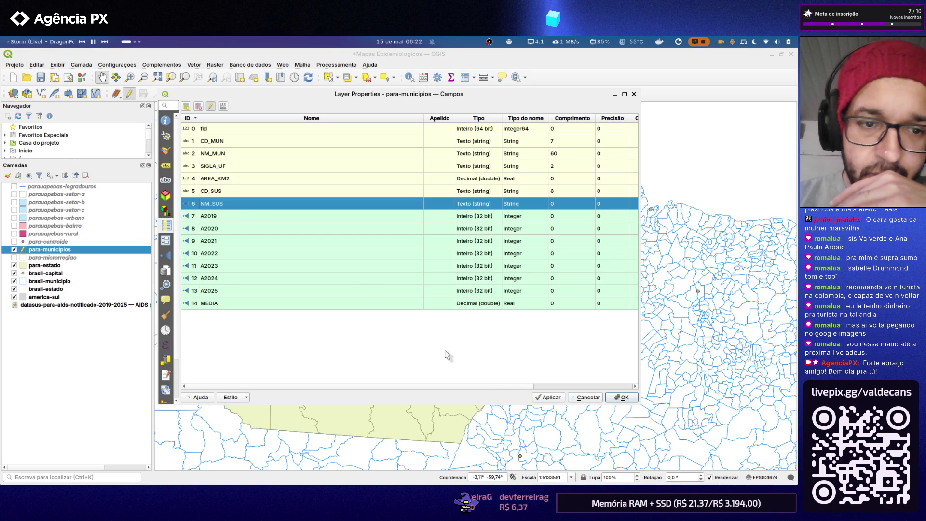
left_click(620, 397)
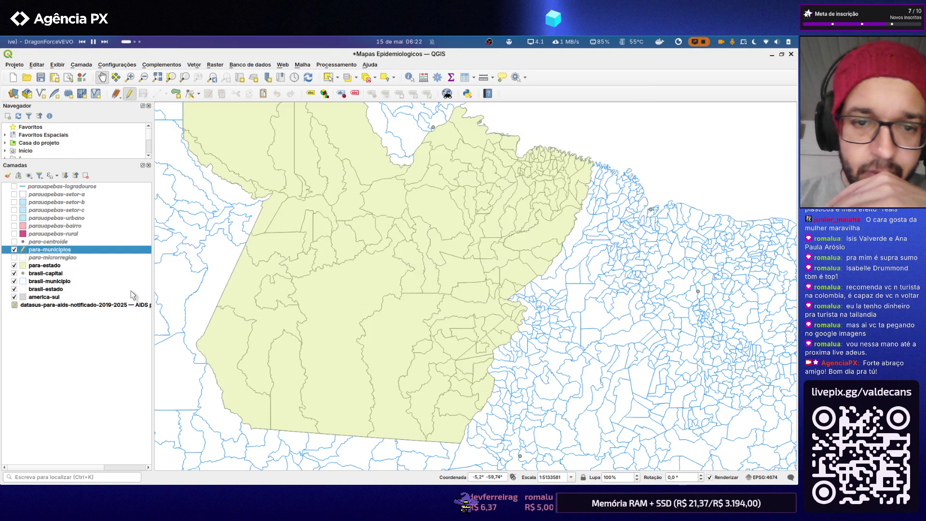
- Review the para-municipios attribute table, stop editing, then reopen the layer's properties on the fields list
right_click(65, 252)
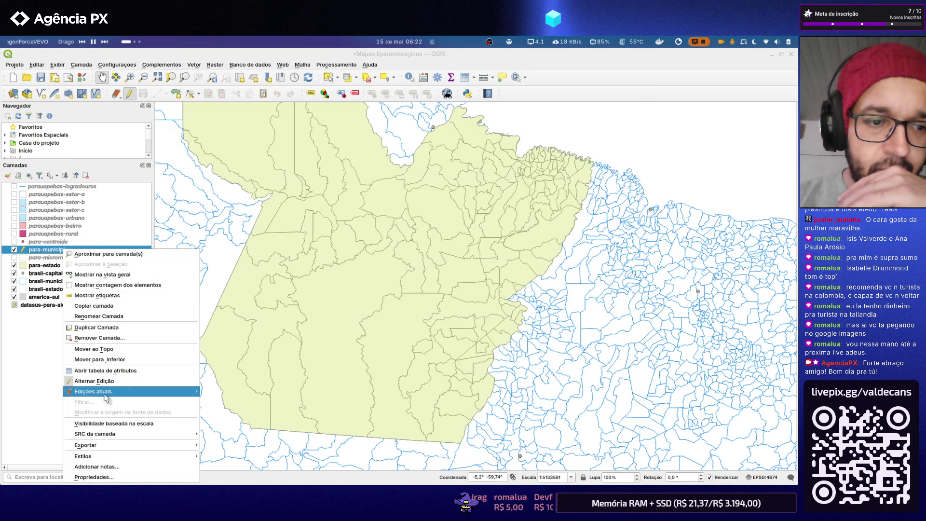
left_click(109, 369)
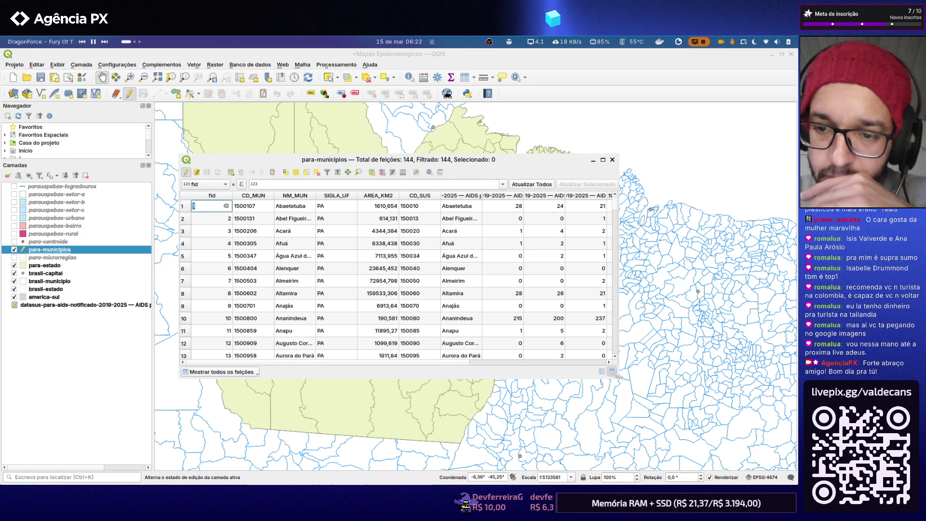
left_click_drag(616, 374, 700, 391)
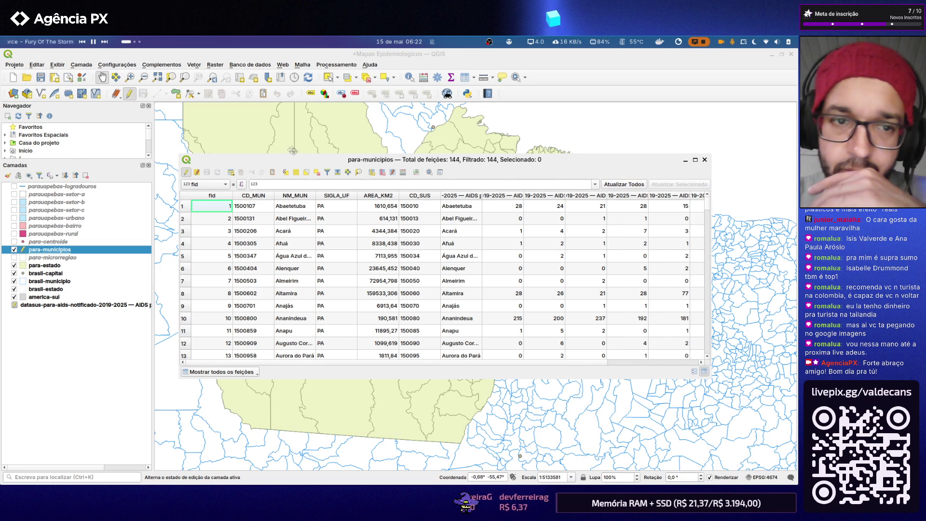
left_click(187, 173)
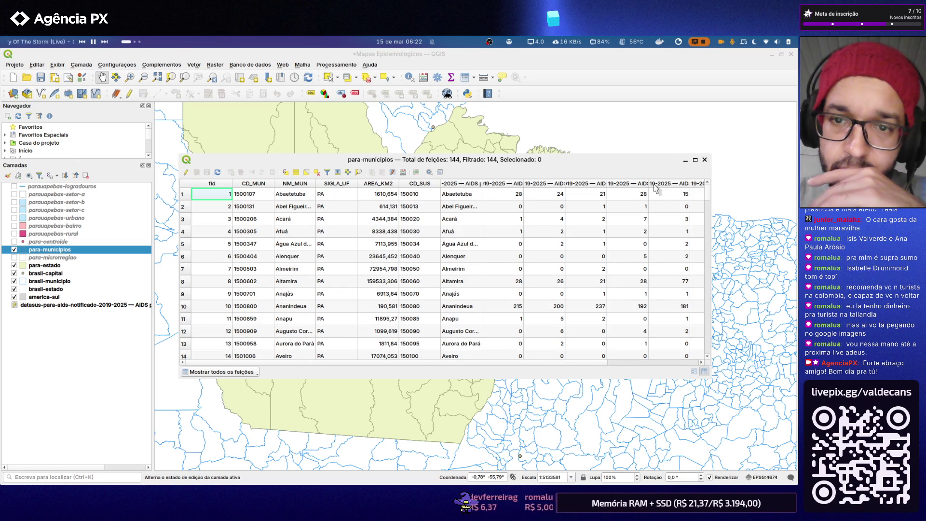
left_click(704, 160)
double_click(40, 249)
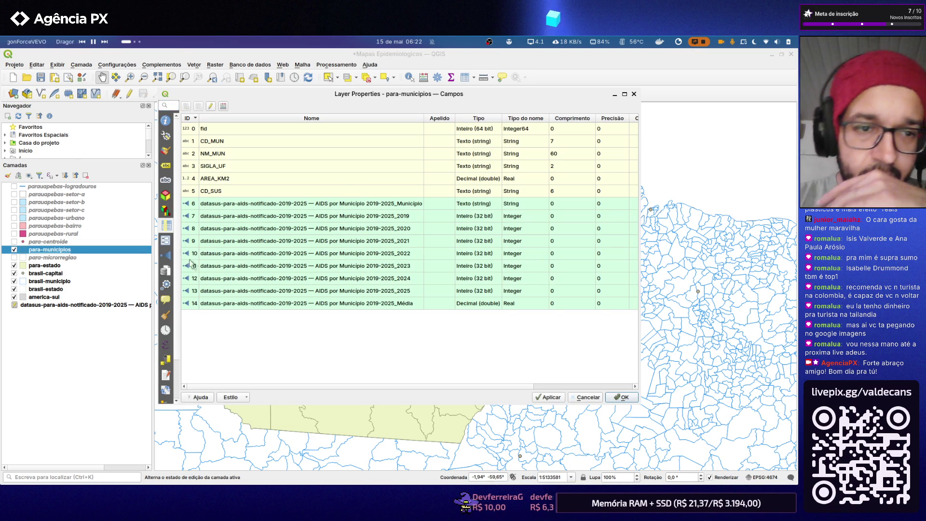
- Browse the fields, attribute form, masks, 3D and joins pages, then close properties without renaming
left_click(166, 239)
left_click(166, 211)
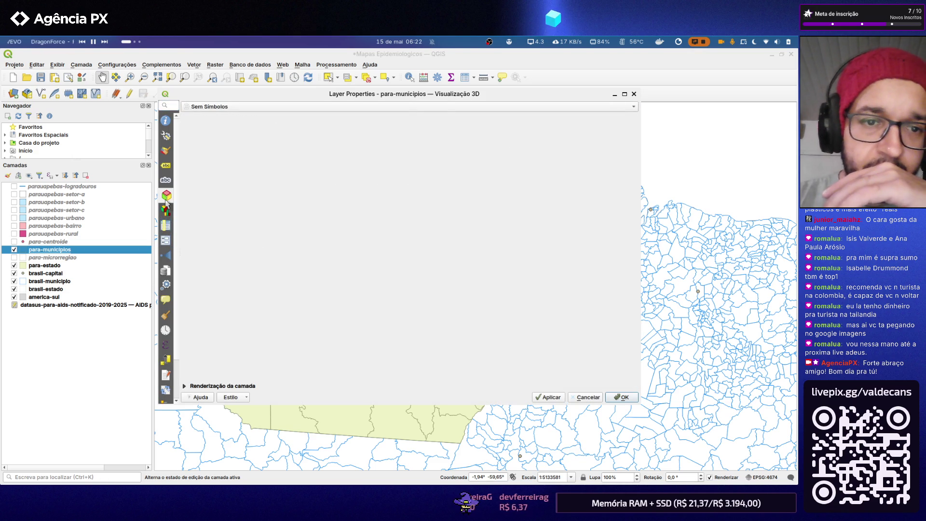
left_click(166, 181)
left_click(166, 211)
left_click(165, 226)
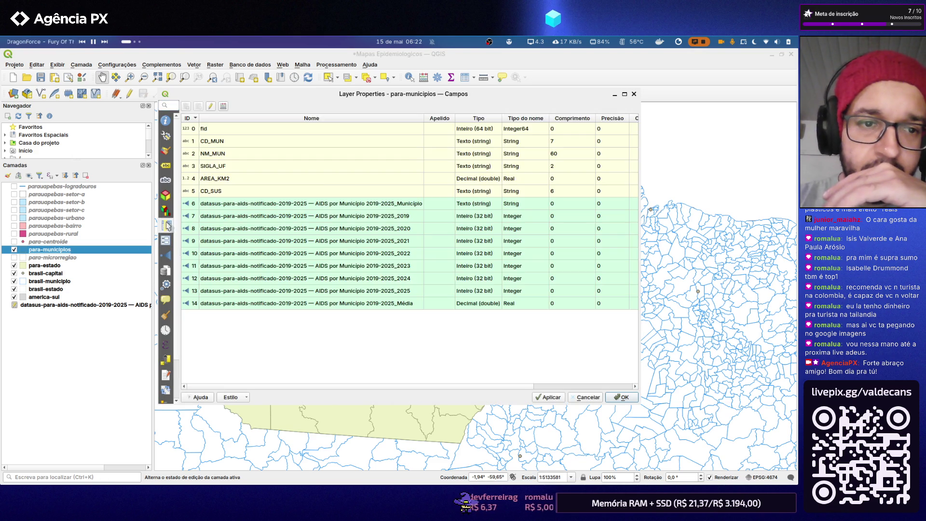
left_click(166, 255)
left_click(165, 255)
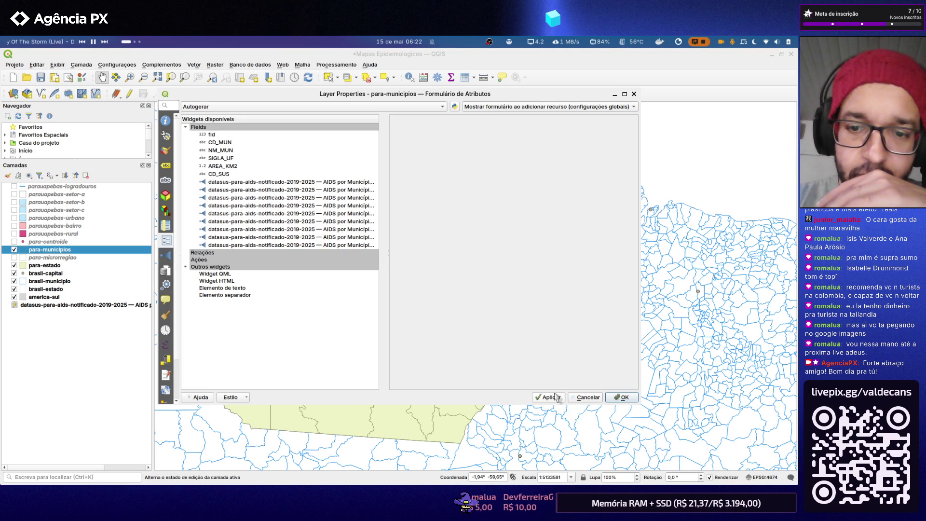
left_click(620, 398)
scroll(374, 269, "down", 1)
scroll(373, 268, "up", 1)
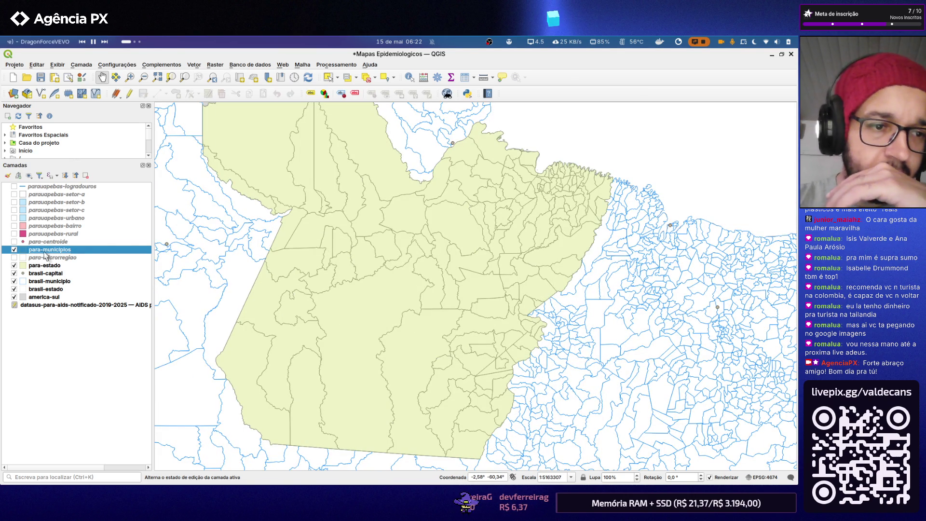
- Reopen para-municipios properties and look through symbology fill colour, labels, masks and 3D view, keeping no 3D symbols
double_click(46, 251)
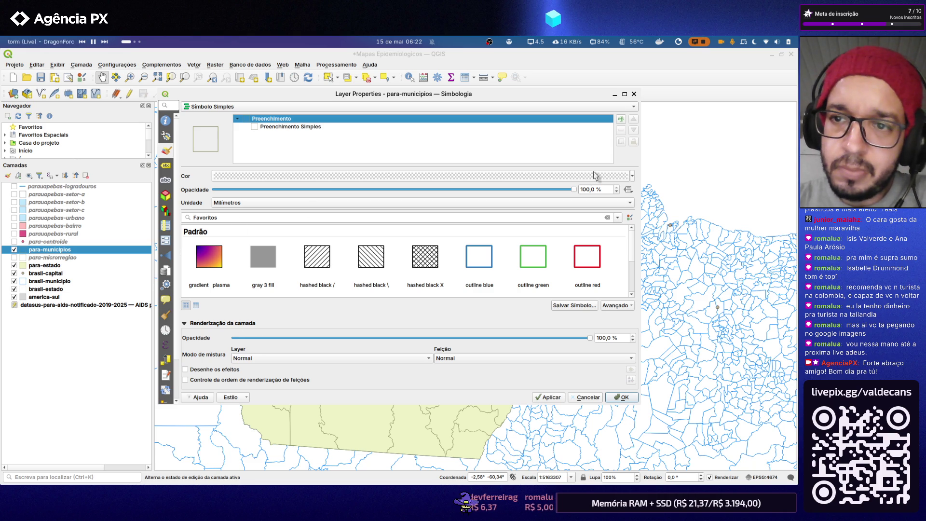
left_click(630, 177)
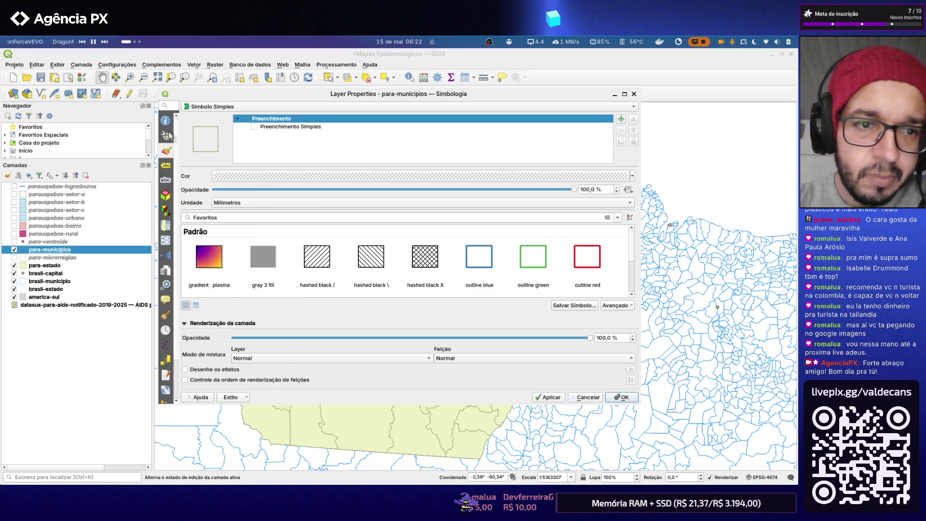
left_click(166, 165)
left_click(166, 181)
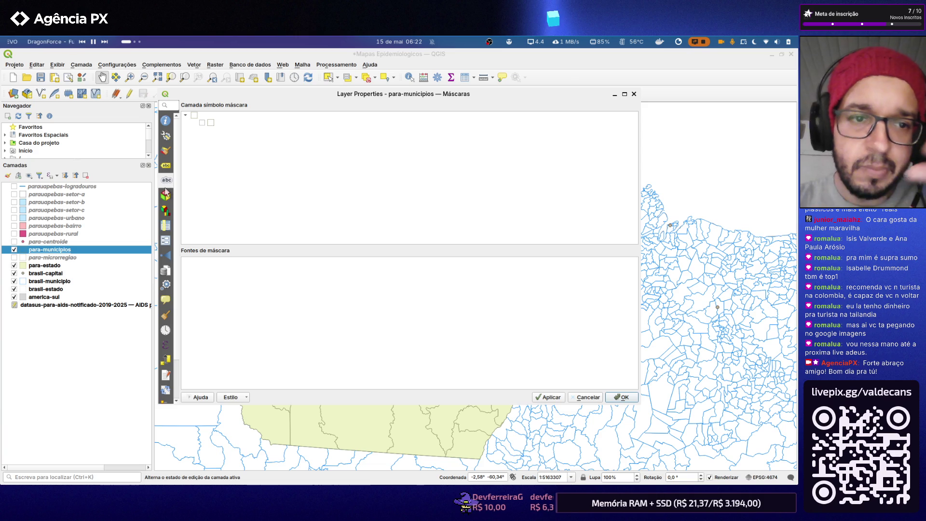
left_click(166, 195)
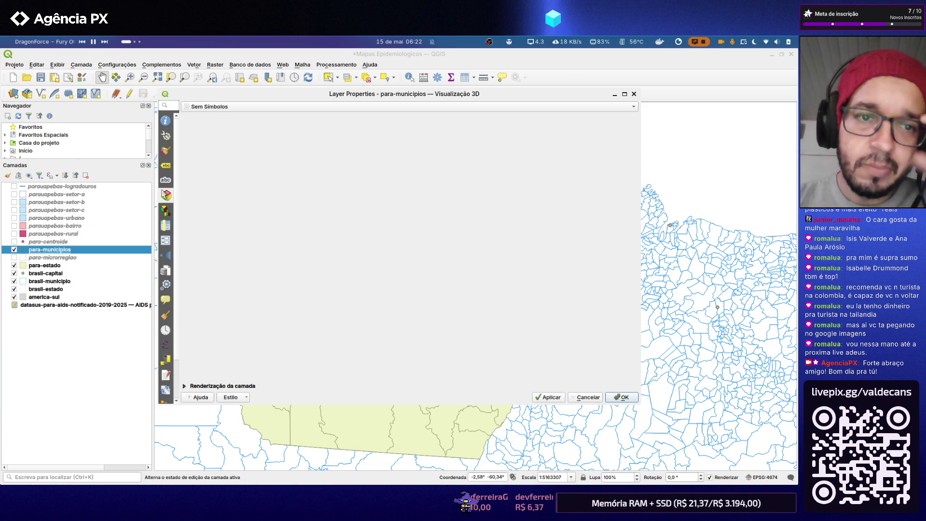
left_click(242, 107)
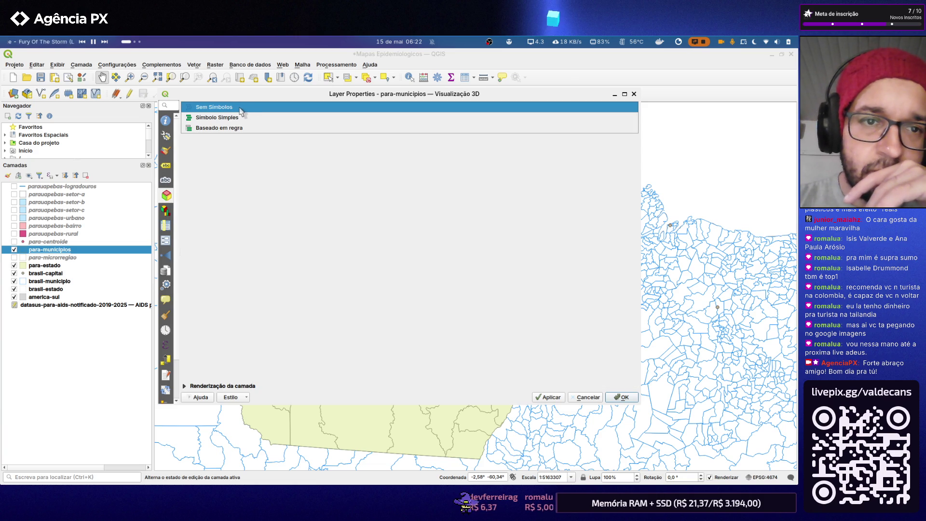
left_click(239, 108)
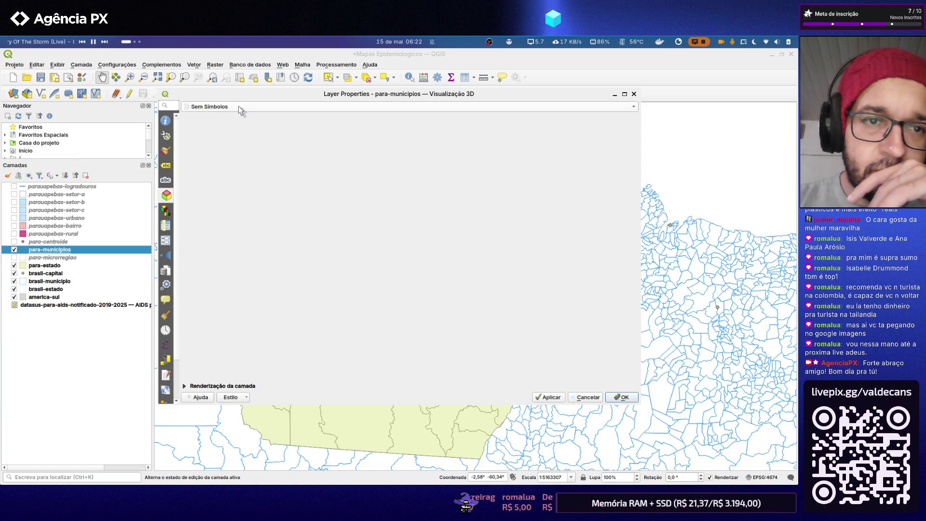
- Continue through diagrams, fields, attribute form, joins, actions, auxiliary storage, display and rendering, ending back on symbology
left_click(167, 211)
left_click(165, 225)
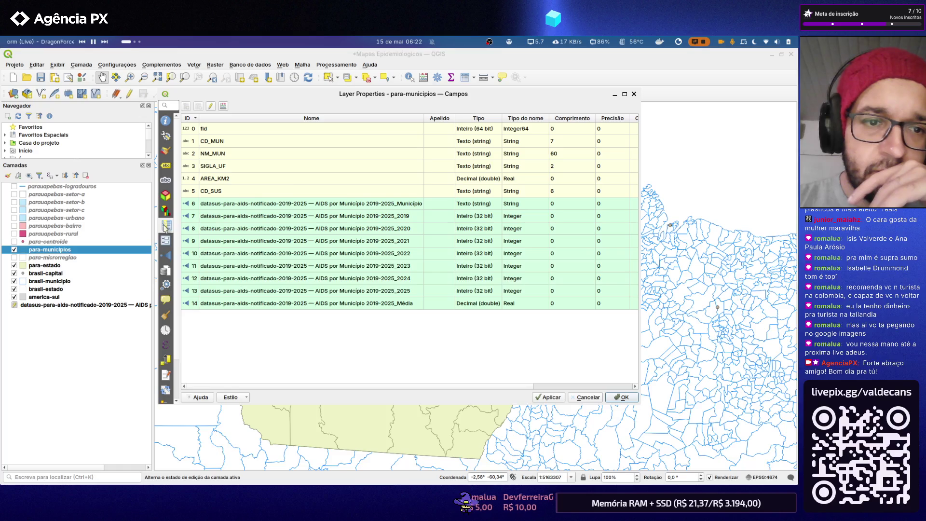
left_click(166, 241)
left_click(166, 270)
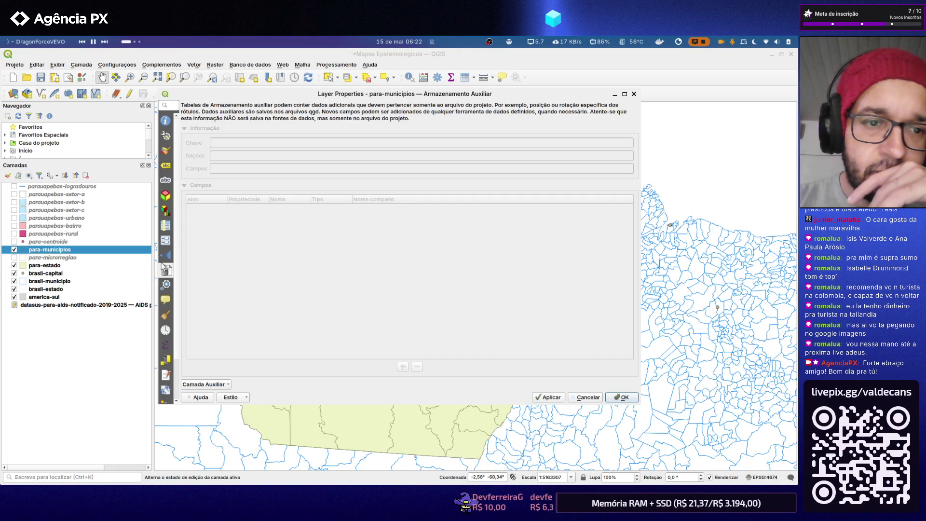
left_click(167, 285)
left_click(166, 272)
left_click(166, 300)
left_click(168, 315)
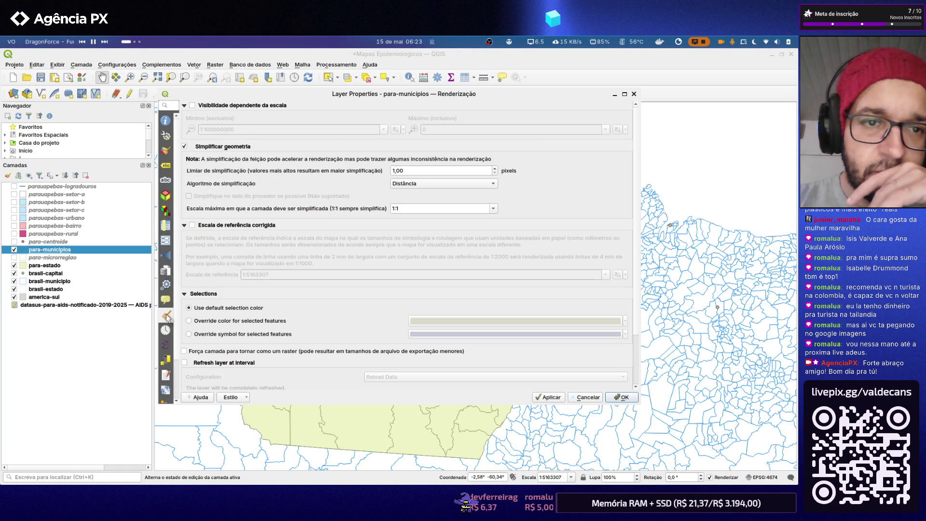
left_click(166, 154)
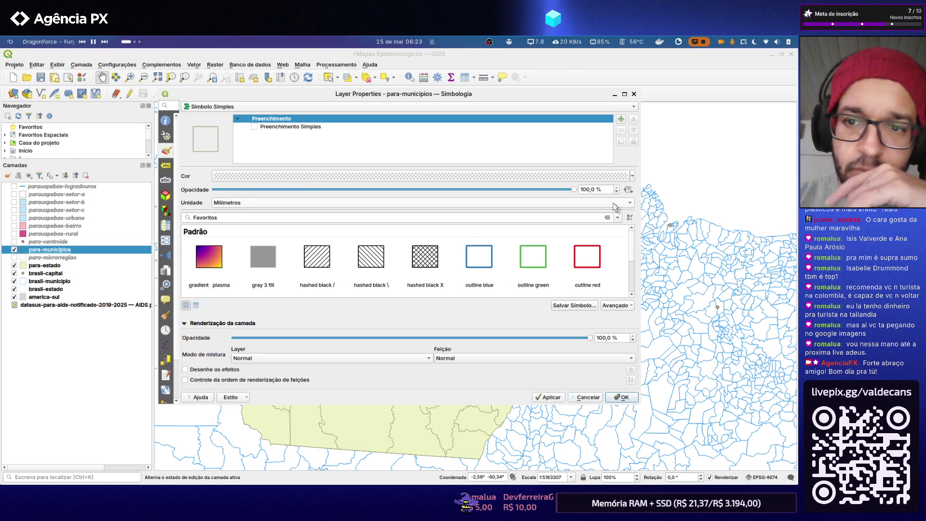
- Add a trial simple fill, cancel without applying it, reopen symbology and list the renderer types
left_click(632, 176)
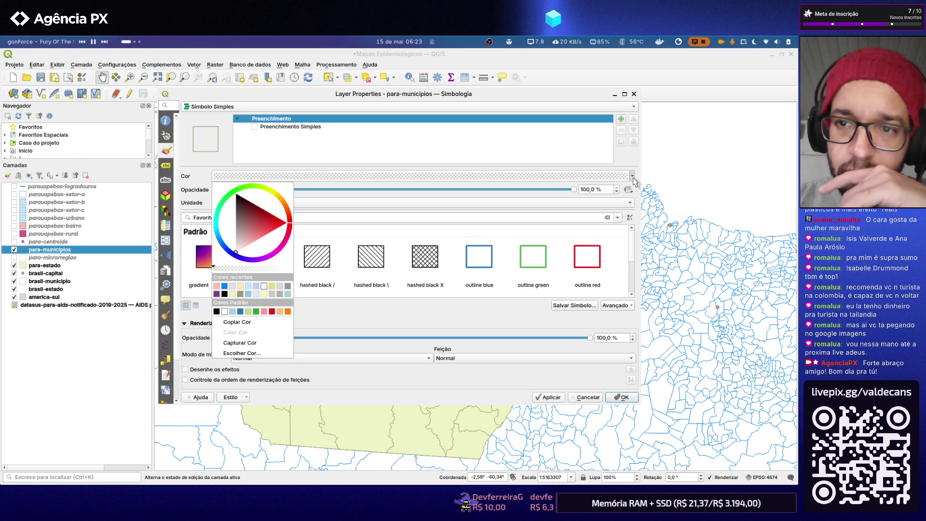
left_click(633, 181)
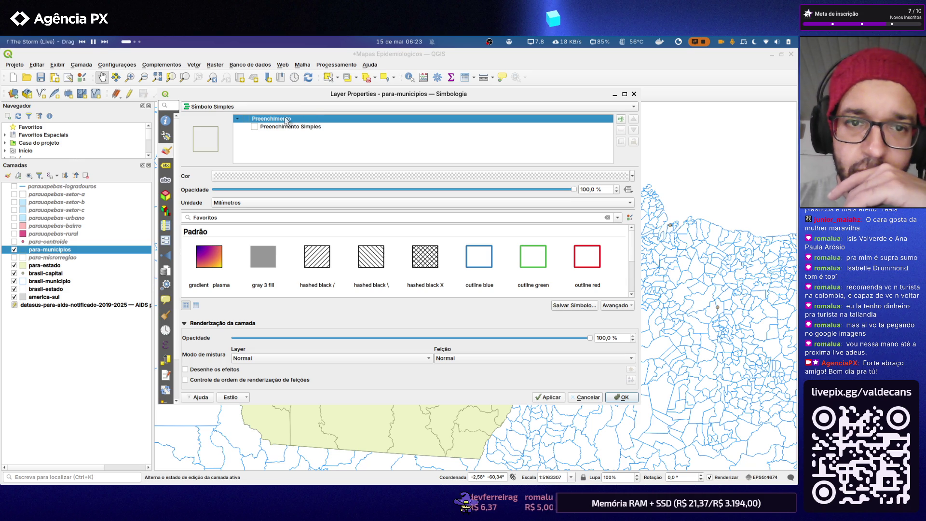
left_click(621, 119)
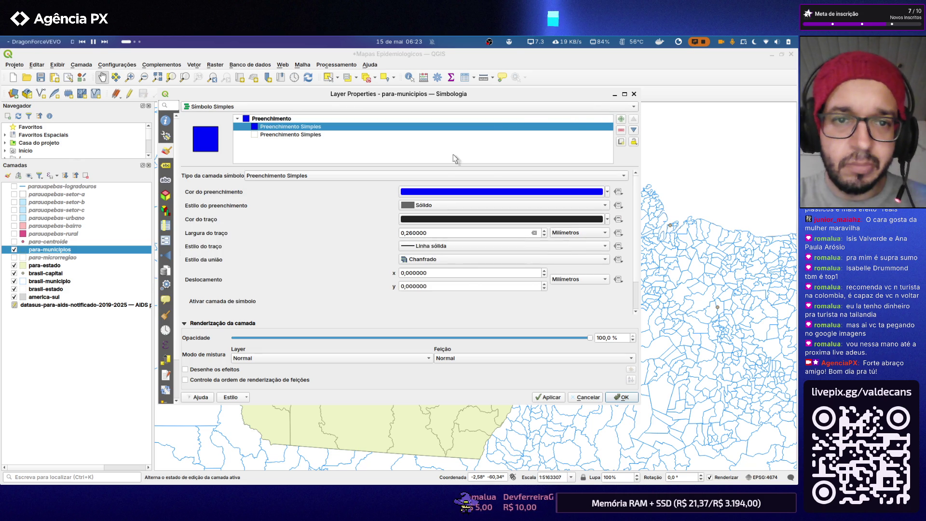
left_click(587, 397)
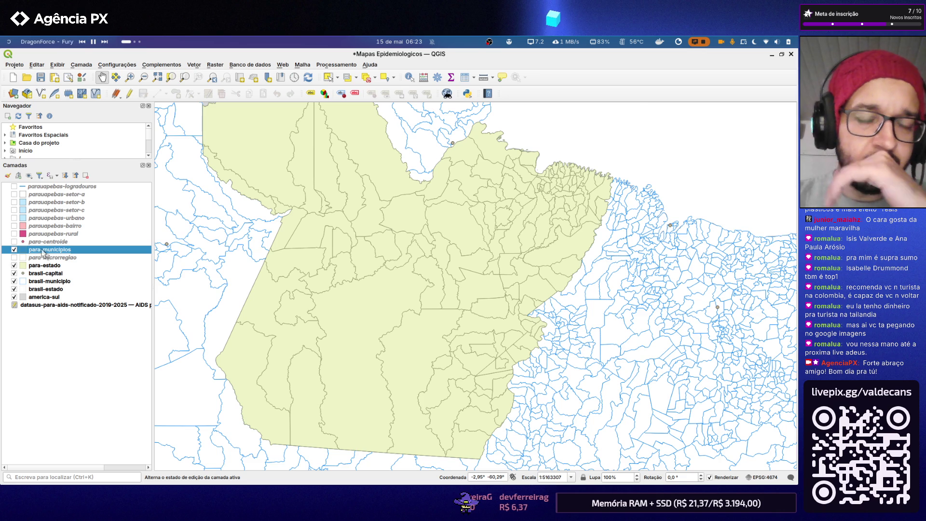
double_click(45, 249)
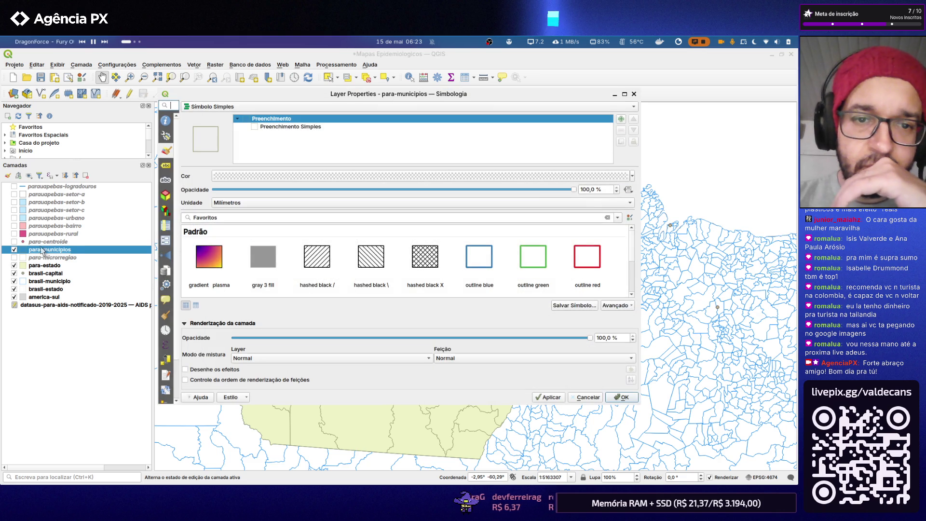
left_click(633, 107)
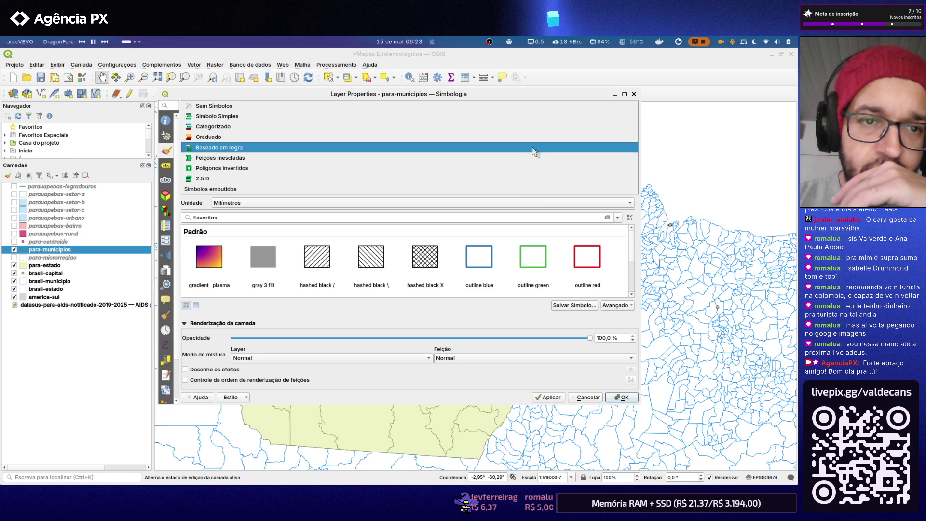
- Switch para-municipios to a graduated renderer classified on the 2019-2025 mean AIDS field
left_click(534, 136)
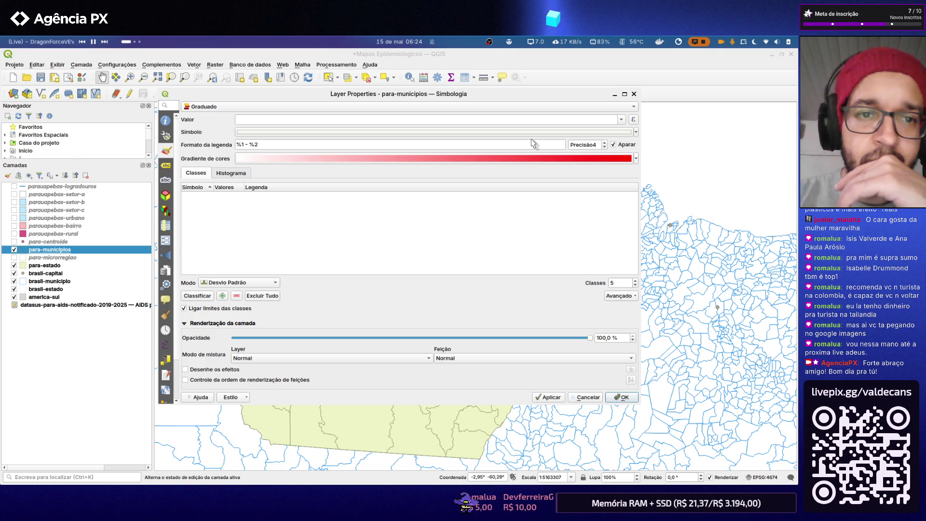
left_click(621, 120)
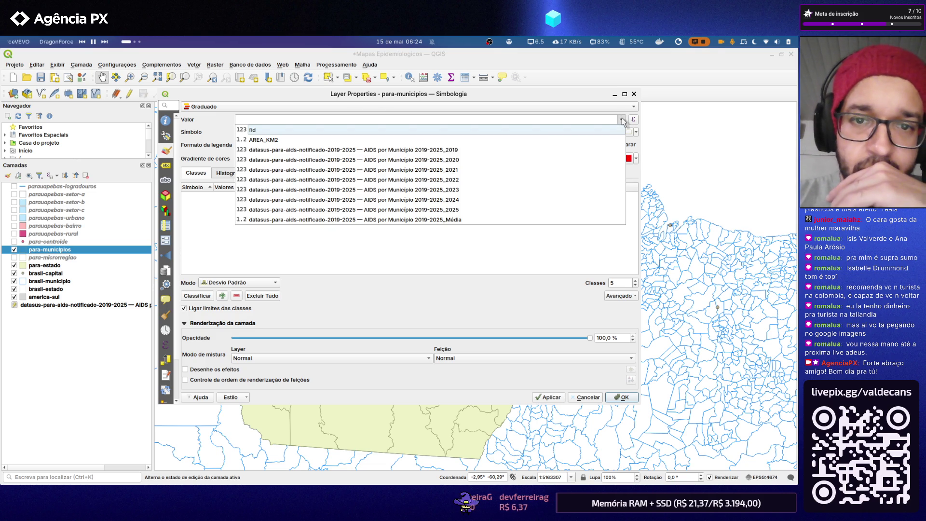
left_click(543, 219)
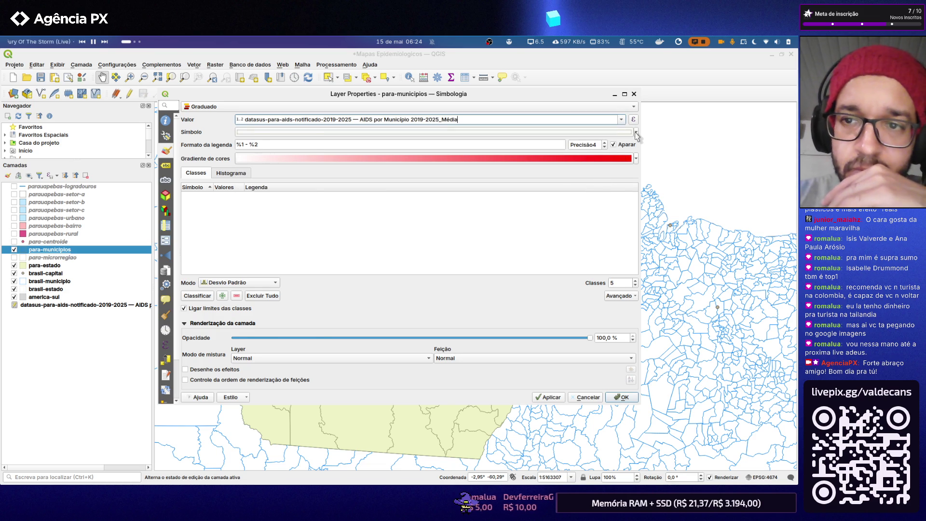
- Toggle the class symbol colour menu, then bring up the list of colour ramps
left_click(636, 133)
left_click(636, 135)
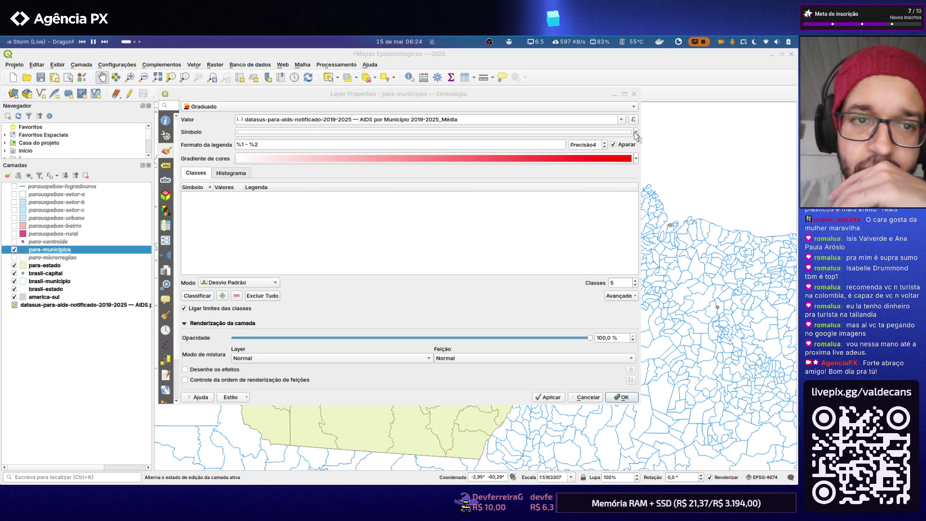
left_click(635, 134)
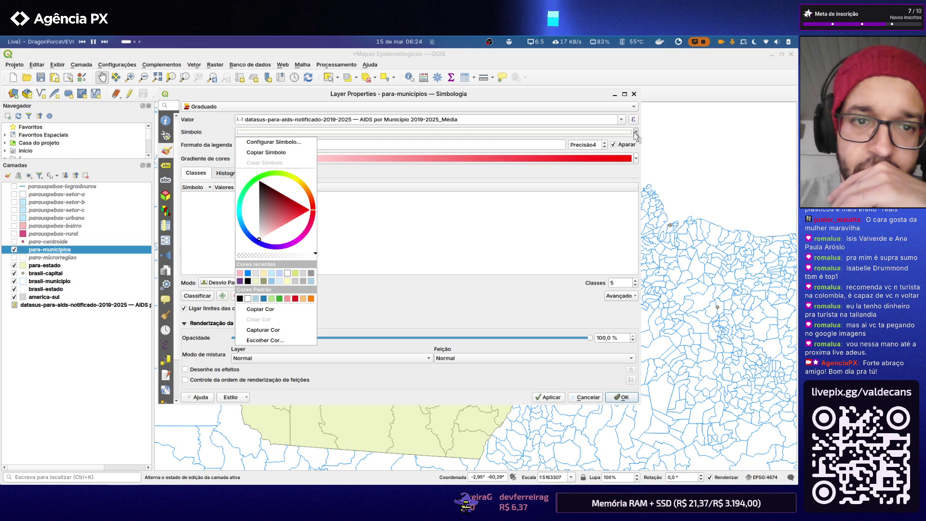
left_click(635, 135)
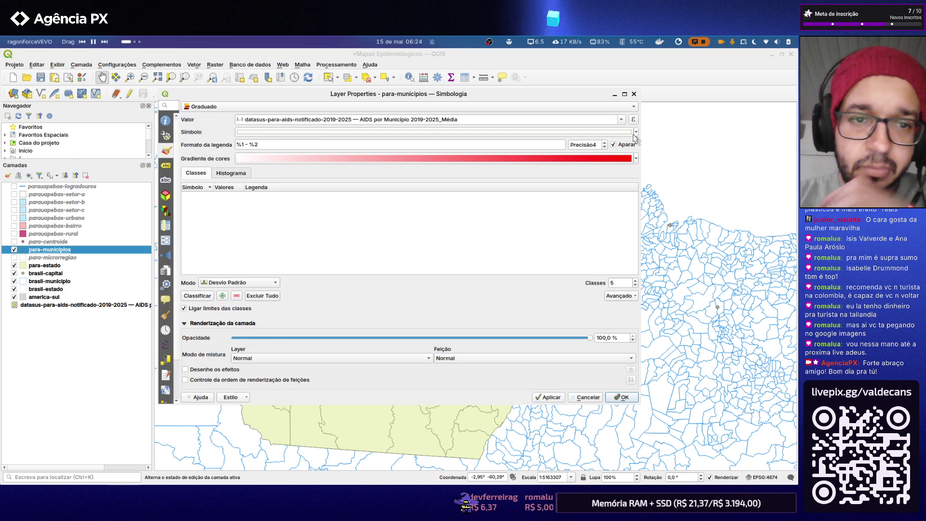
left_click(635, 158)
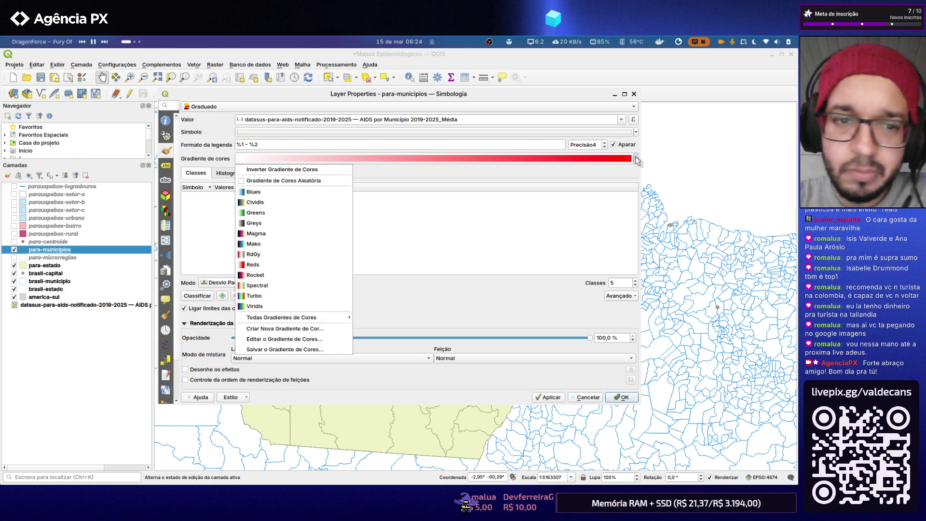
mouse_move(293, 317)
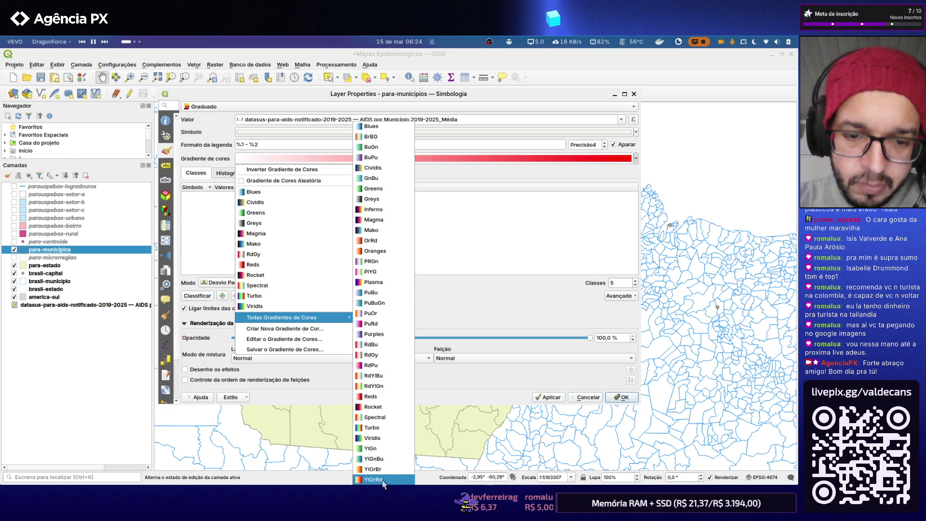
- Choose the YlOrRd ramp, try logarithmic then set Equal Count (Quantile) with 5 classes, and apply to the map
left_click(386, 481)
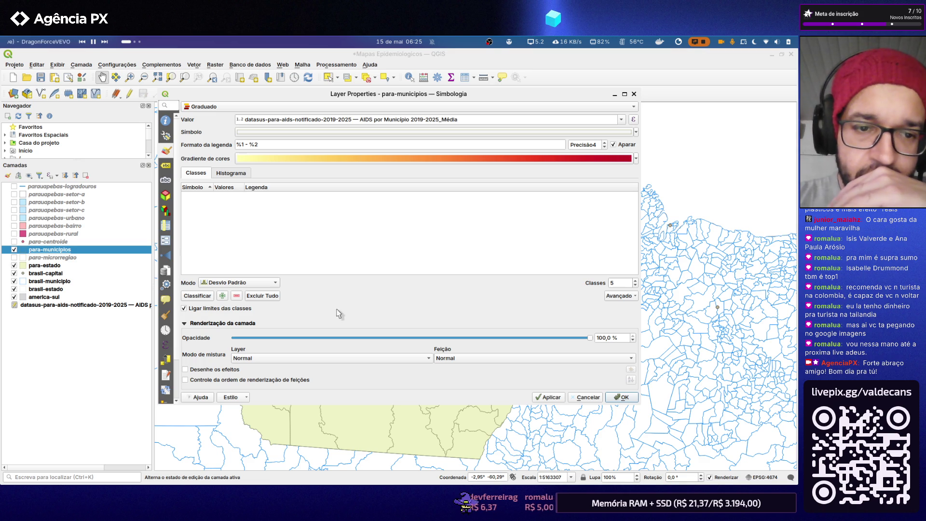
left_click(278, 284)
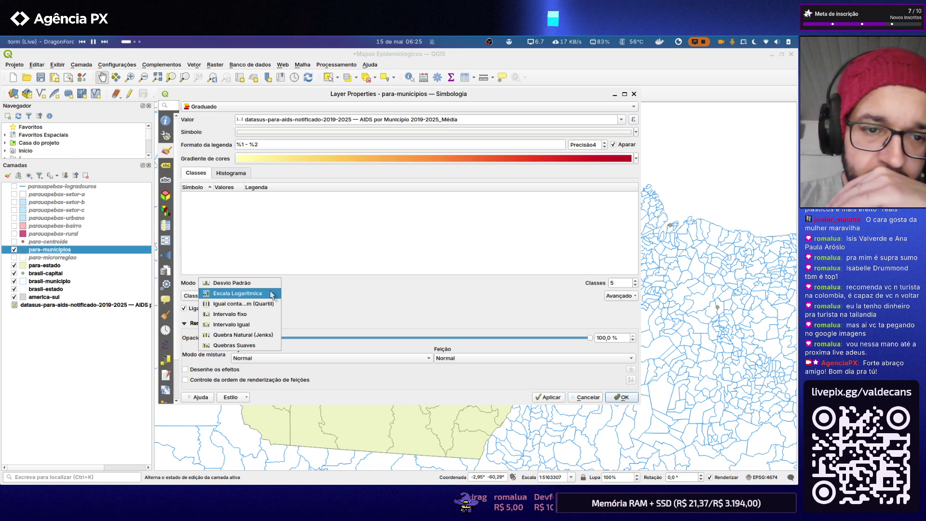
left_click(267, 295)
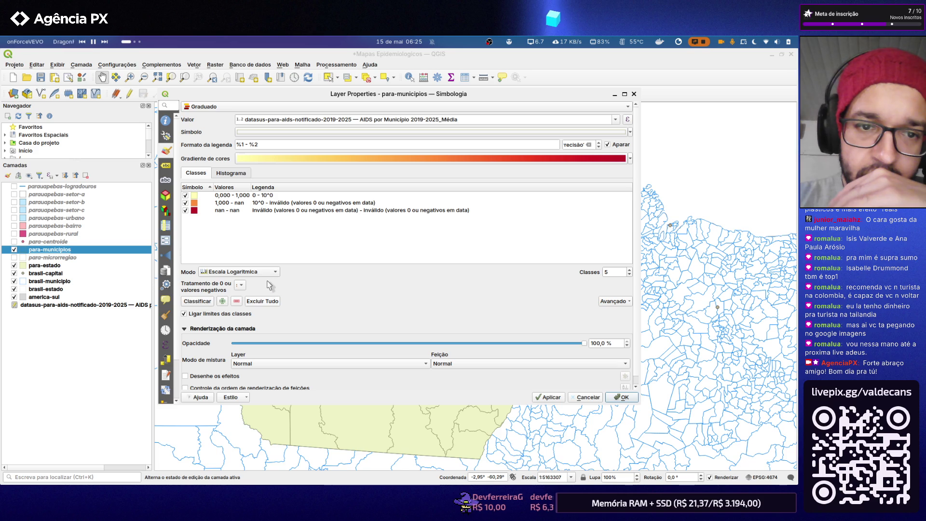
left_click(274, 272)
left_click(272, 282)
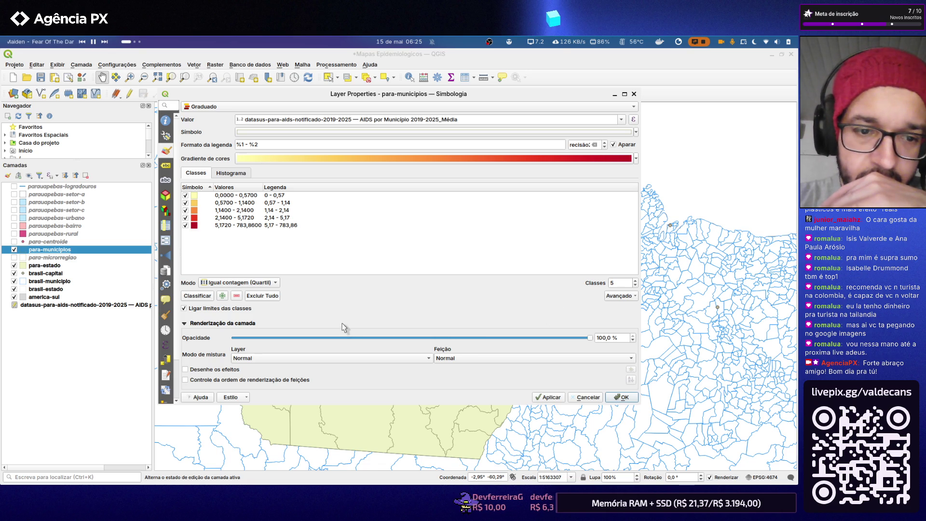
left_click(560, 399)
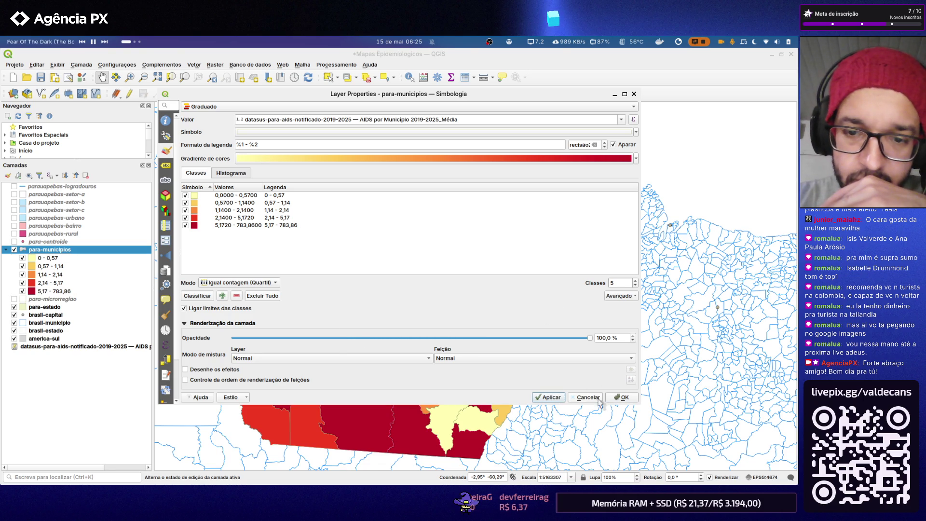
- Accept the style, hide brasil-municipio, show para-centroide points, and reopen the colour ramp list
left_click(622, 397)
scroll(370, 261, "down", 1)
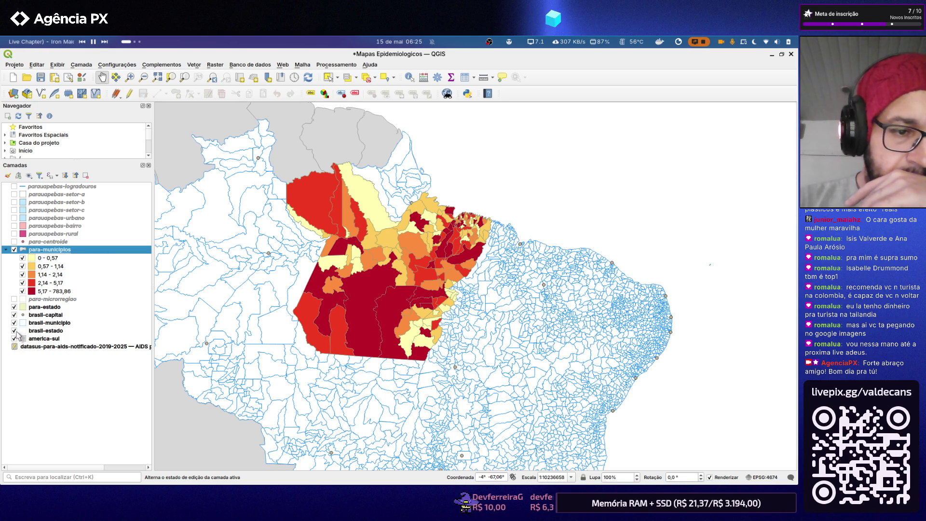
left_click(14, 324)
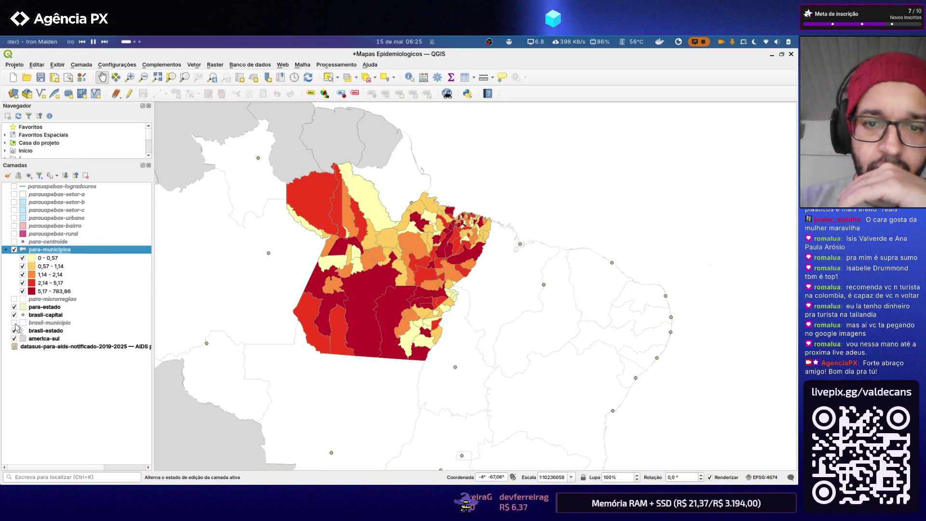
scroll(323, 244, "up", 1)
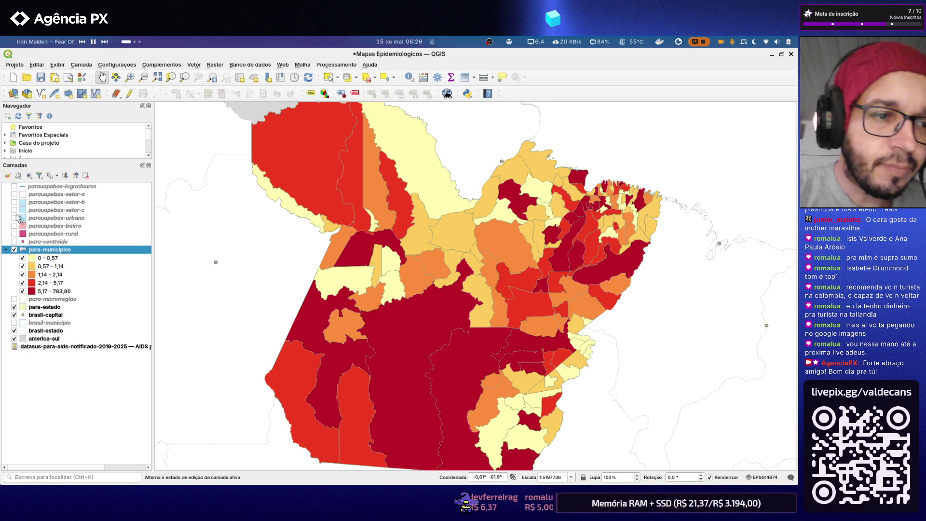
left_click(14, 242)
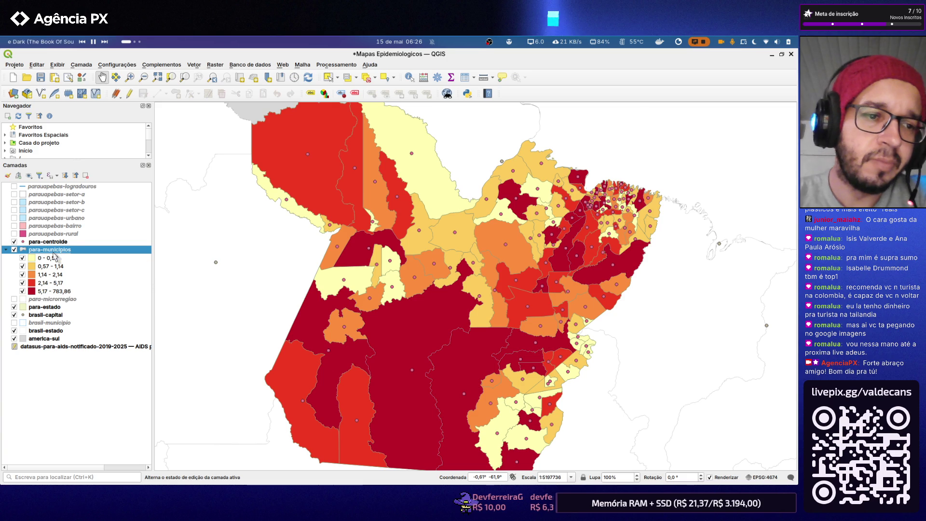
double_click(53, 251)
left_click(636, 159)
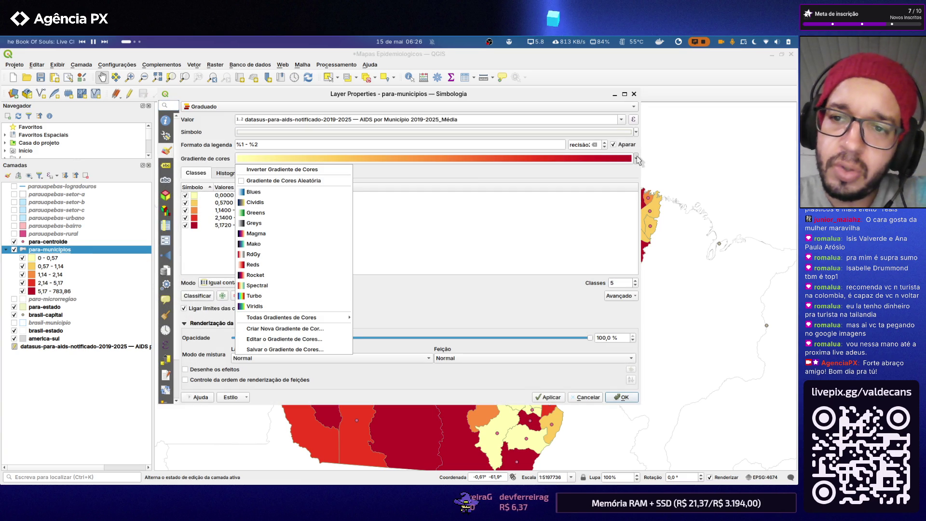
mouse_move(282, 318)
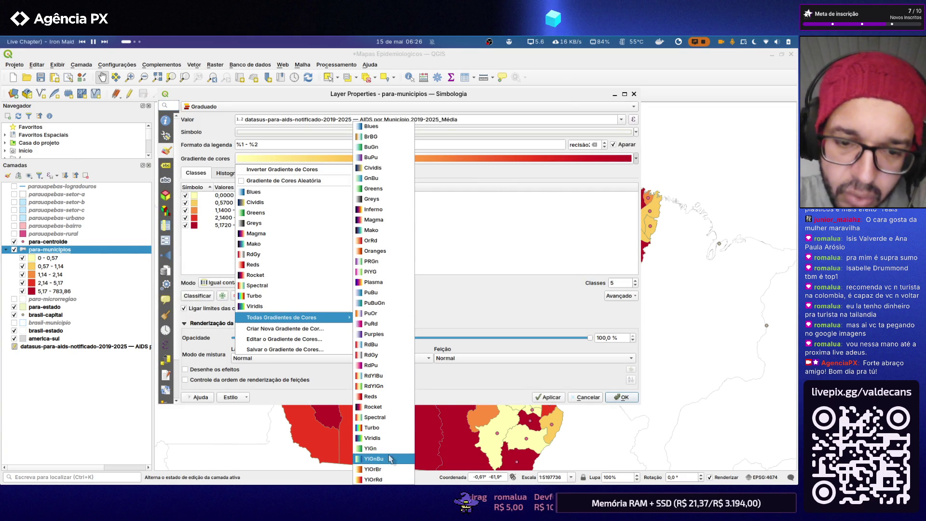
- Try the YlGnBu and then YlGn ramps on the quantile map, applying and closing properties each time
left_click(389, 460)
left_click(558, 400)
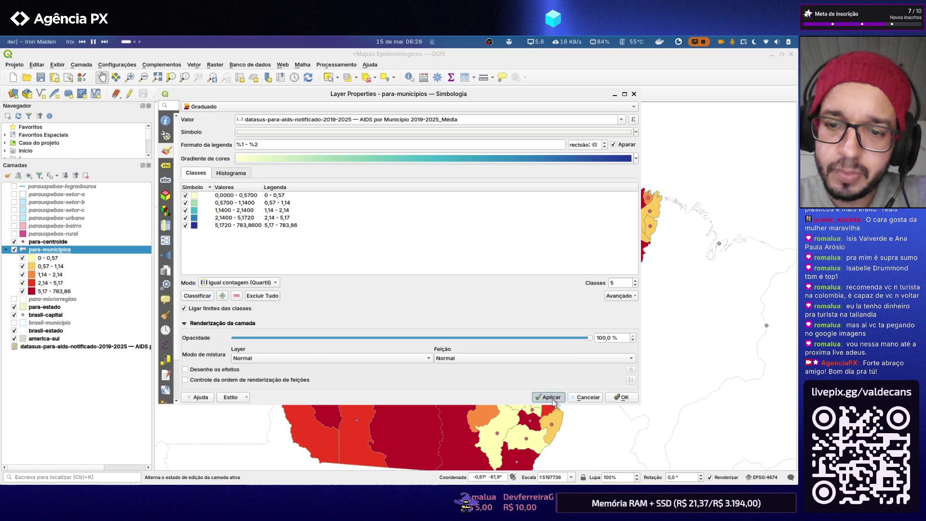
left_click(617, 397)
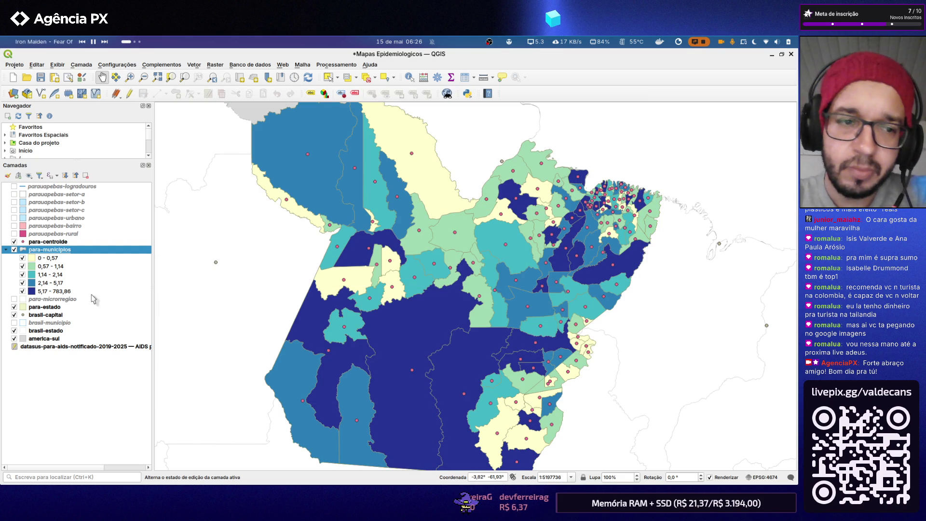
double_click(64, 250)
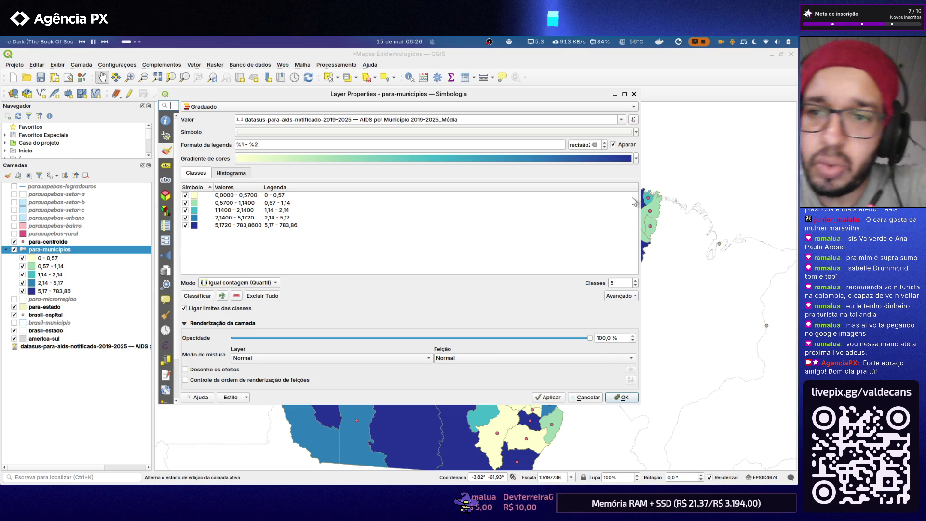
left_click(636, 159)
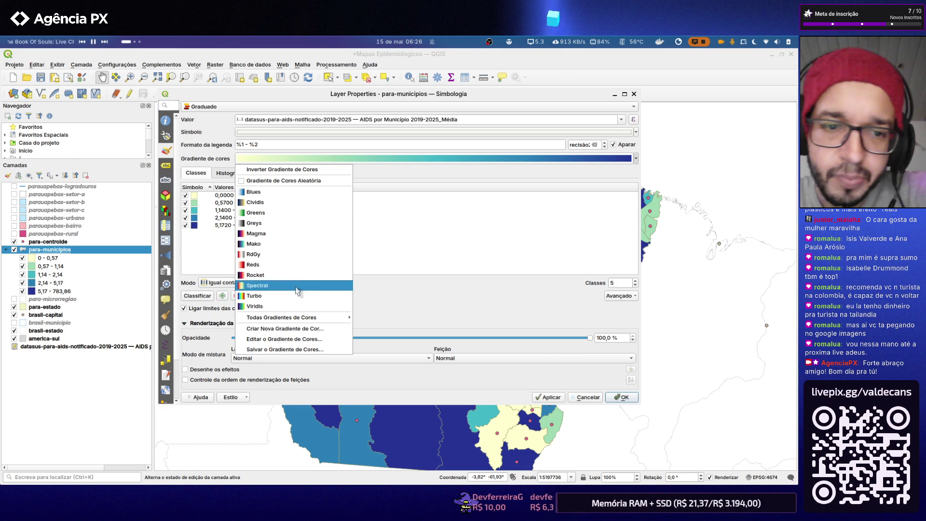
mouse_move(282, 317)
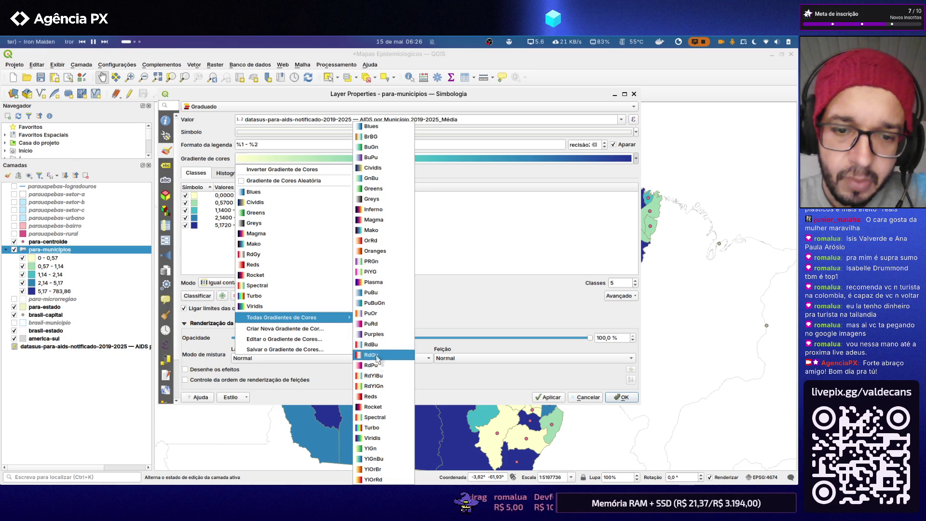
left_click(373, 449)
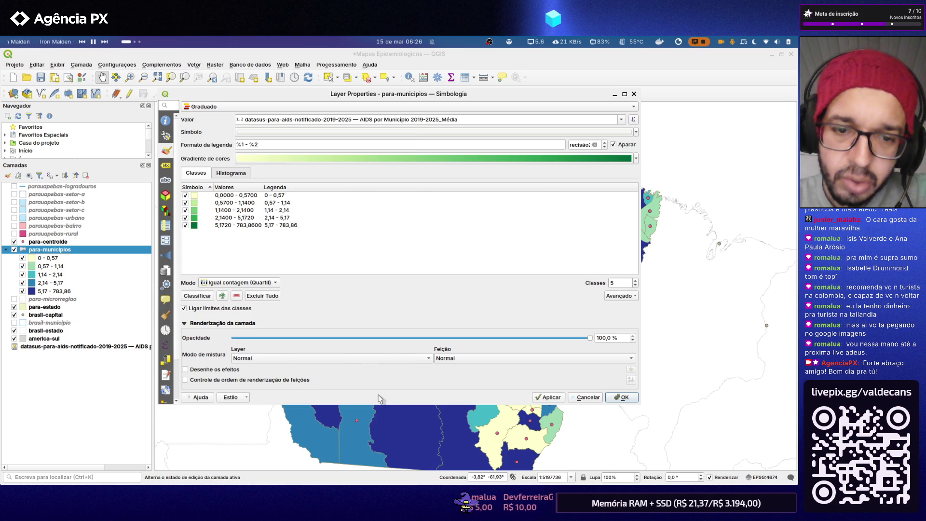
left_click(551, 396)
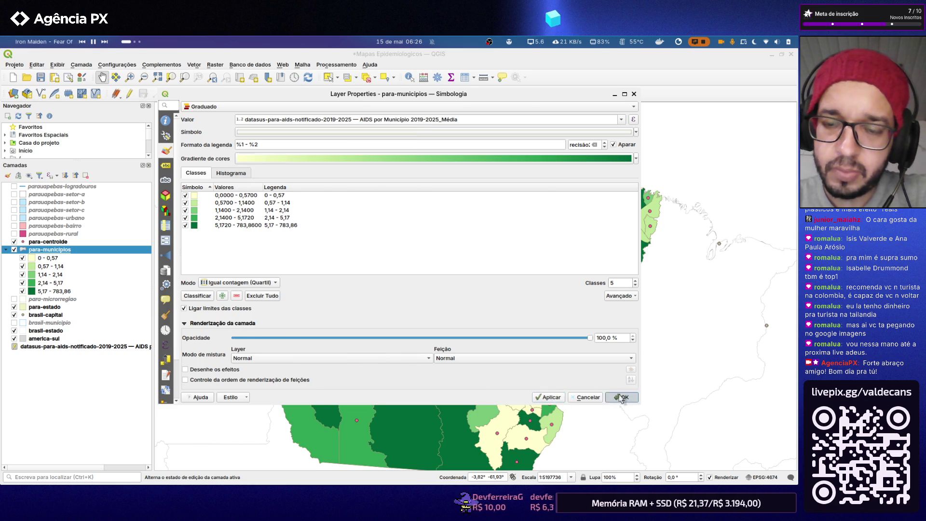
left_click(620, 396)
scroll(281, 233, "down", 1)
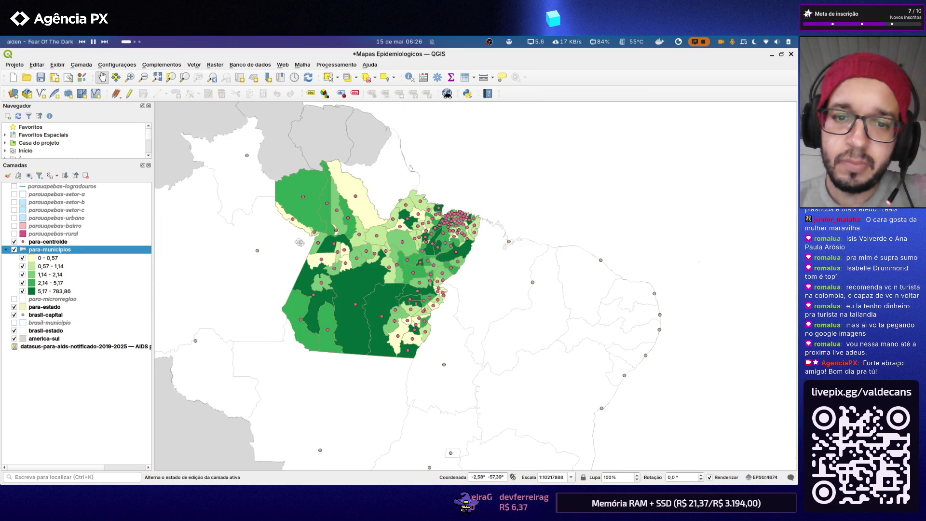
scroll(270, 259, "up", 1)
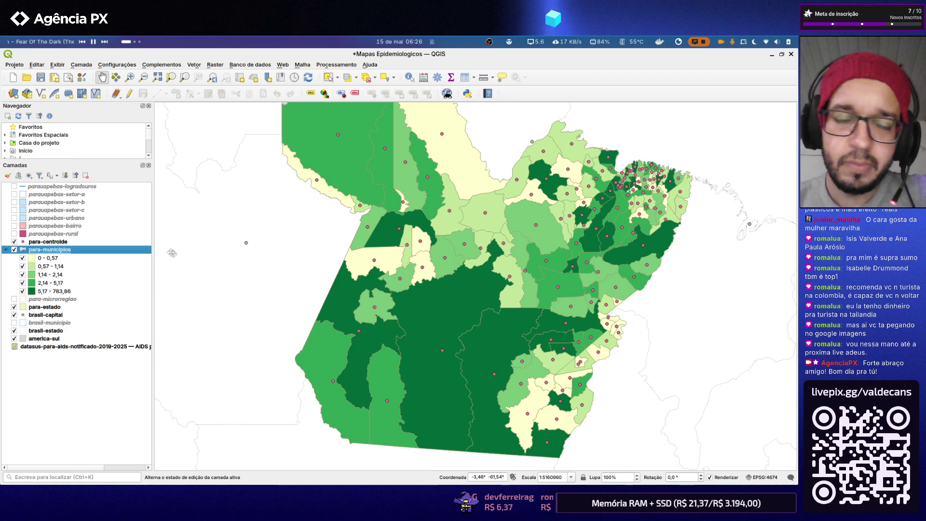
- Settle on the RdPu pink-to-purple ramp, apply it and close the layer properties
double_click(75, 251)
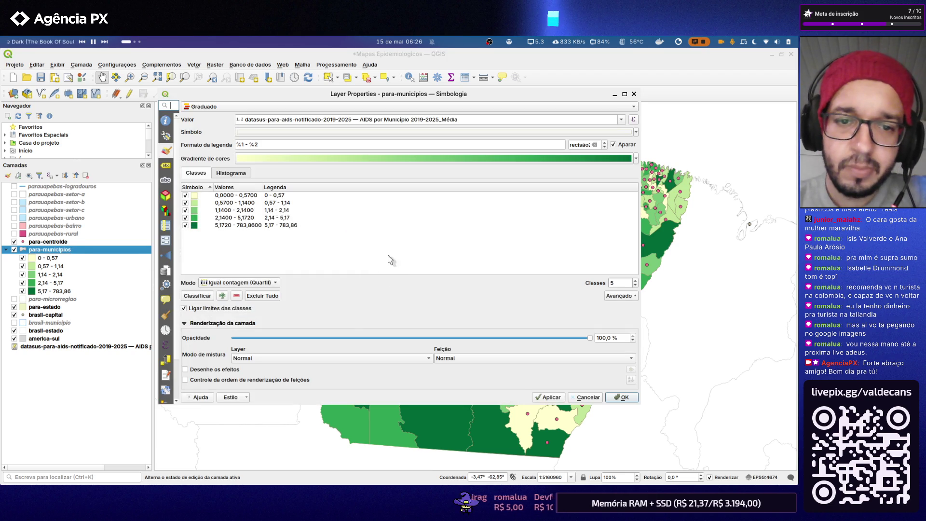
left_click(636, 159)
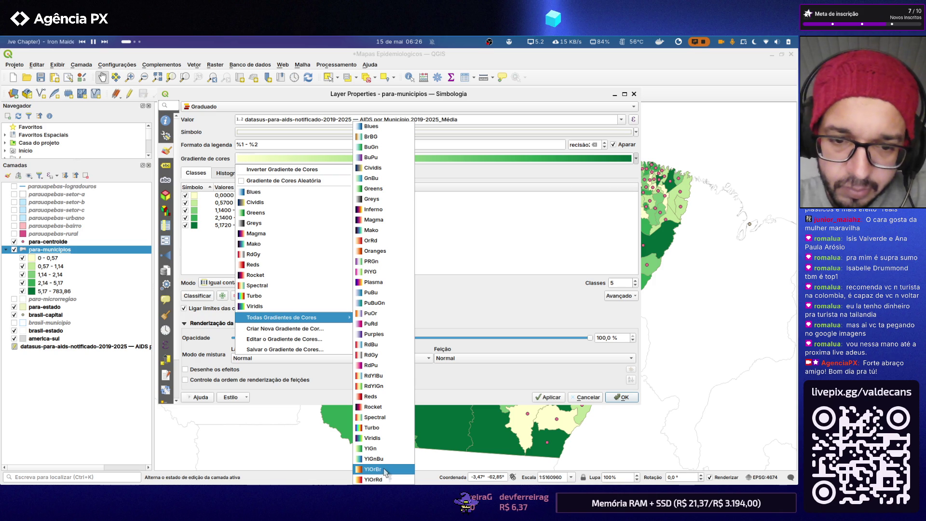
left_click(384, 366)
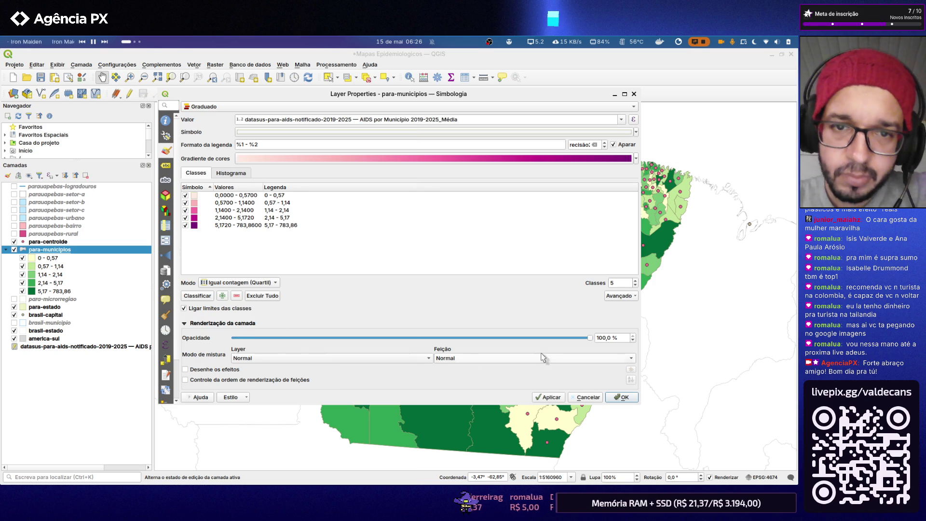
left_click(542, 397)
left_click(621, 398)
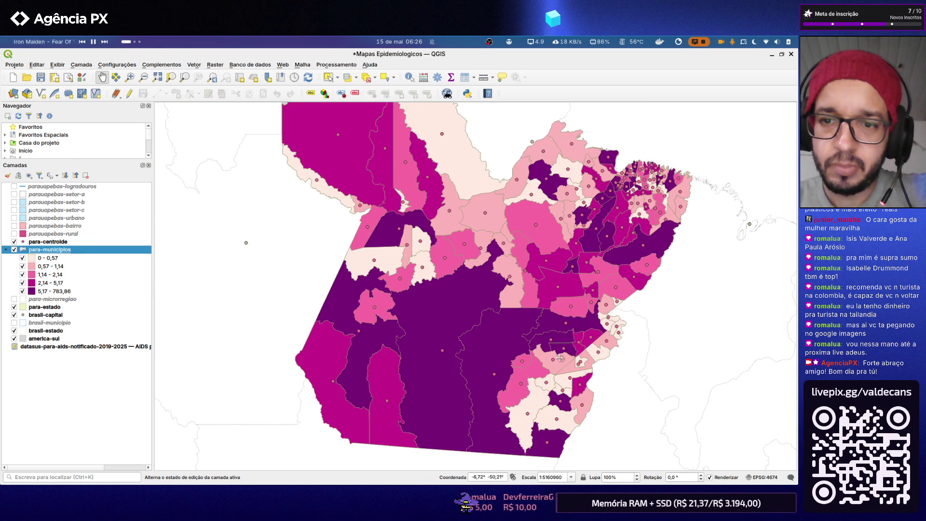
scroll(404, 305, "down", 1)
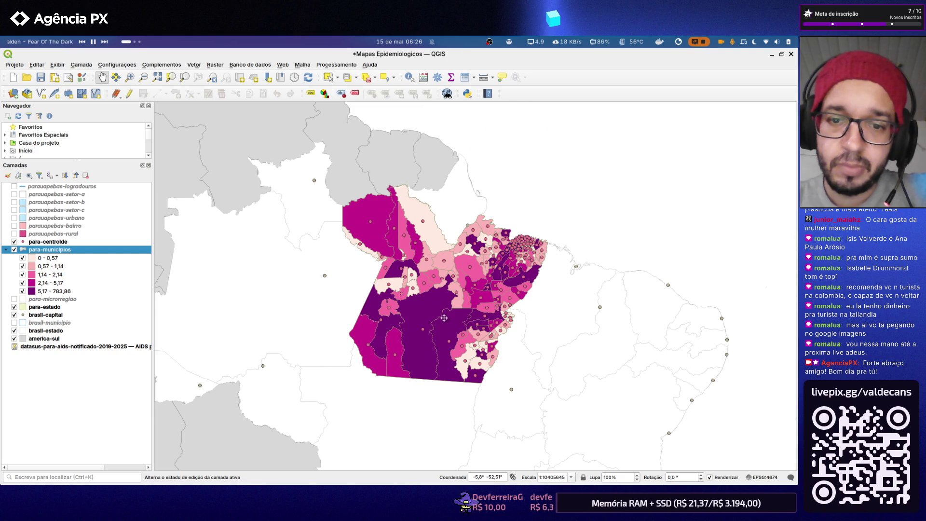
scroll(444, 317, "up", 1)
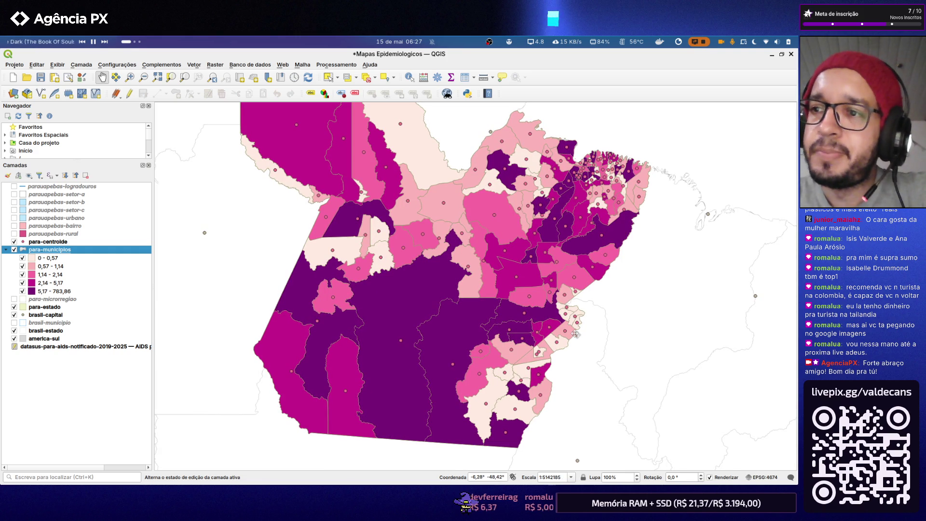
scroll(511, 261, "down", 1)
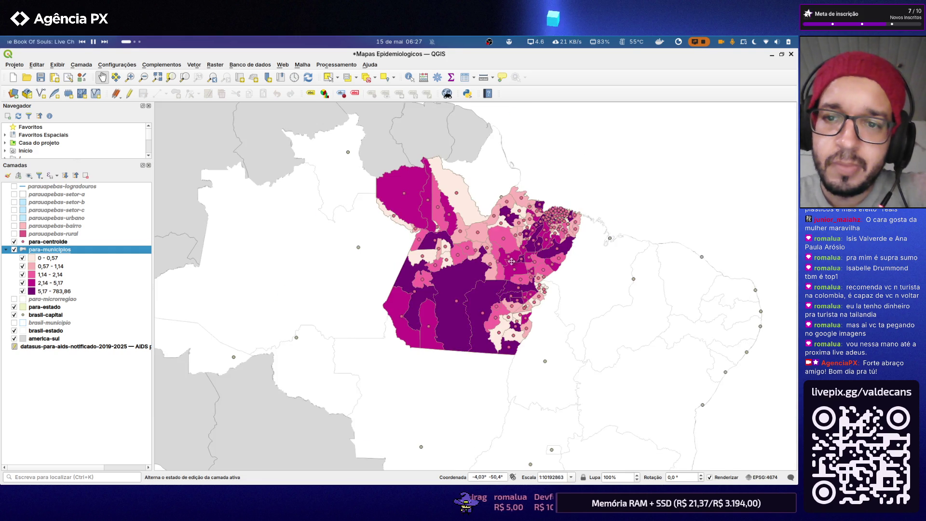
left_click(703, 193)
scroll(618, 221, "down", 1)
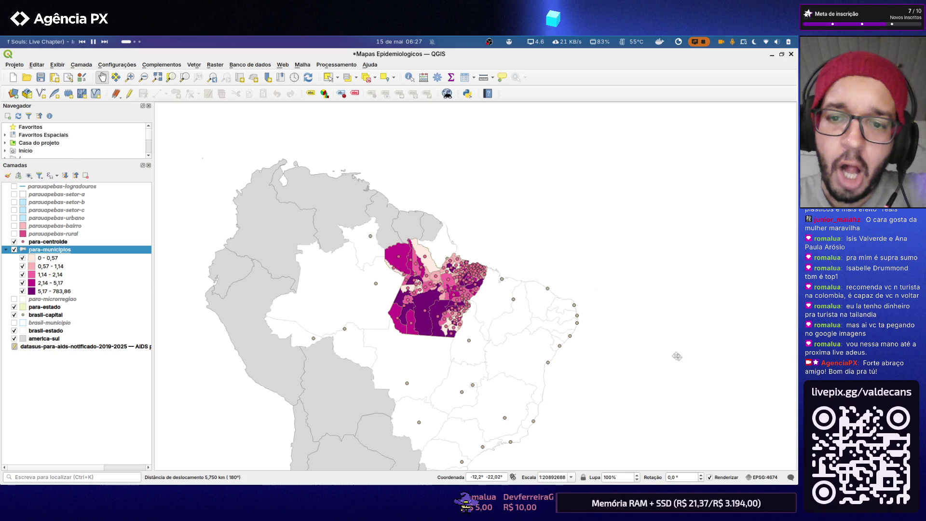
scroll(463, 339, "up", 1)
scroll(427, 303, "up", 1)
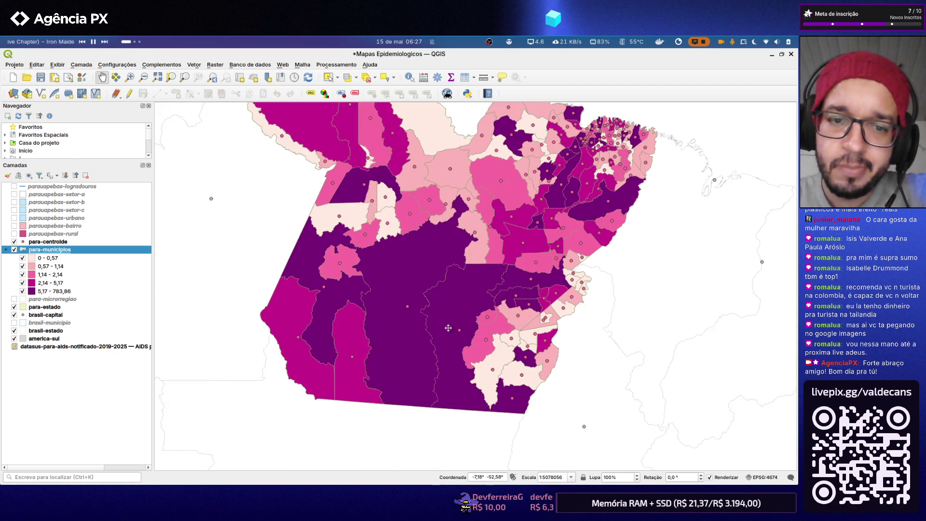
scroll(428, 303, "down", 1)
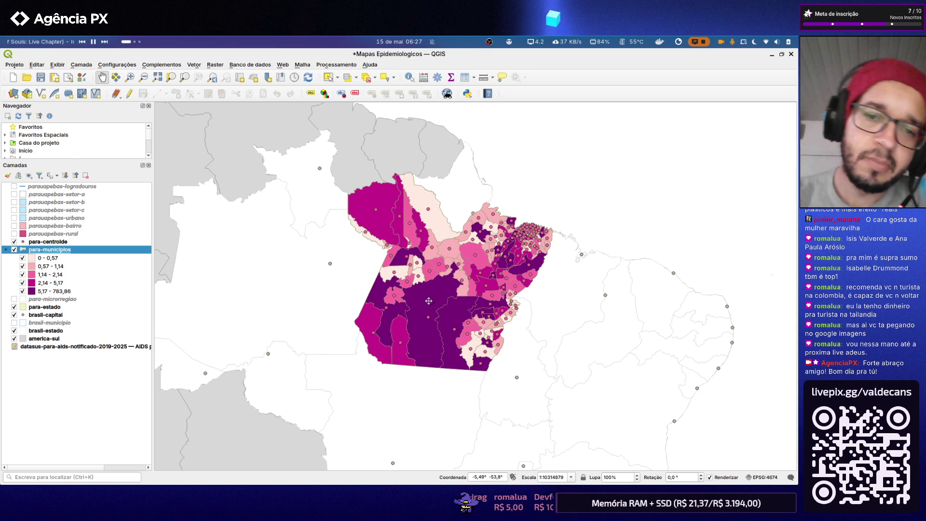
scroll(465, 291, "up", 1)
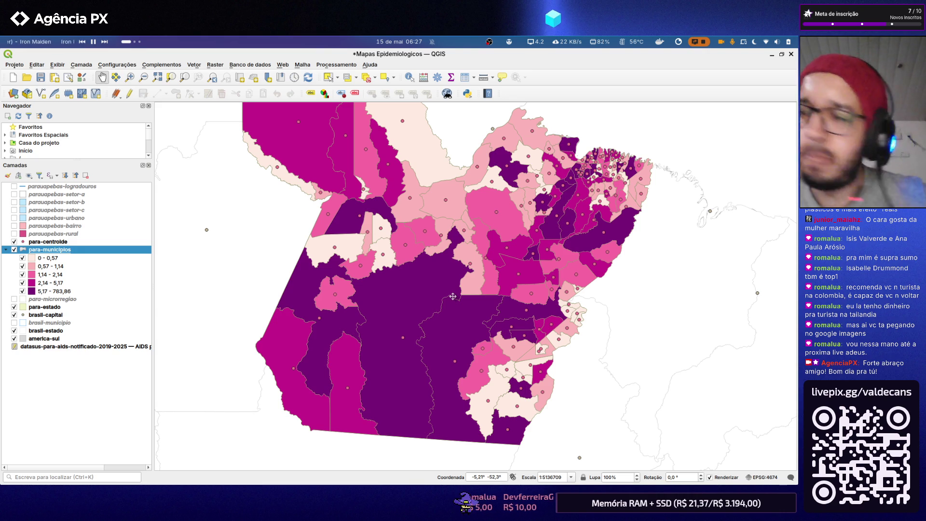
key("ctrl+alt+Right")
key("ctrl+alt+Right")
- Open the para-municipios symbology settings for reference and switch over to the Claude chat
key("ctrl+alt+Left")
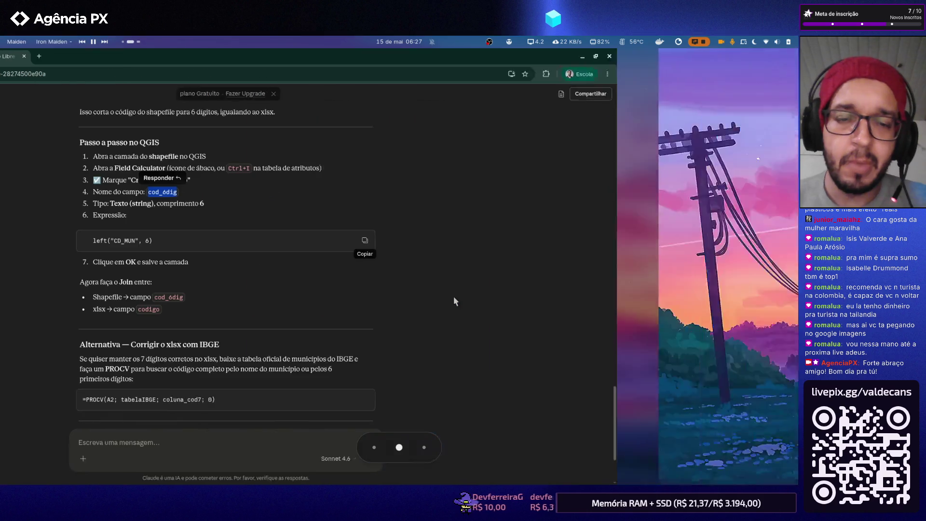
key("ctrl+alt+Left")
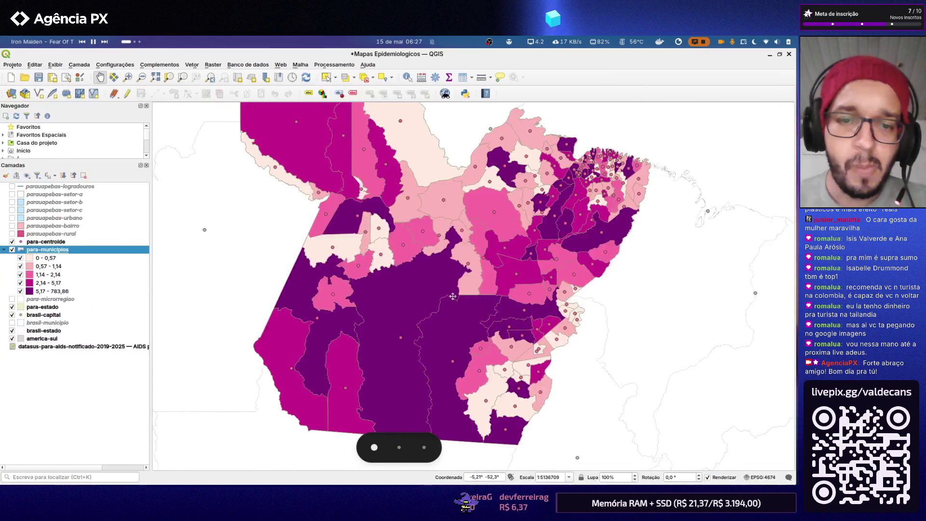
double_click(73, 249)
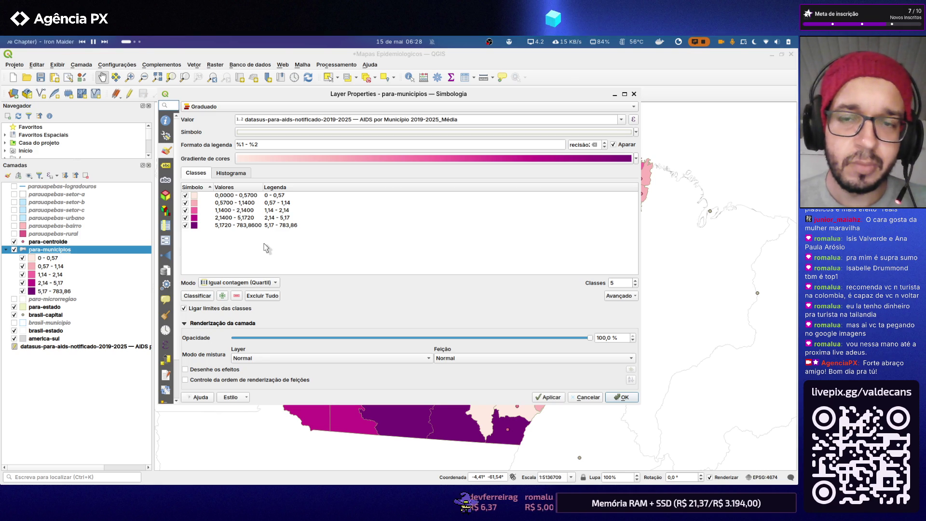
key("alt+Tab")
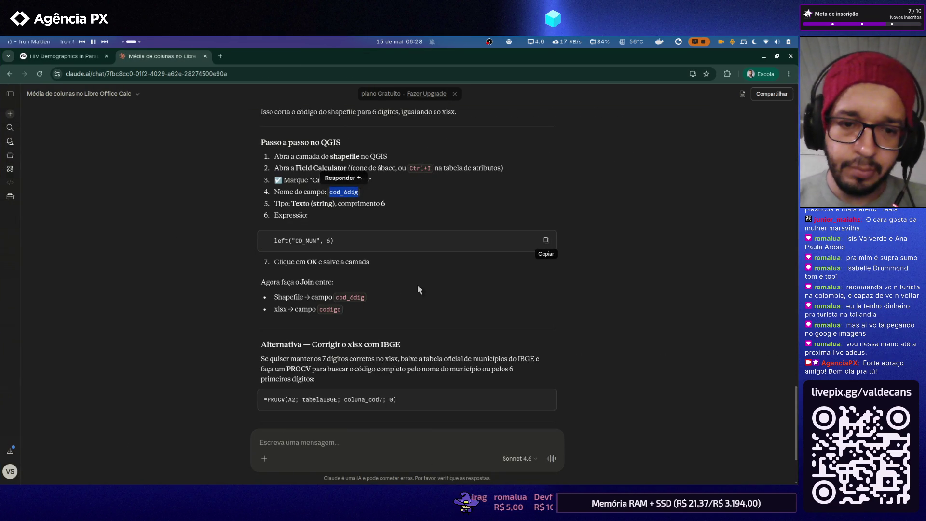
scroll(417, 285, "down", 2)
scroll(389, 319, "up", 3)
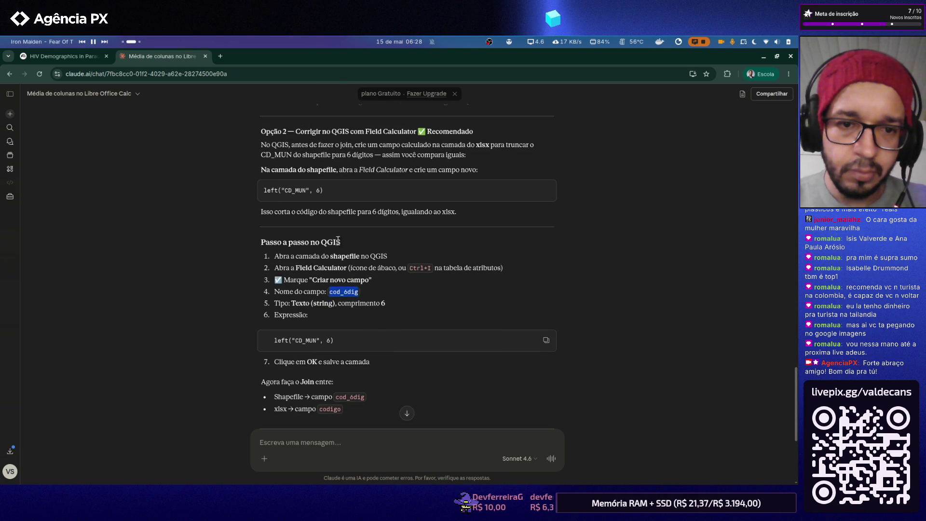
scroll(337, 240, "up", 1)
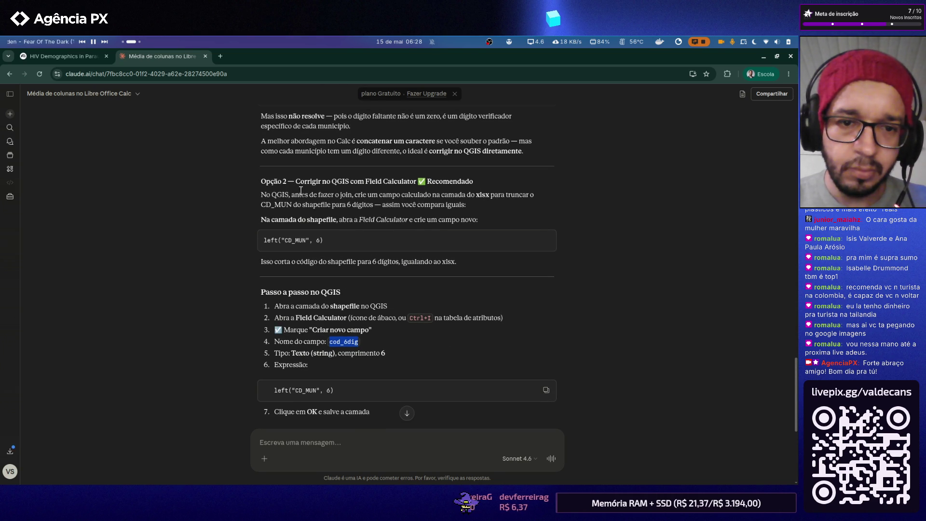
scroll(302, 209, "up", 2)
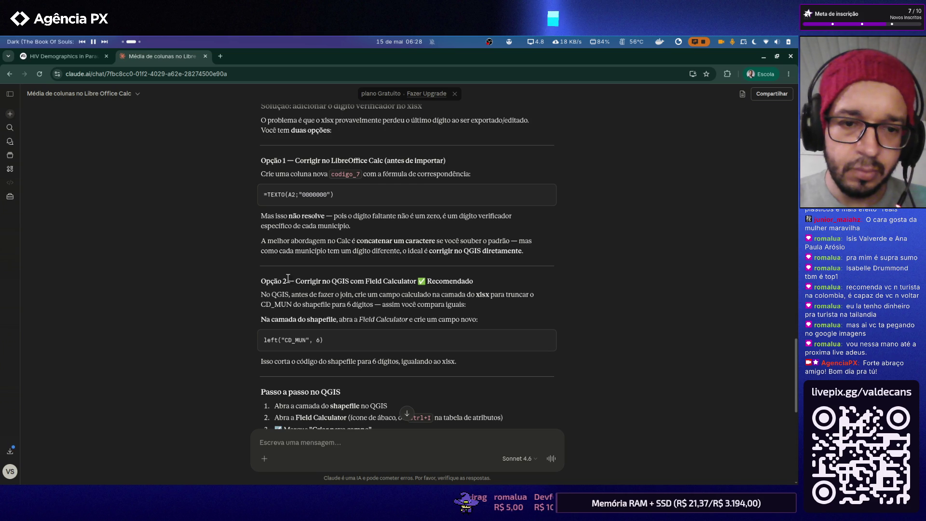
- Paste the copied 'Opção 2' heading into a new message and write that it worked ('deu certo')
left_click_drag(286, 282, 267, 283)
key("ctrl+c")
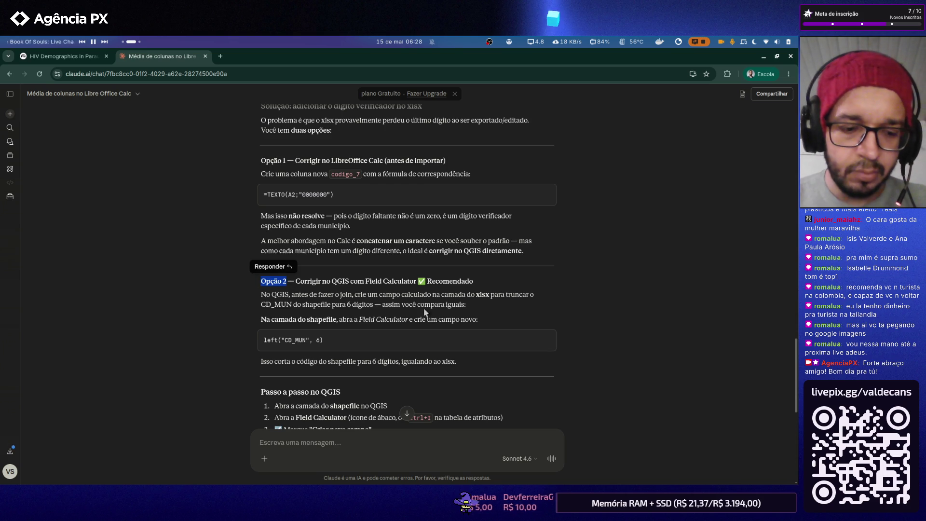
scroll(413, 295, "down", 10)
left_click(360, 437)
key("ctrl+v")
key("Home")
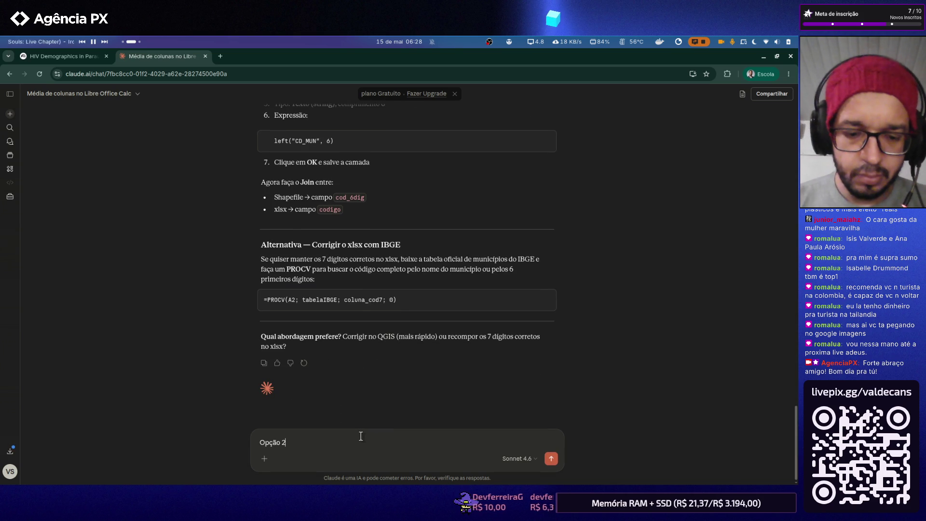
type("fIZ A O")
key("BackSpace")
key("BackSpace")
key("BackSpace")
type("Fiz a op")
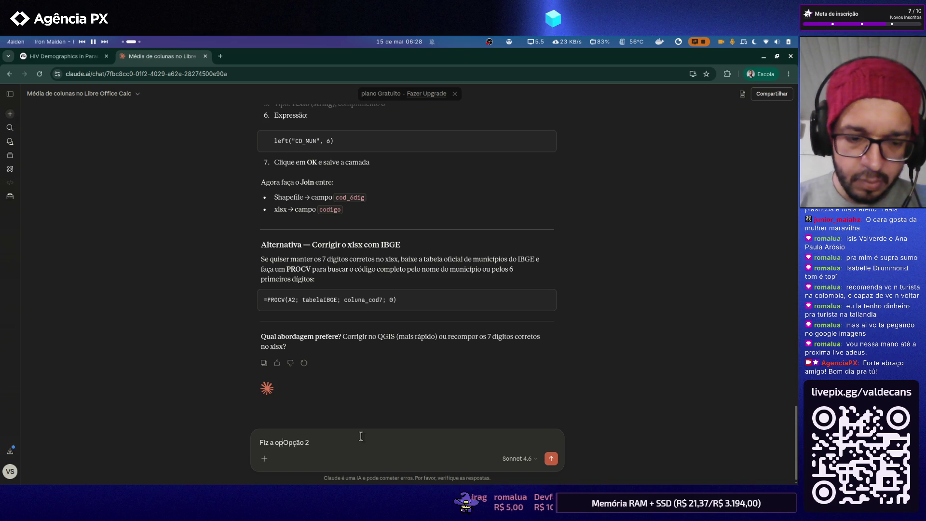
type("ção 2")
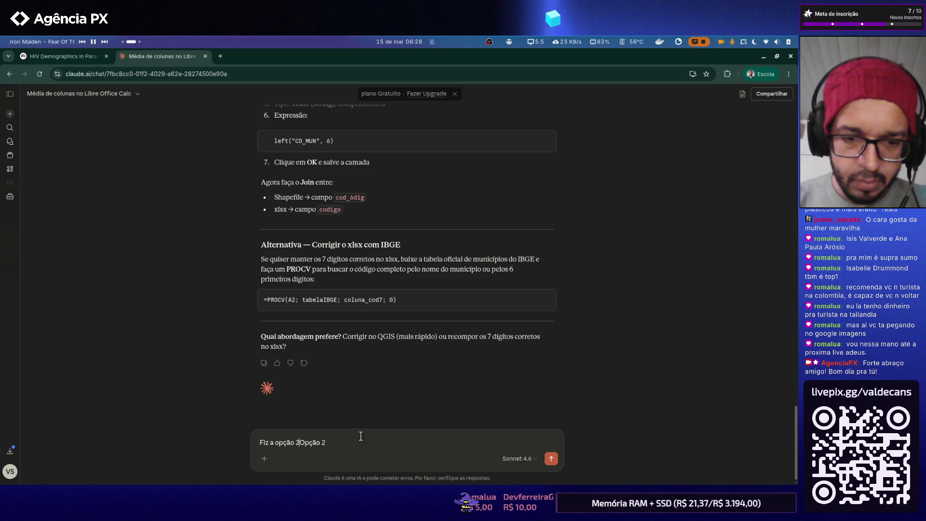
type(" e deu ce")
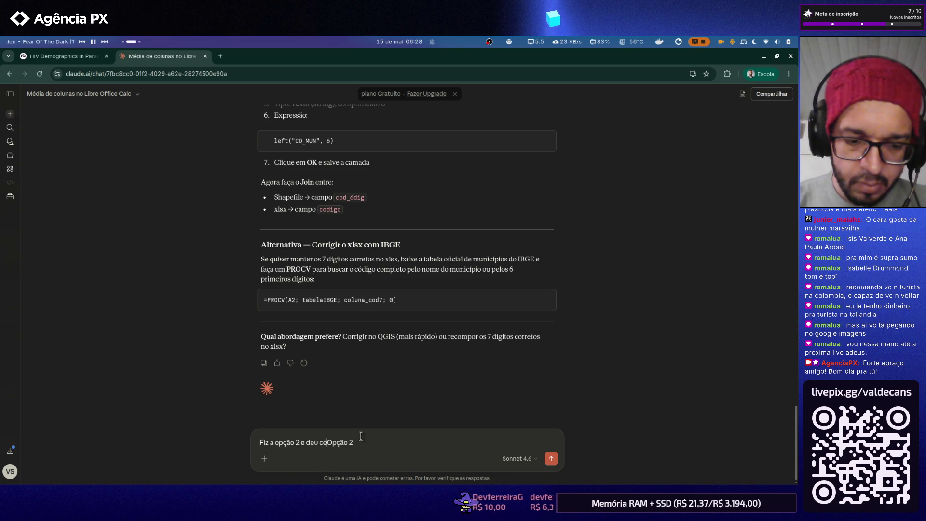
type("rto.")
key("BackSpace")
key("BackSpace")
key("BackSpace")
key("BackSpace")
key("BackSpace")
key("BackSpace")
key("BackSpace")
key("BackSpace")
key("BackSpace")
key("BackSpace")
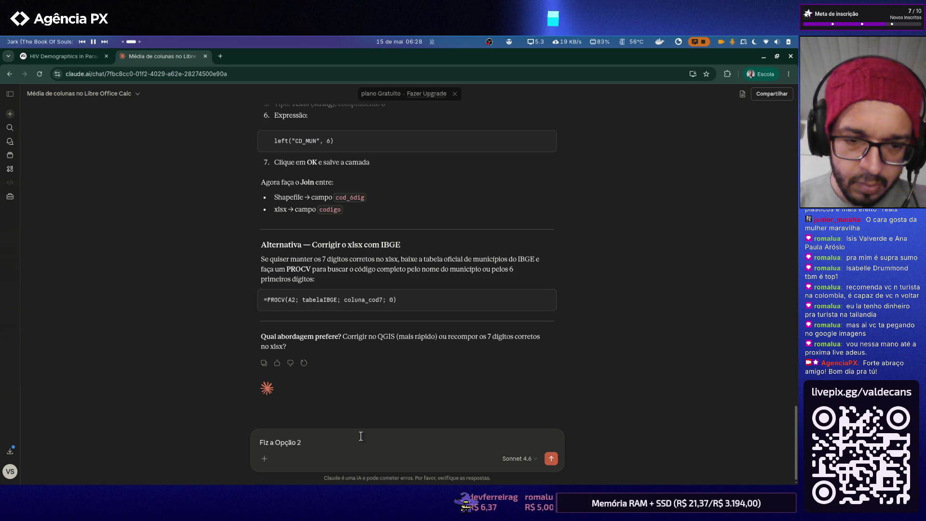
type("\"Opção 2")
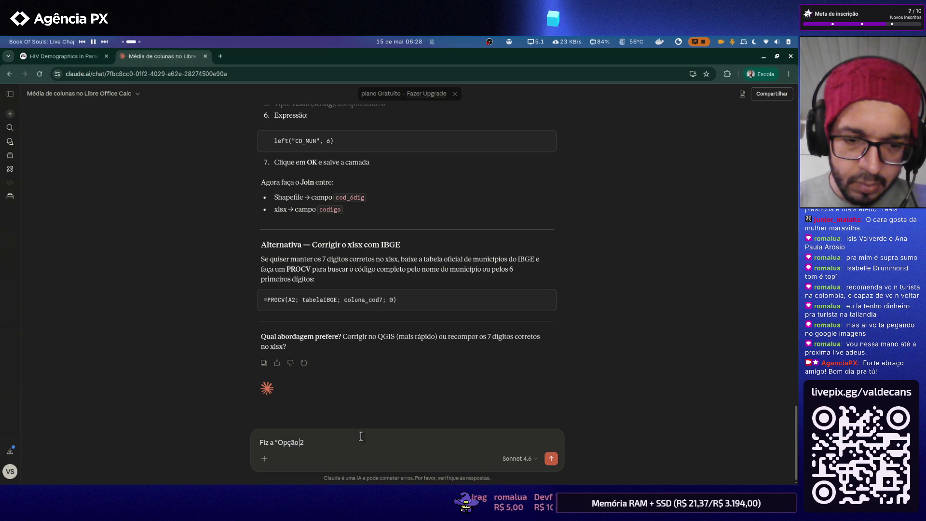
type("\" e deu certo. Agora preci")
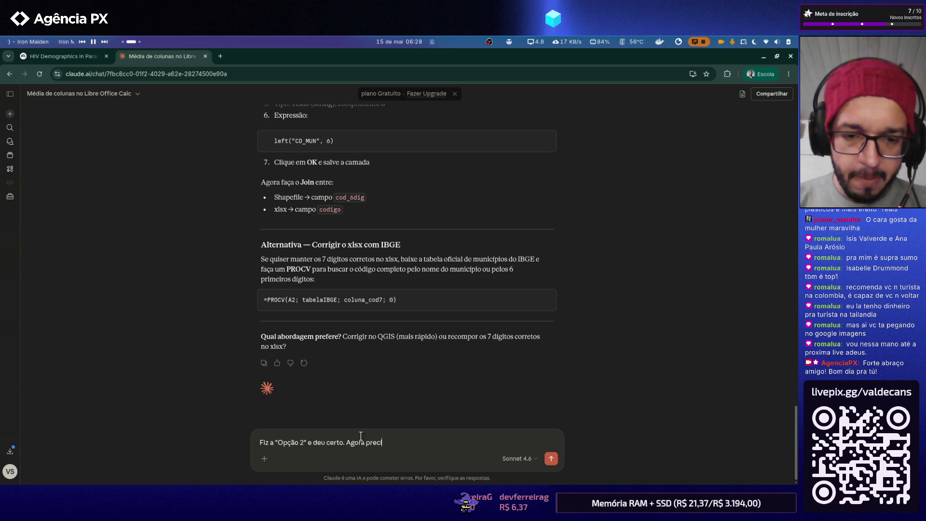
key("ctrl+BackSpace")
key("ctrl+BackSpace")
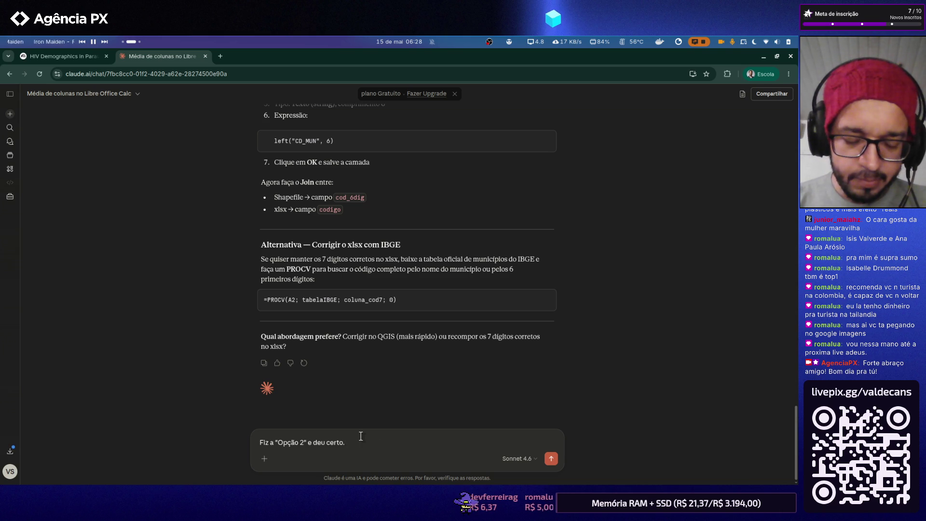
type("Secionei preenchimento graduado,")
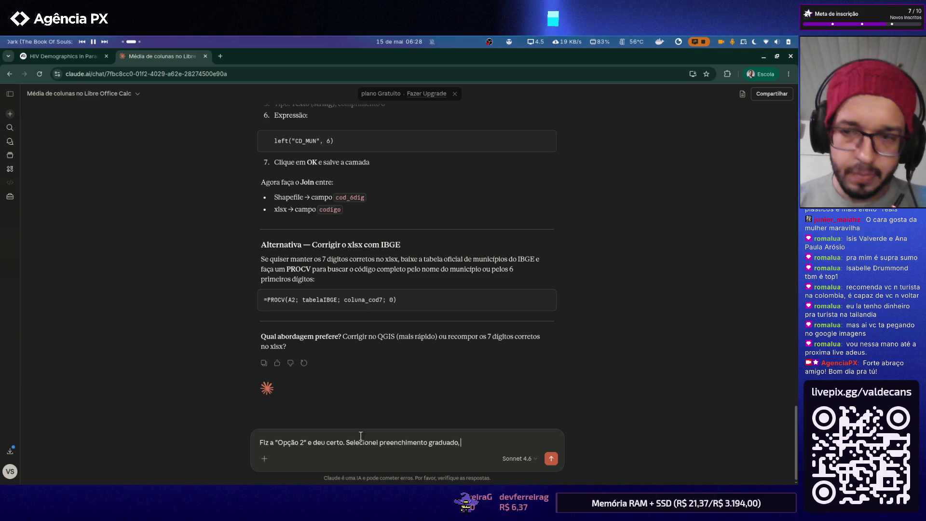
- Check the QGIS classification mode and correct the mode wording in the message, removing the '(5)'
key("alt+Tab")
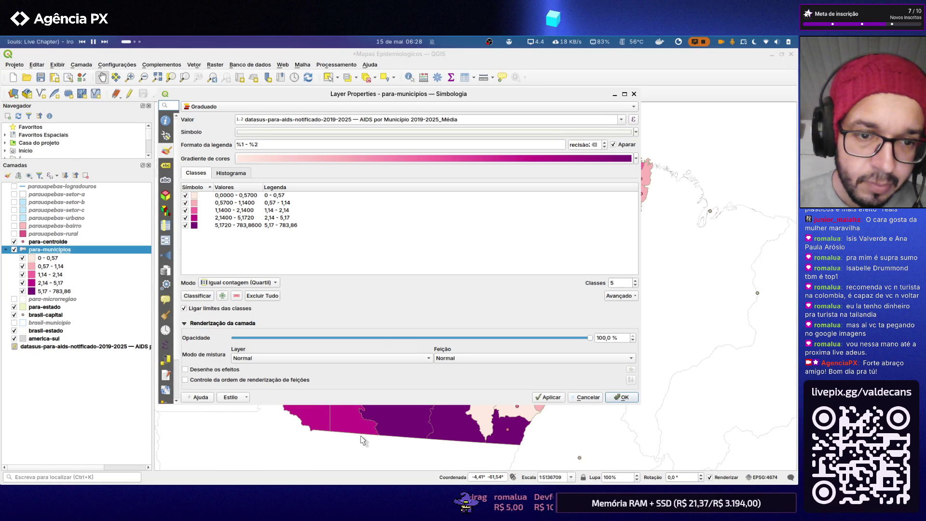
key("alt+Tab")
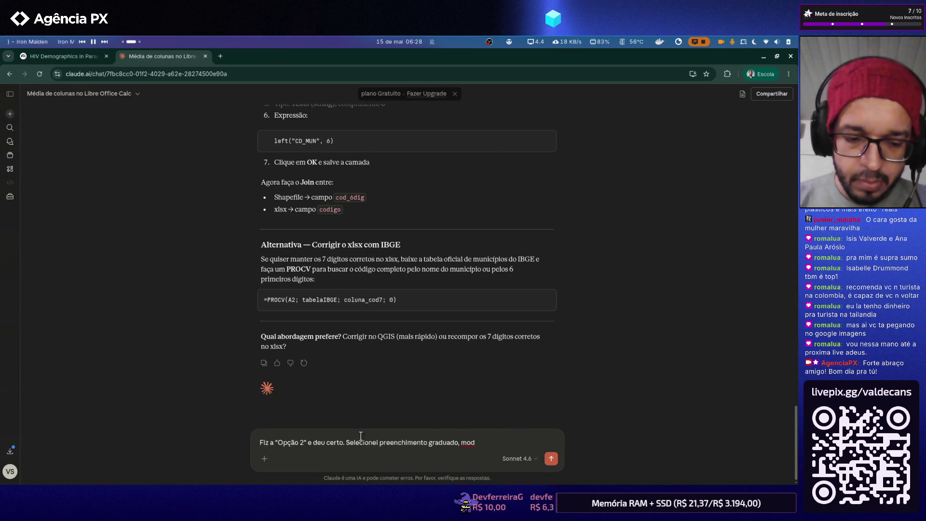
type("l quartil")
key("alt+Tab")
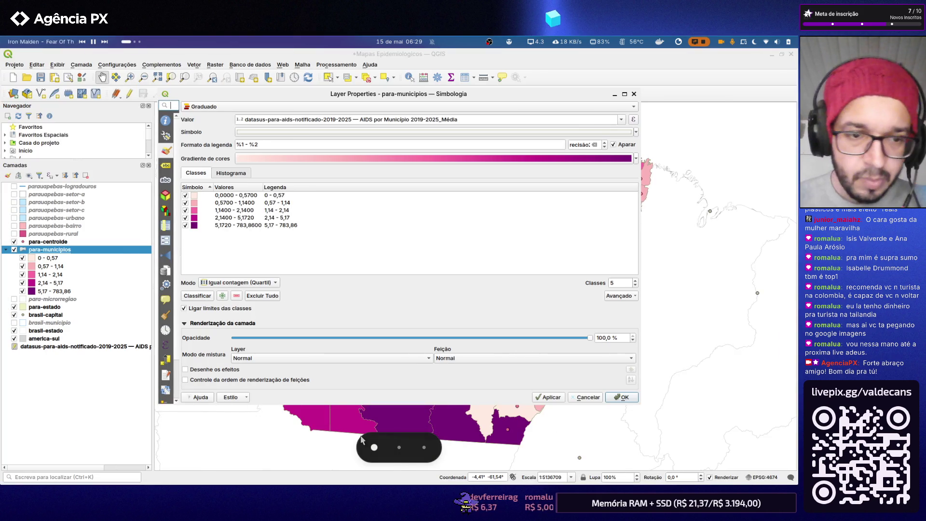
key("alt+Tab")
key("ctrl+shift+Left")
key("ctrl+shift+Left")
type("modo igual contagem quartil (")
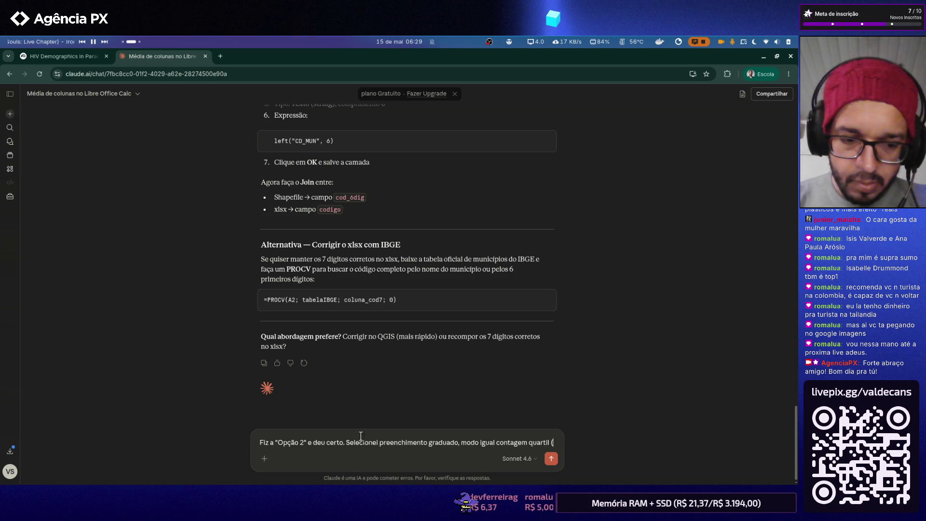
type("5)")
key("ctrl+alt+Right")
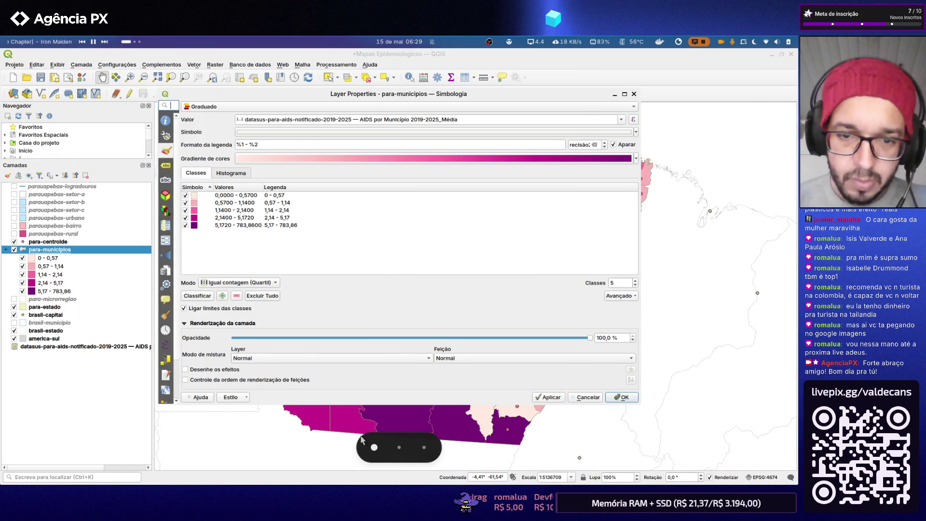
key("ctrl+alt+Left")
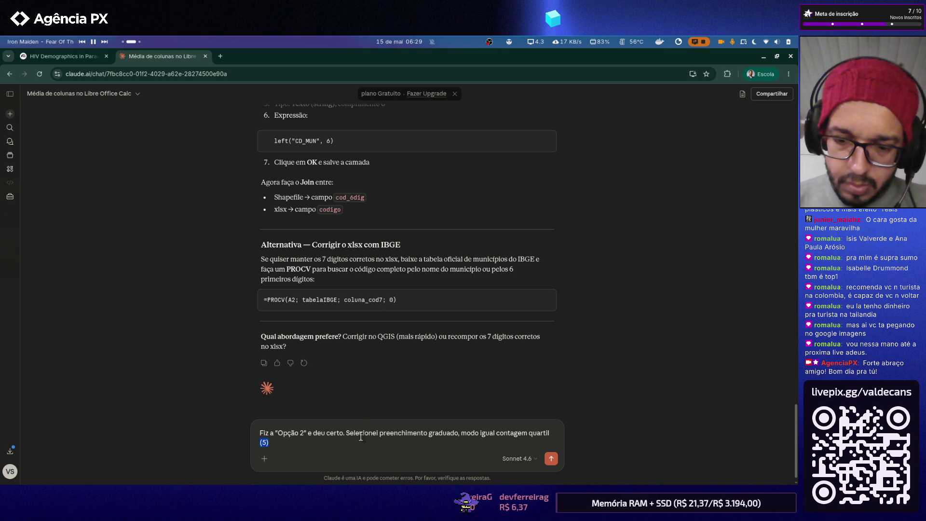
key("BackSpace")
type("5 classes")
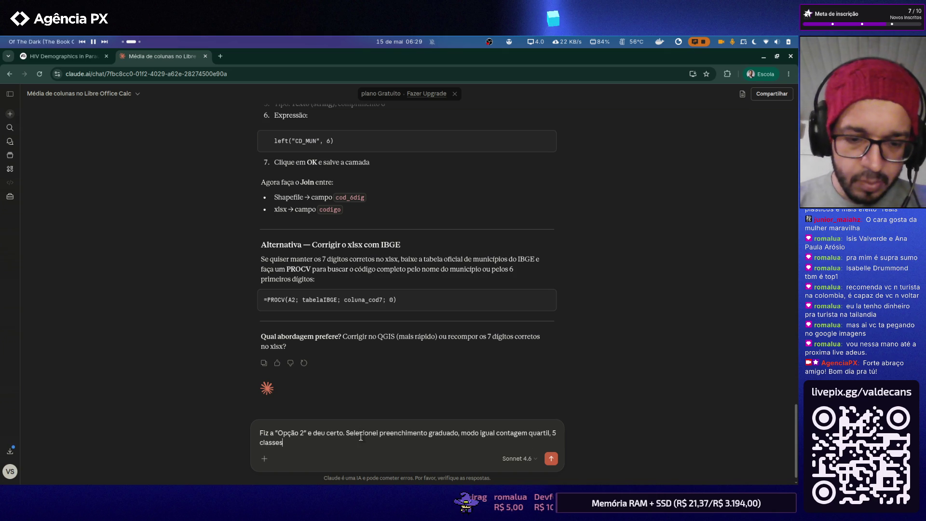
type(". Os valores das médias ")
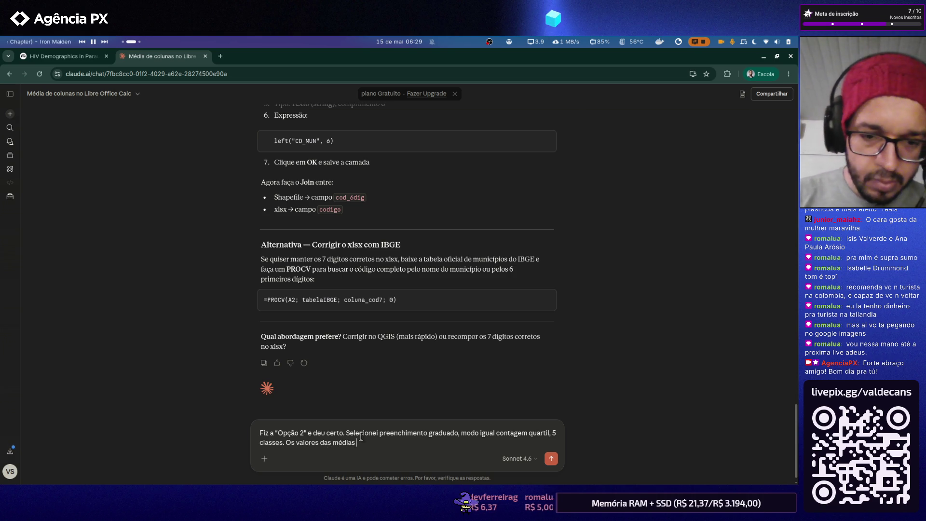
type("não parece")
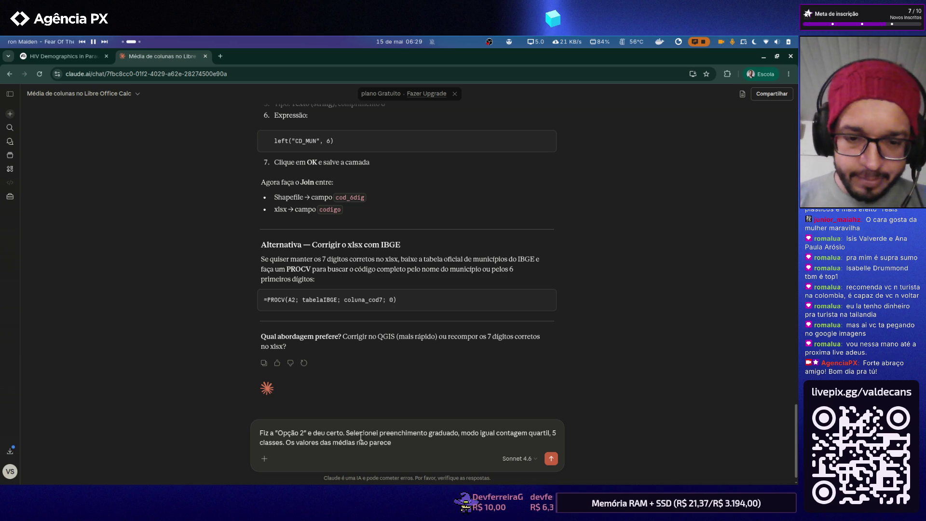
type(" ajustados para o visual. É preciso editar")
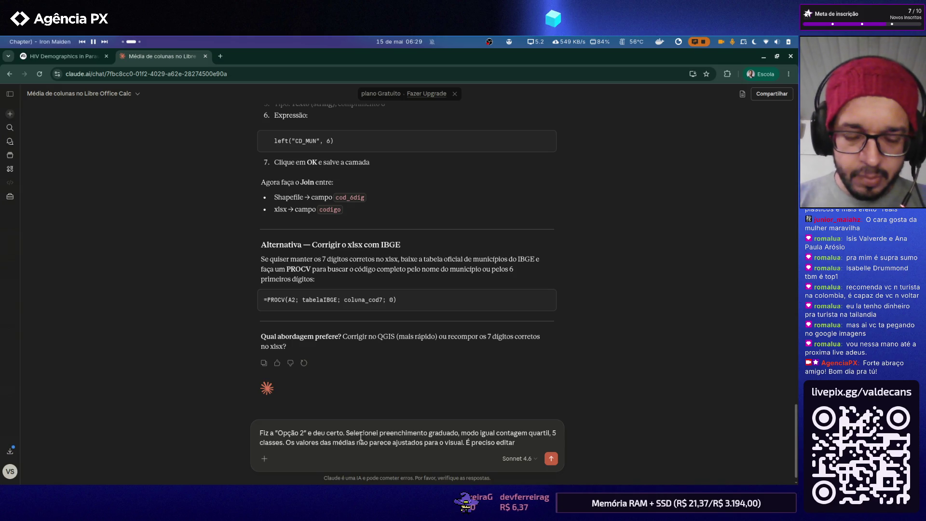
type(" os valores da")
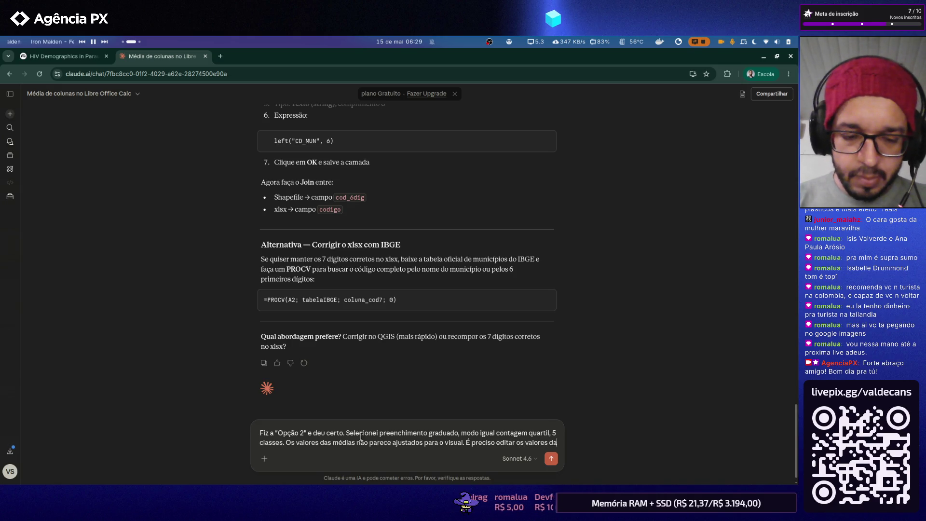
type(" graduação para algo mais ")
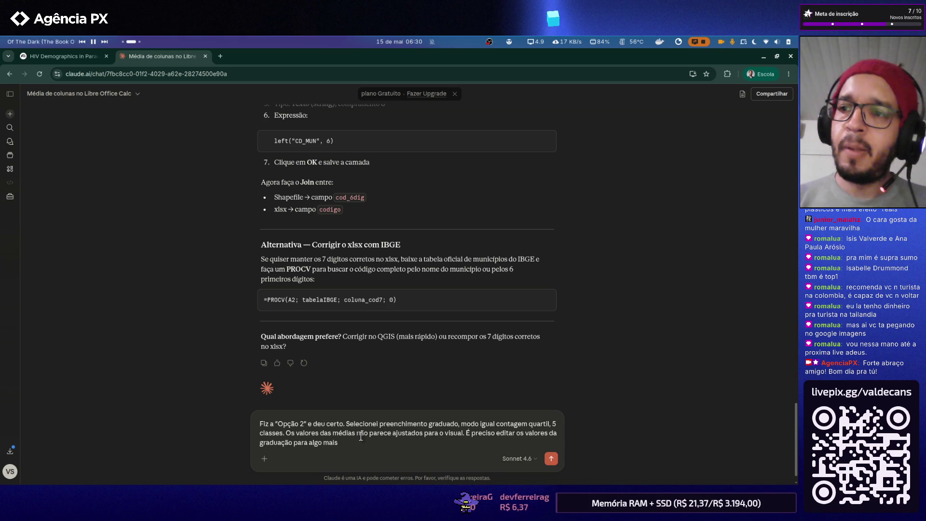
type("relacionado")
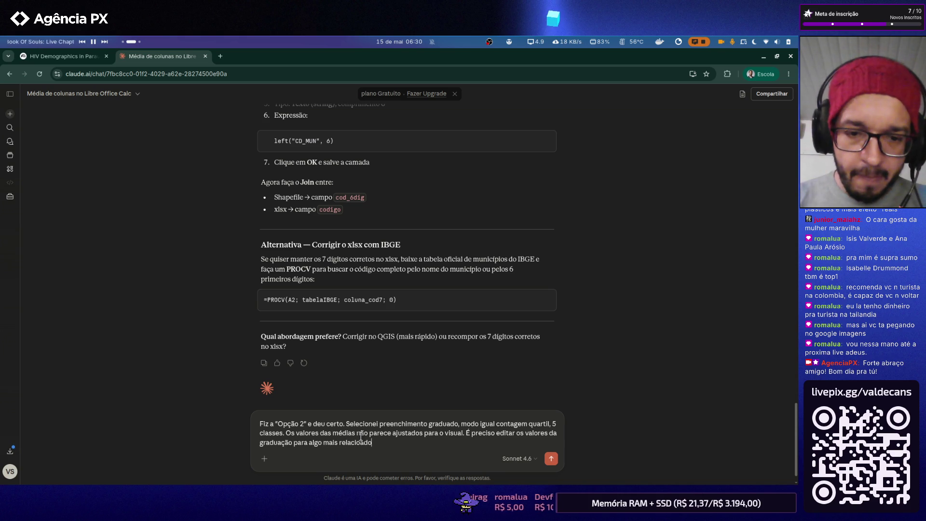
type(" co")
key("BackSpace")
key("BackSpace")
key("BackSpace")
type("c")
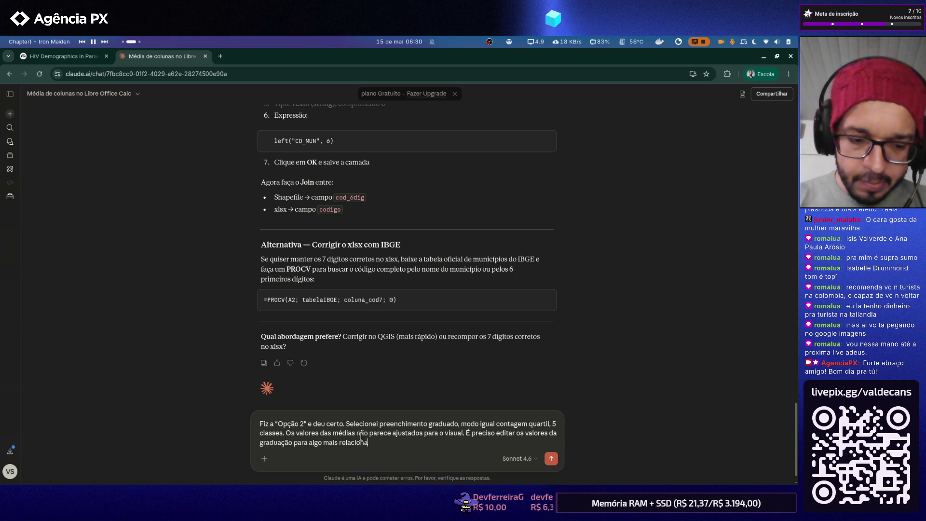
type("nado com os dados reais.")
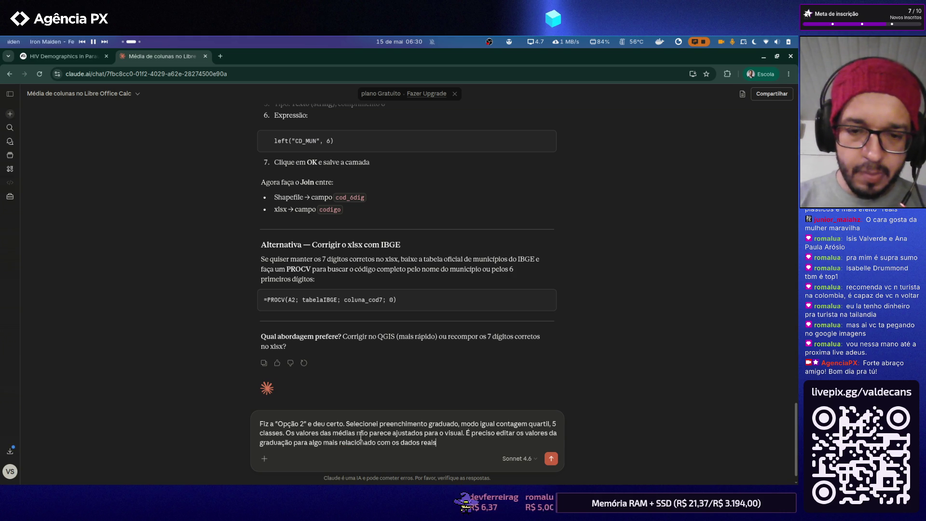
- Add a paragraph asking for graduation breaks better matched to the real MÉDIA column values
key("shift+Return")
key("shift+Return")
type("Seue")
key("BackSpace")
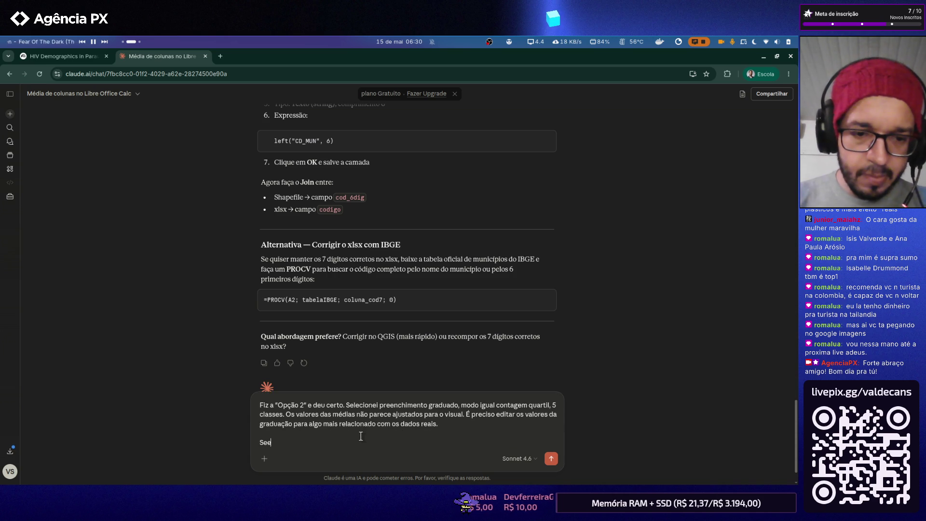
key("BackSpace")
key("BackSpace")
type("ue a te")
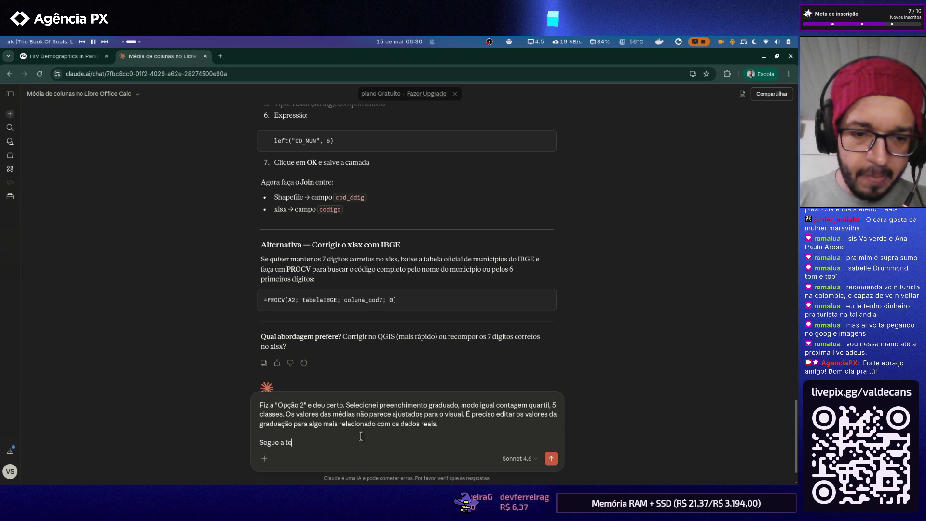
key("BackSpace")
key("BackSpace")
key("BackSpace")
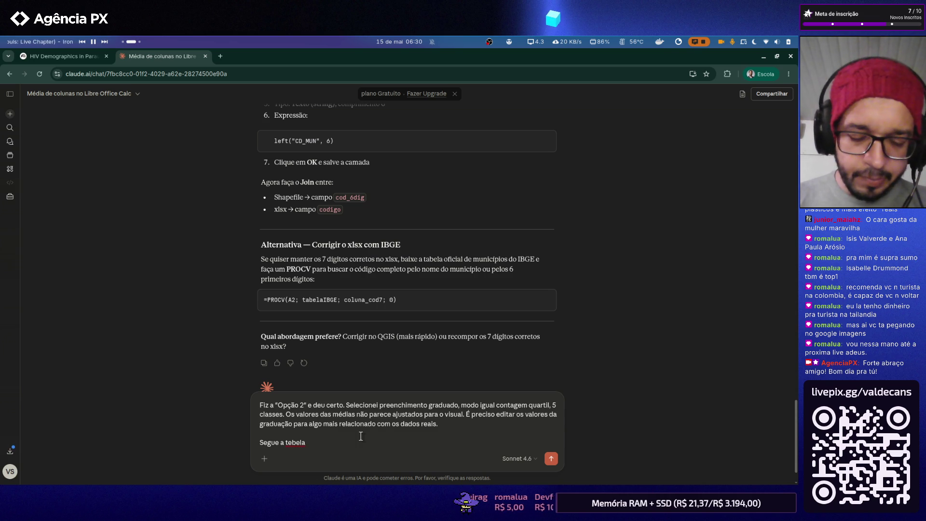
type(", com o valo")
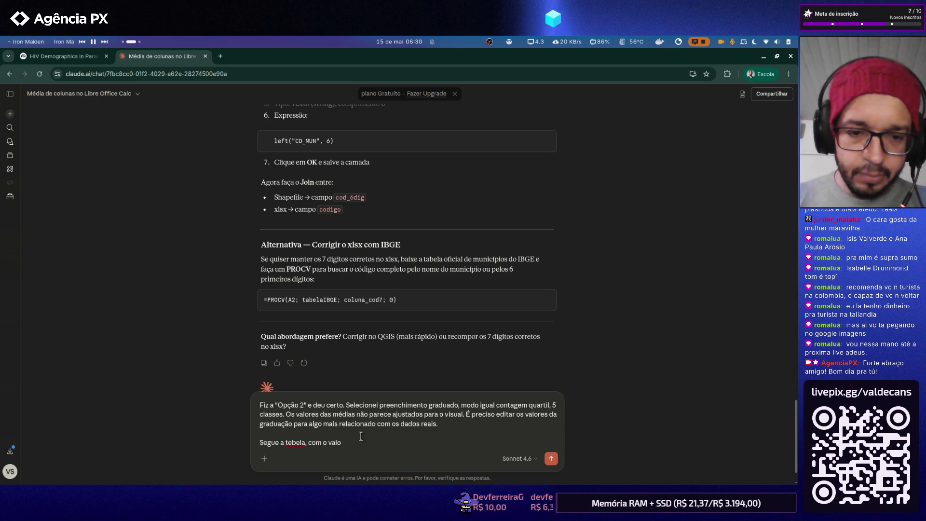
key("BackSpace")
key("BackSpace")
key("BackSpace")
type("s valores das m")
key("BackSpace")
key("BackSpace")
key("BackSpace")
type("MÉDIAS")
key("Left")
key("Left")
key("Left")
key("BackSpace")
type("coluna")
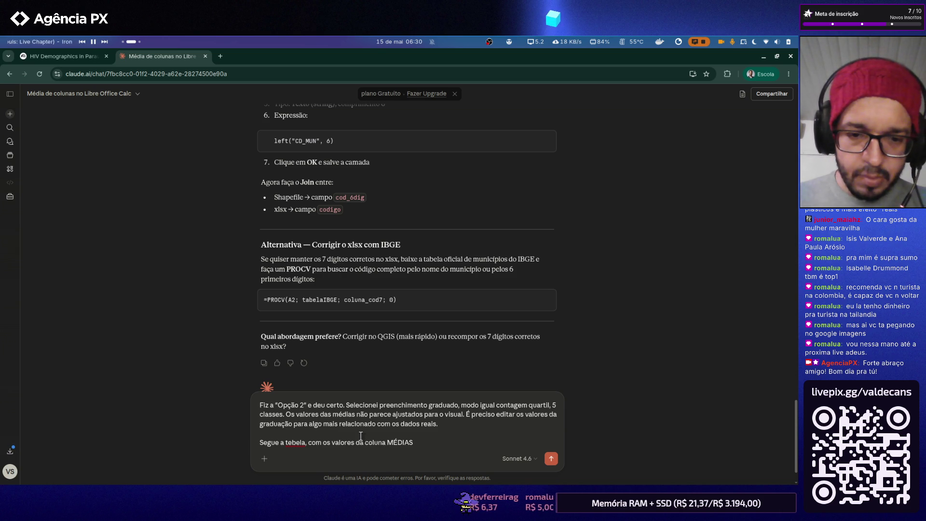
key("End")
key("BackSpace")
type("F")
key("BackSpace")
type("ra proposição.")
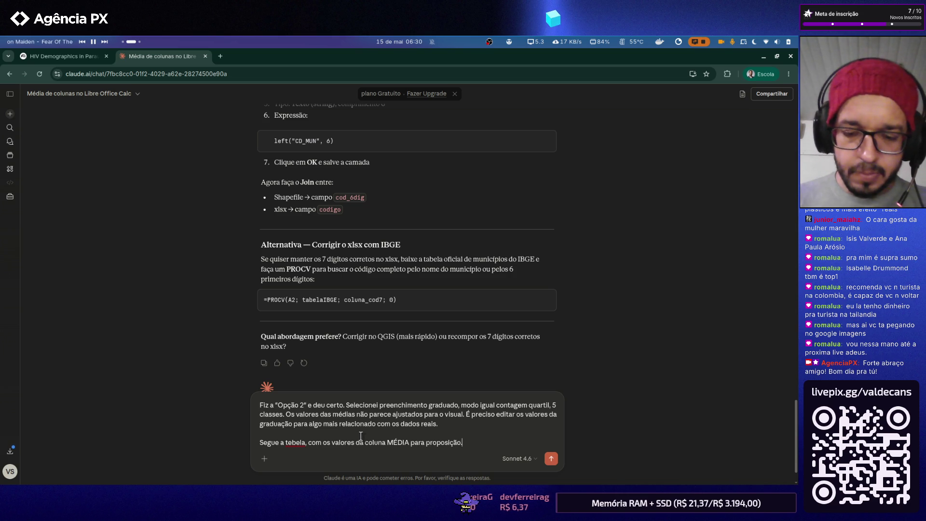
key("shift+Return")
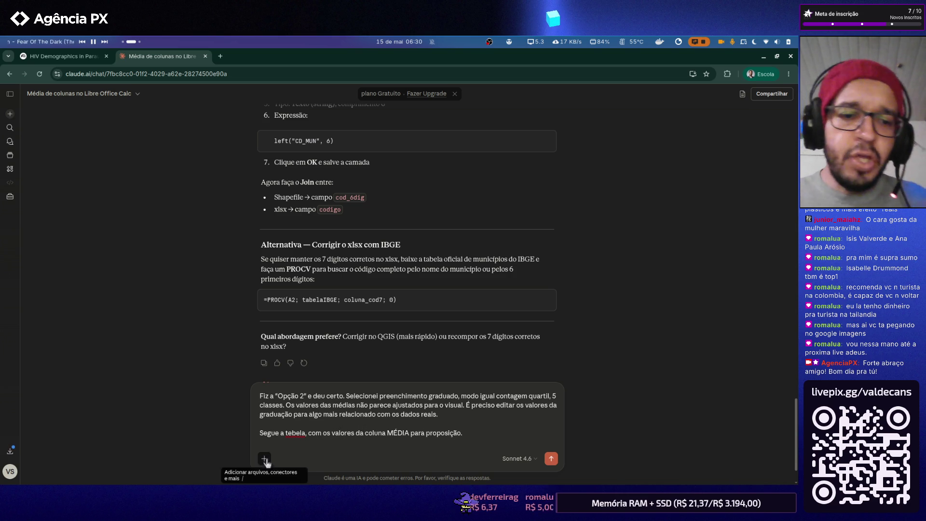
- Attach datasus-para-aids-notificado-2019-2025.xlsx from the Seleção folder to the Claude message
left_click(264, 458)
left_click(303, 353)
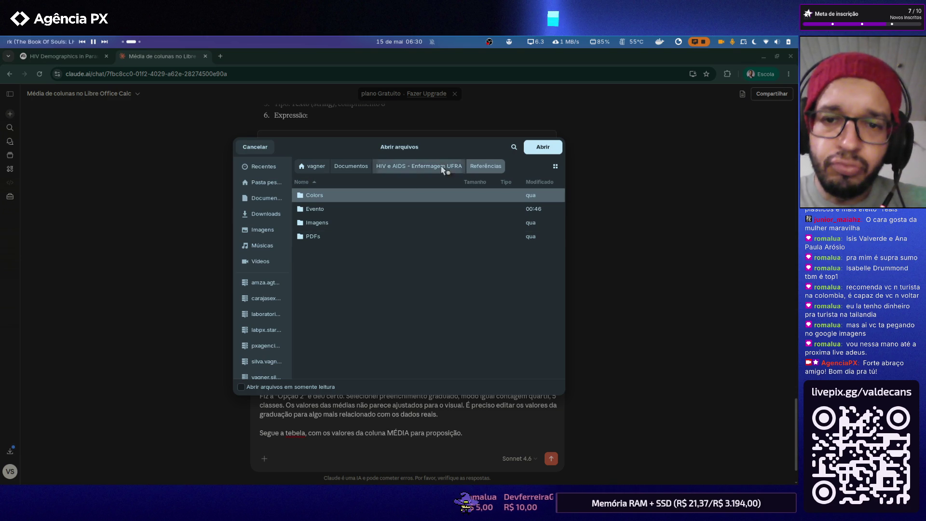
left_click(431, 166)
double_click(331, 249)
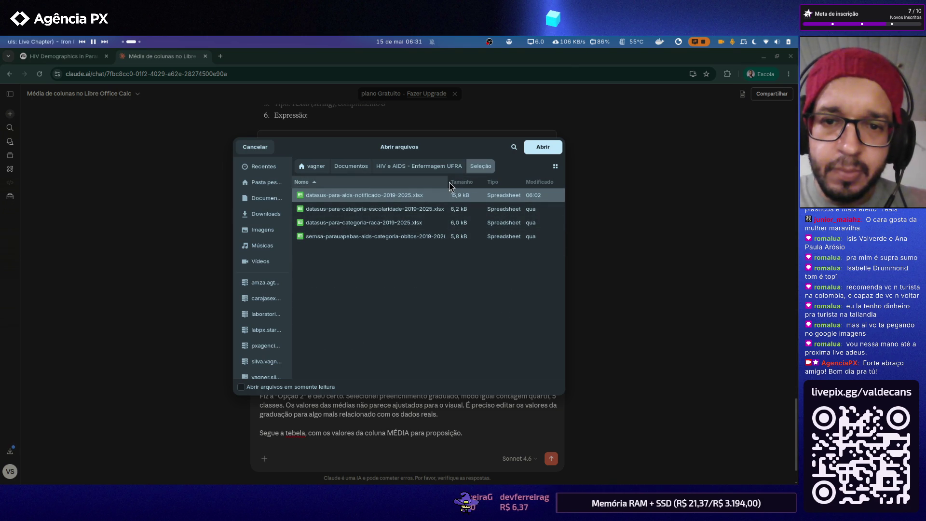
left_click_drag(449, 185, 496, 186)
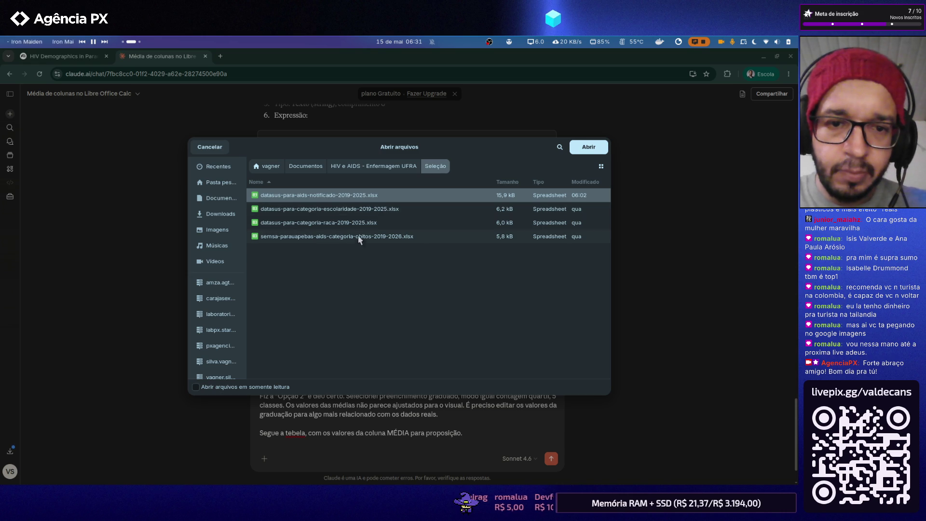
double_click(334, 195)
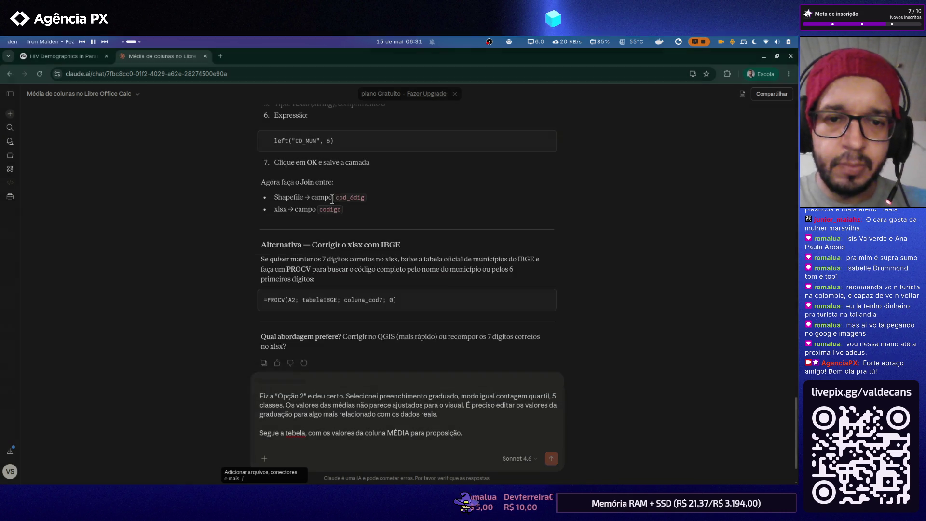
- Send the message with the spreadsheet attached and switch over to QGIS
left_click(551, 458)
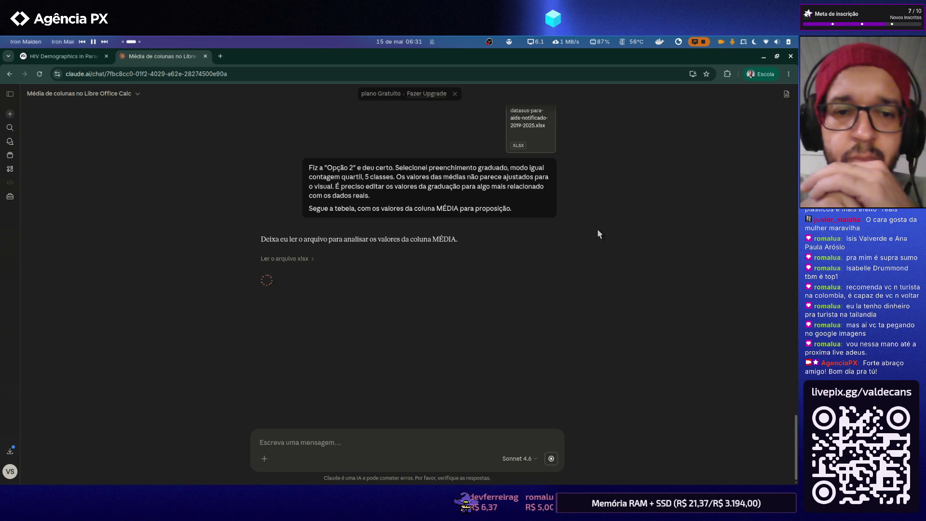
key("alt+Tab")
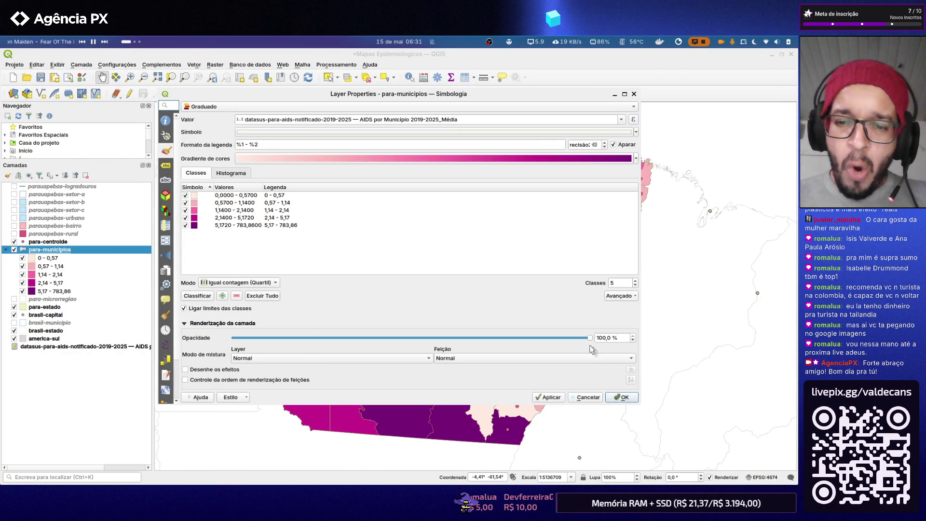
- Confirm Layer Properties so the five-class pink-purple styling shows on the Pará map, then reach the Projeto commands
left_click(621, 396)
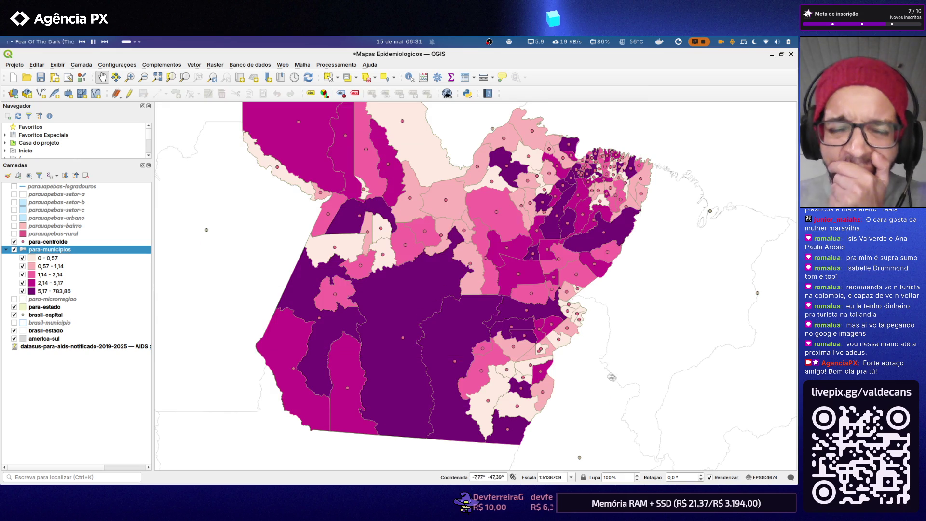
scroll(449, 306, "down", 1)
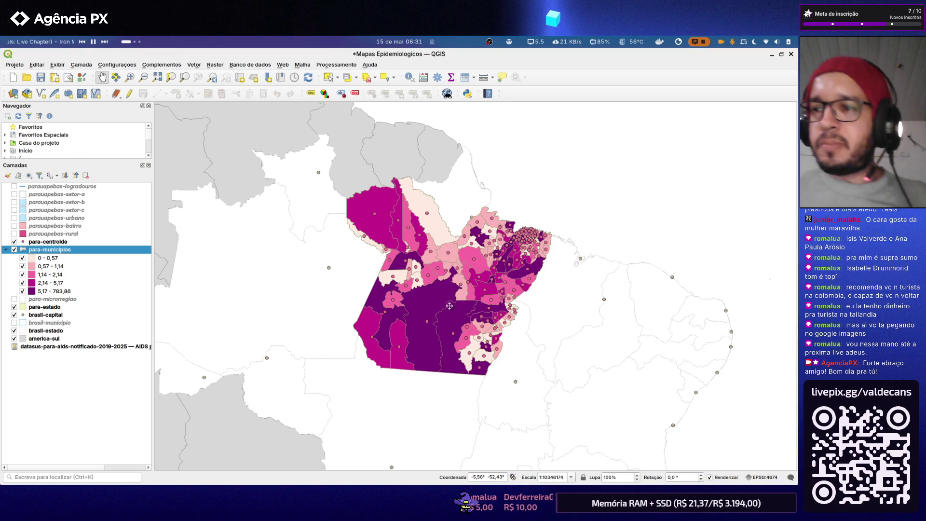
key("ctrl+alt+Right")
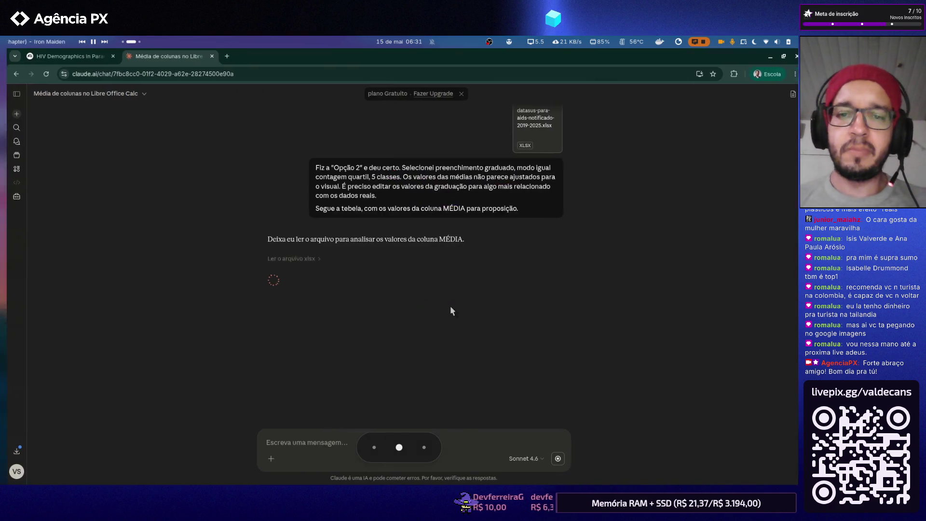
key("ctrl+alt+Left")
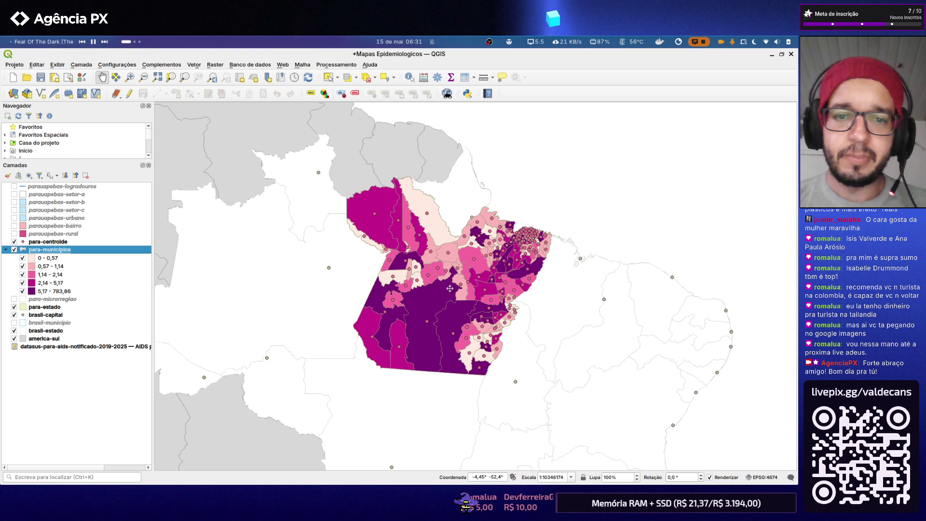
scroll(449, 288, "up", 1)
scroll(435, 286, "down", 1)
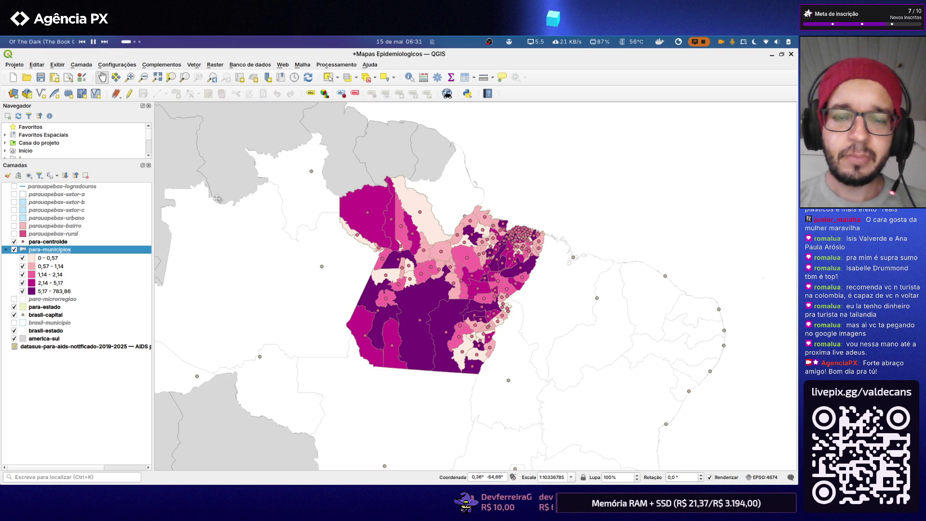
left_click(15, 65)
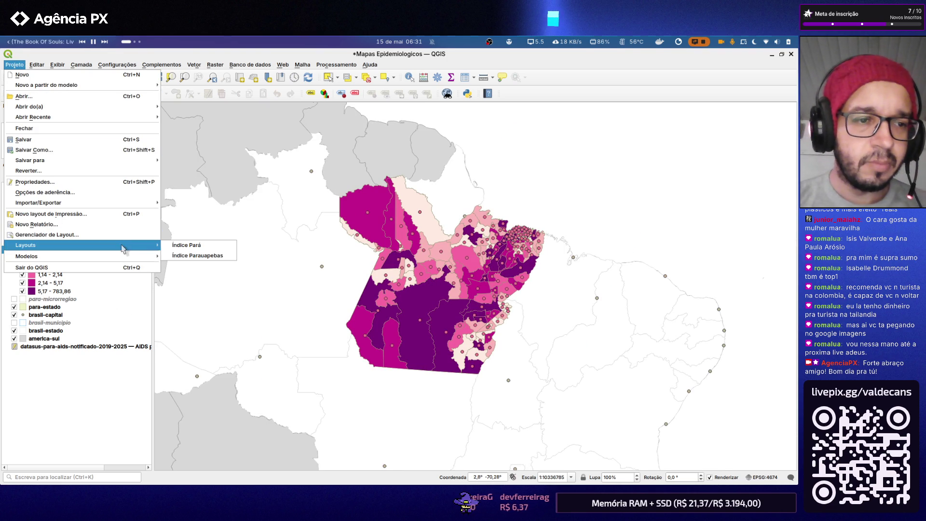
mouse_move(44, 245)
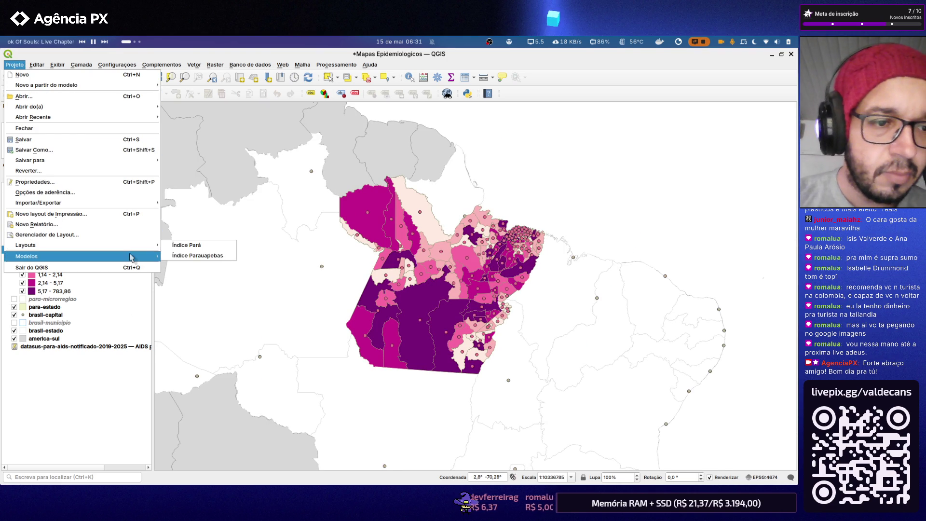
- Open the Índice Pará print layout with the titled choropleth and return to the Claude chat
left_click(182, 245)
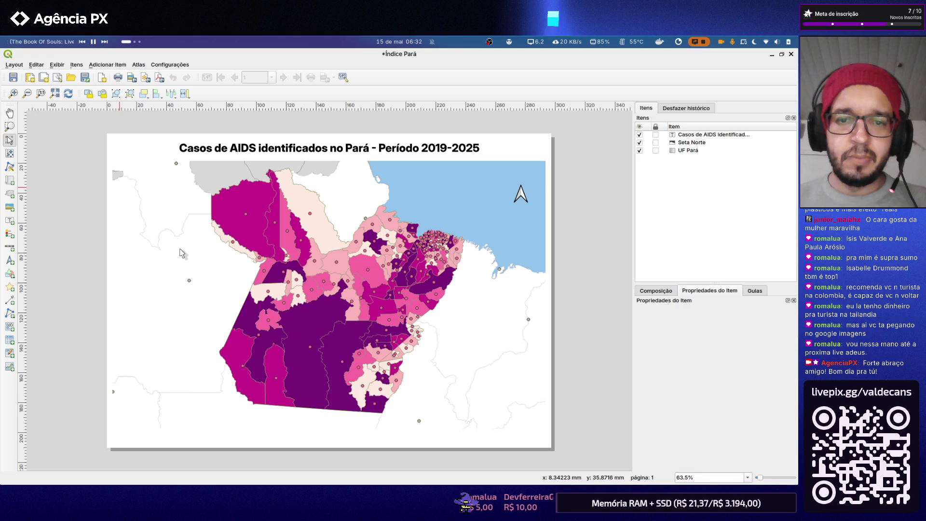
key("ctrl+alt+Right")
key("ctrl+alt+Left")
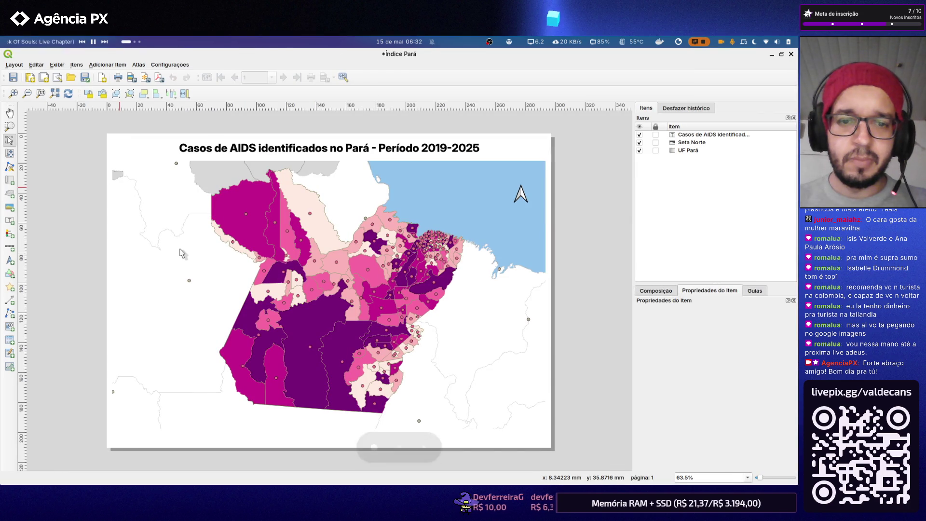
key("ctrl+alt+Right")
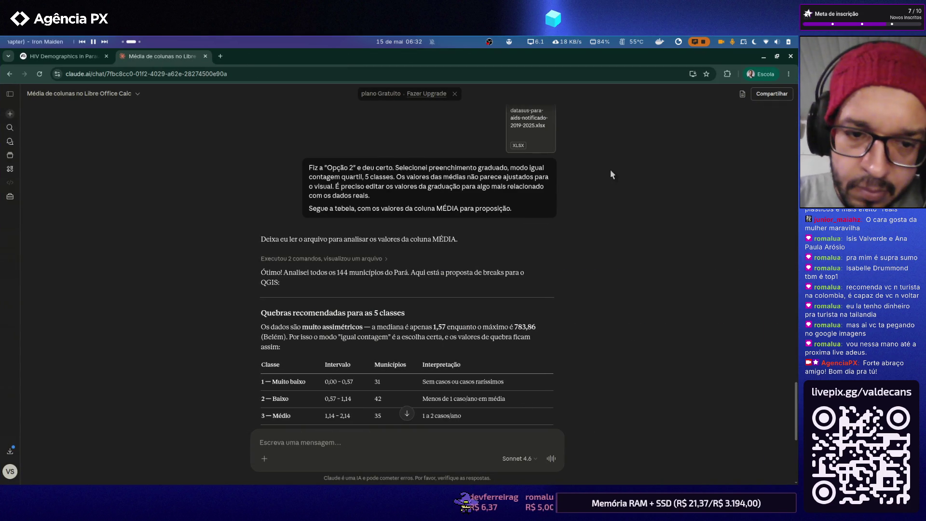
scroll(605, 168, "down", 1)
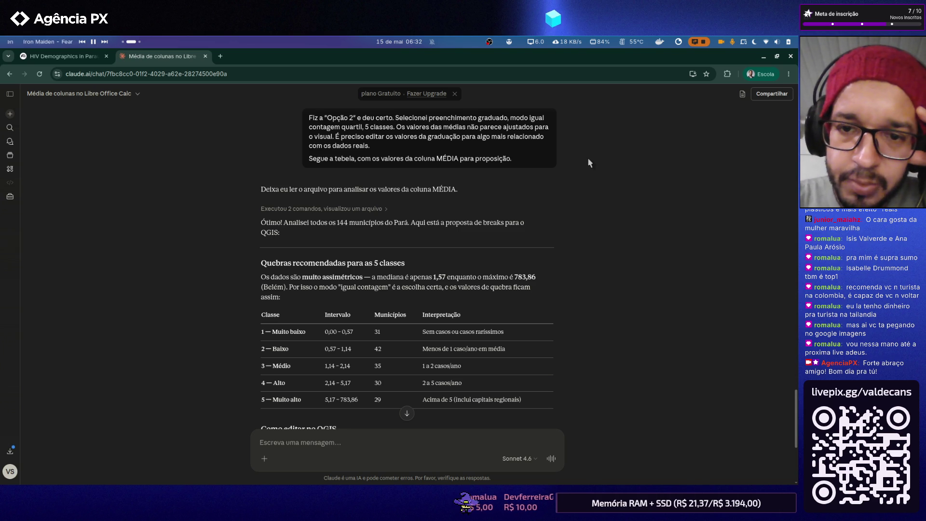
scroll(588, 159, "down", 2)
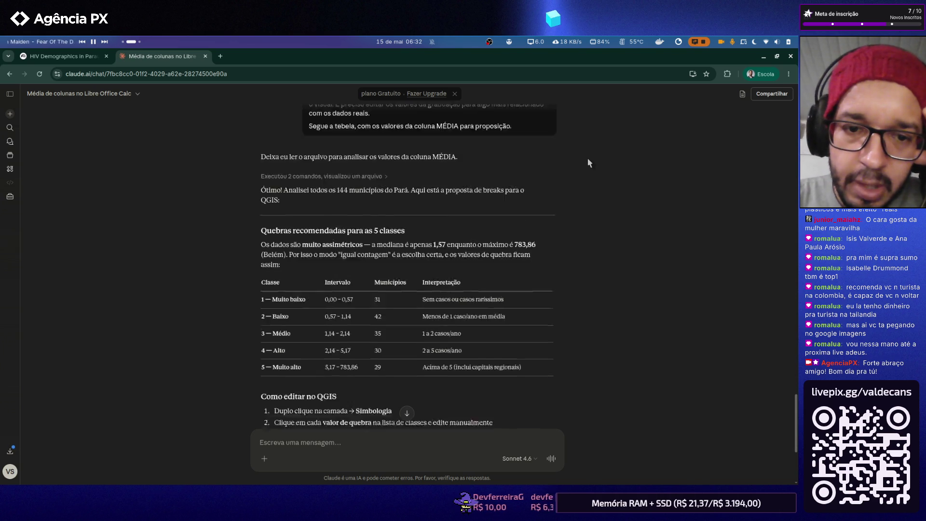
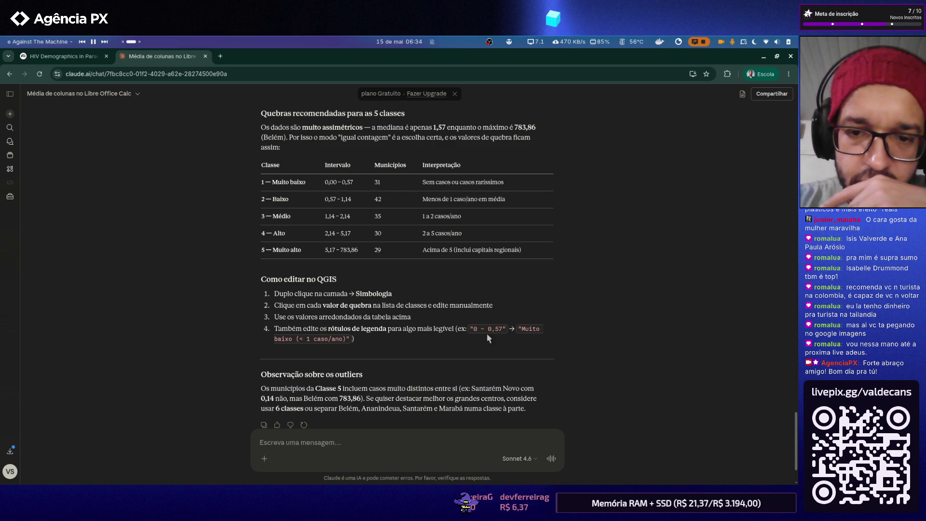
scroll(397, 351, "down", 1)
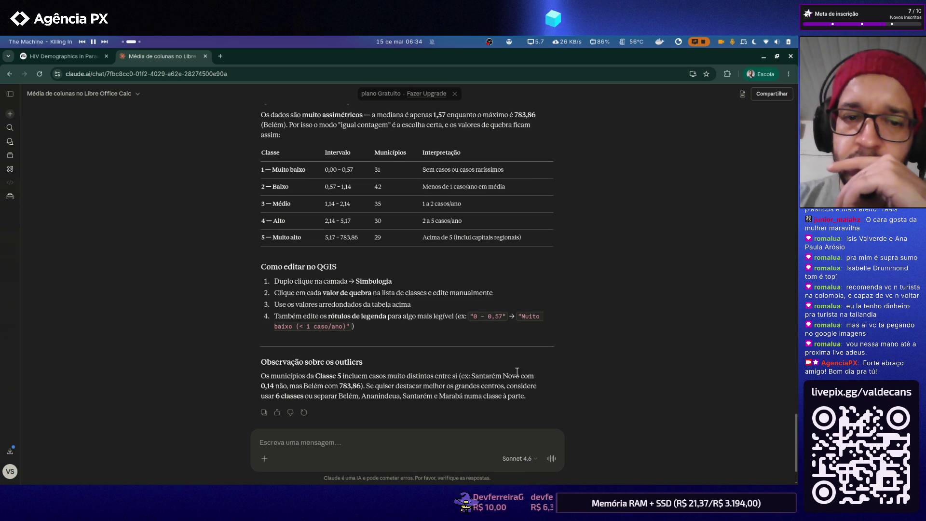
scroll(516, 371, "up", 1)
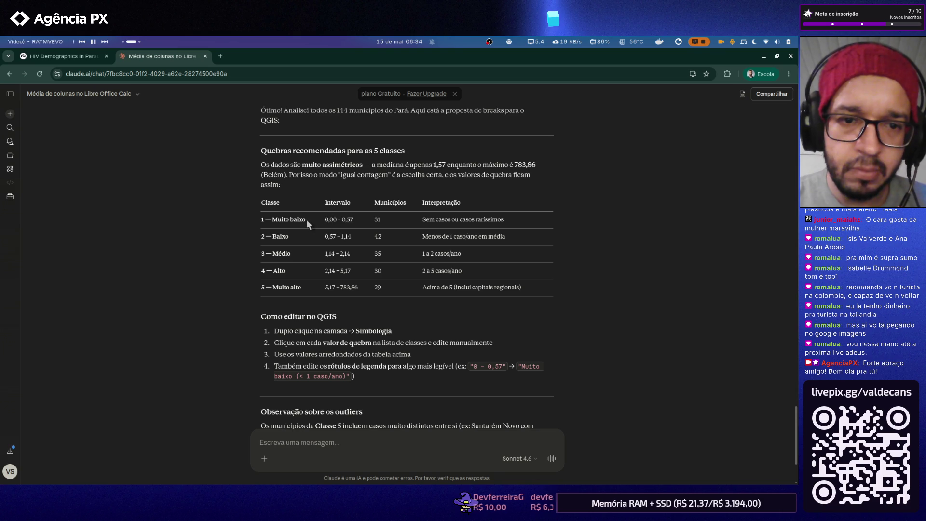
- Copy the class name 'Muito baixo' from Claude's breaks table and switch to the QGIS layout
left_click_drag(305, 220, 273, 221)
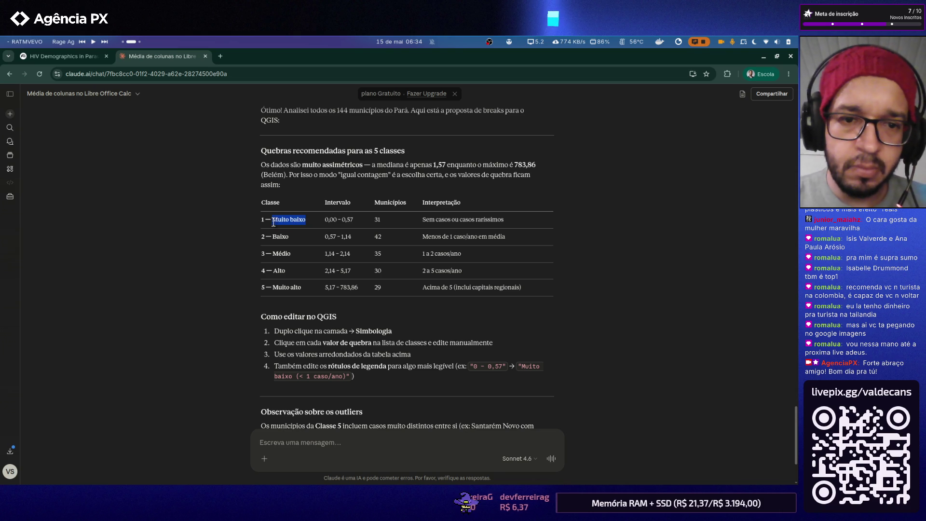
key("alt+Tab")
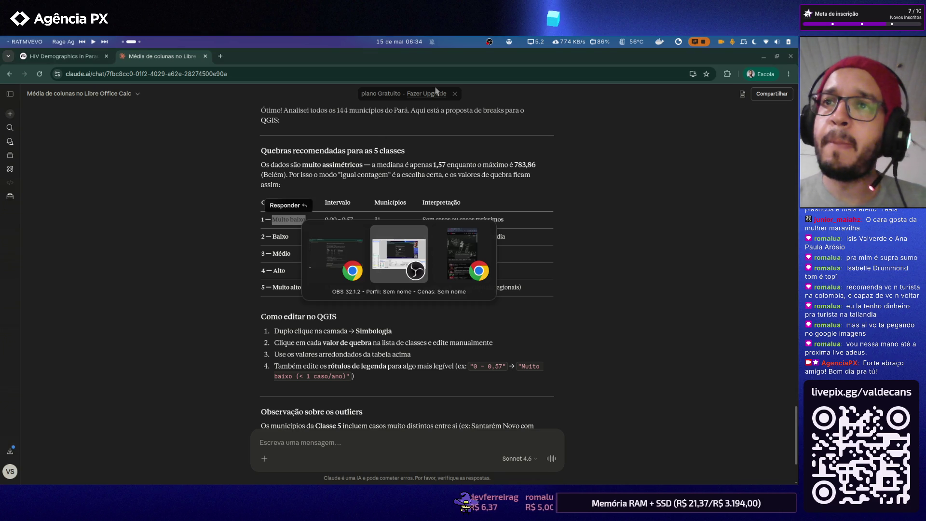
key("Tab")
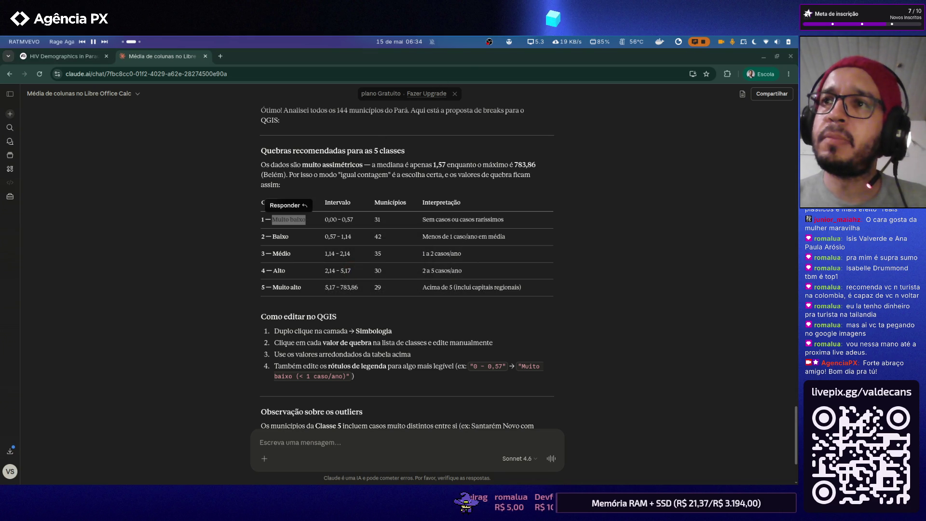
left_click(589, 227)
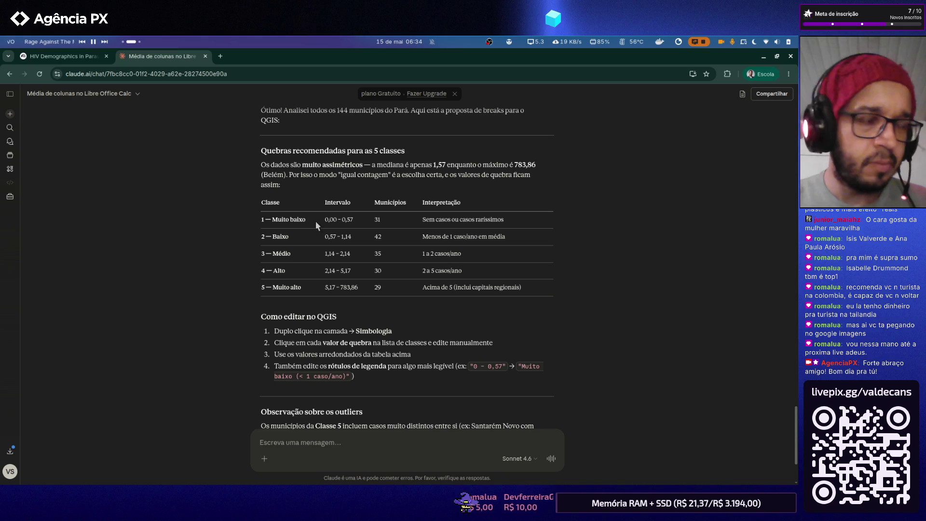
left_click_drag(308, 220, 274, 221)
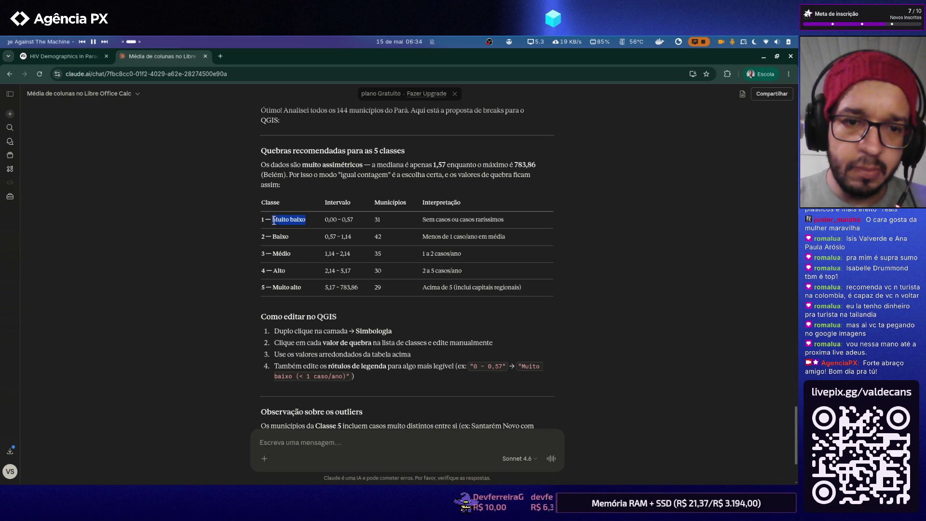
key("alt+Tab")
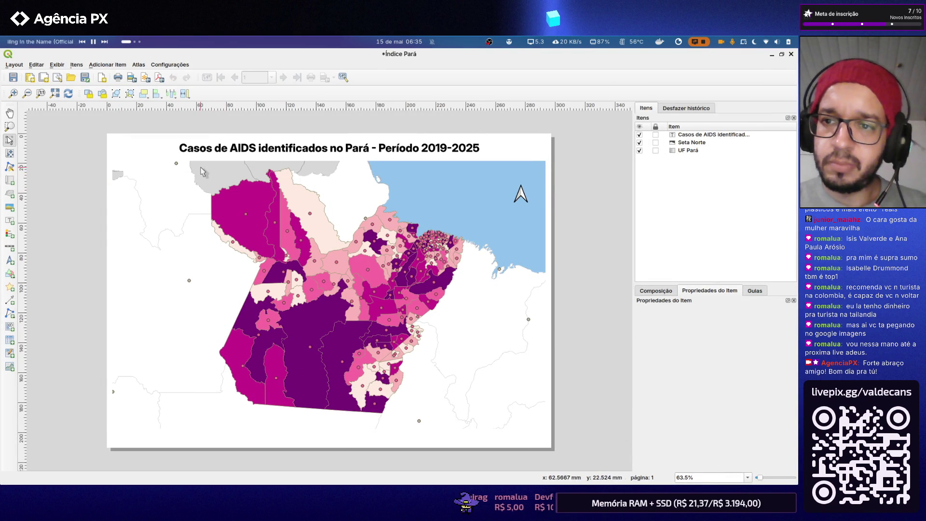
- Label the first para-municipios class (0,00–0,57) 'Muito baixo' in Symbology
left_click(792, 55)
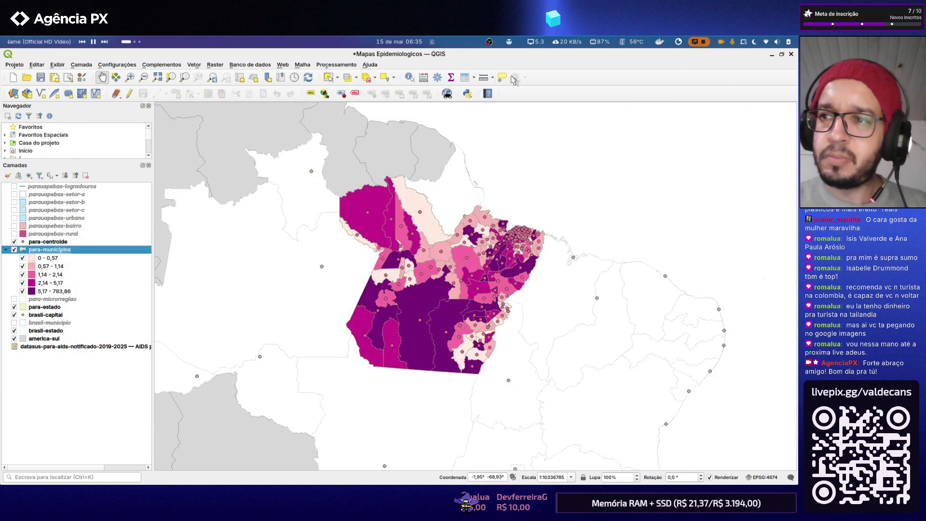
left_click(57, 258)
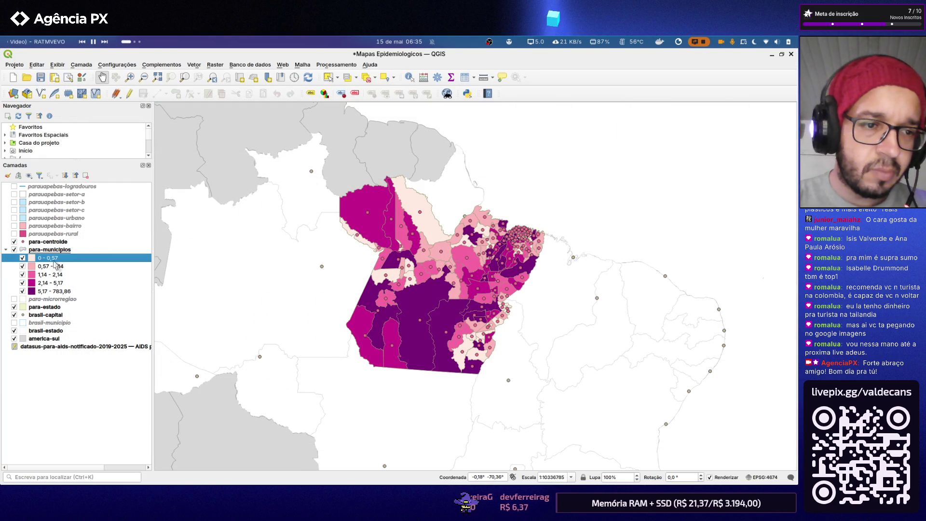
double_click(58, 250)
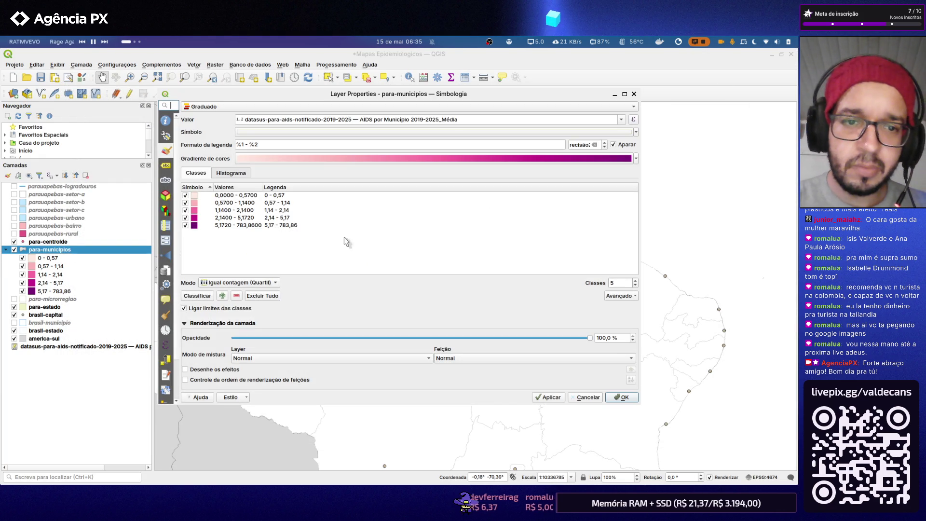
left_click(234, 198)
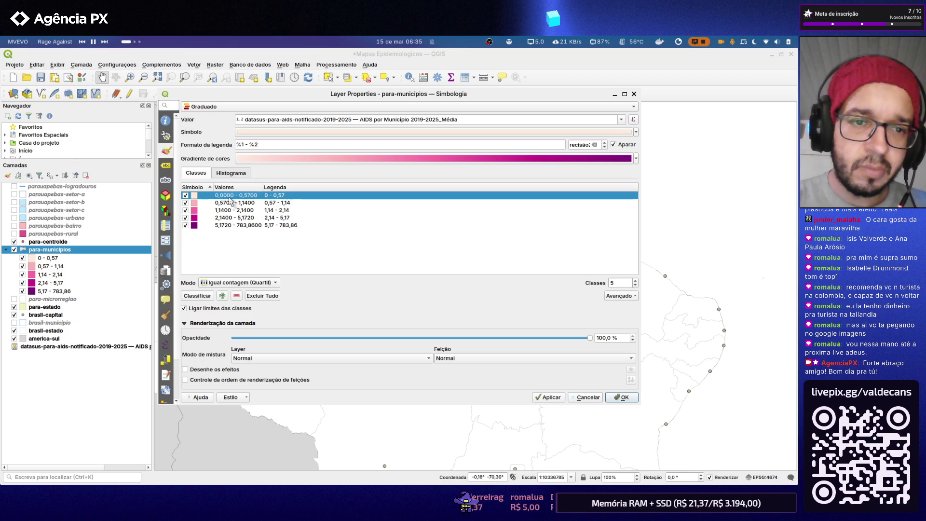
double_click(284, 196)
type("Muito baixo")
left_click(325, 239)
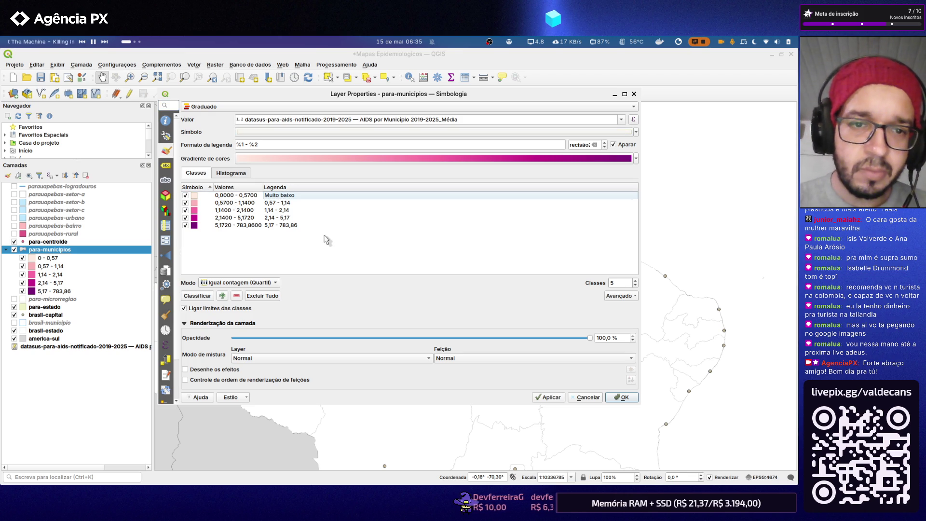
- Paste 'Baixo' and 'Médio' from Claude as the second and third class legends
key("alt+Tab")
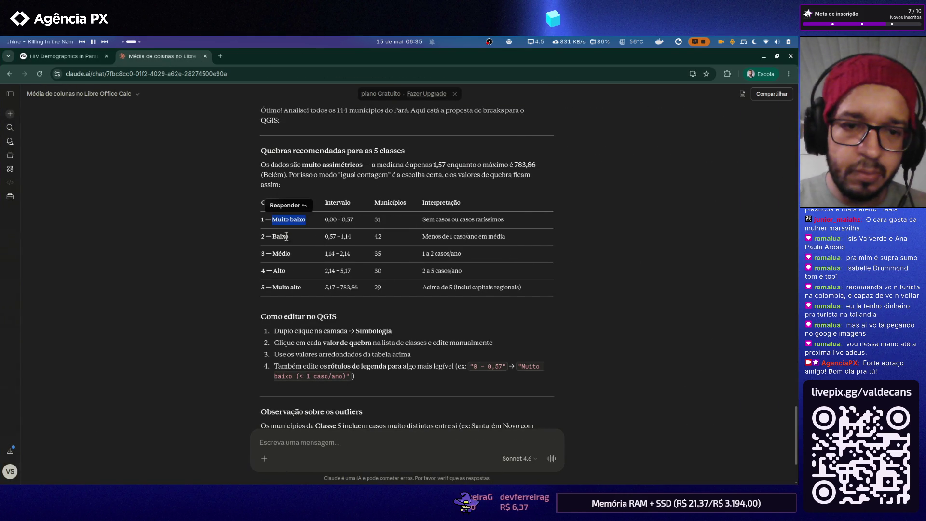
double_click(282, 235)
key("ctrl+c")
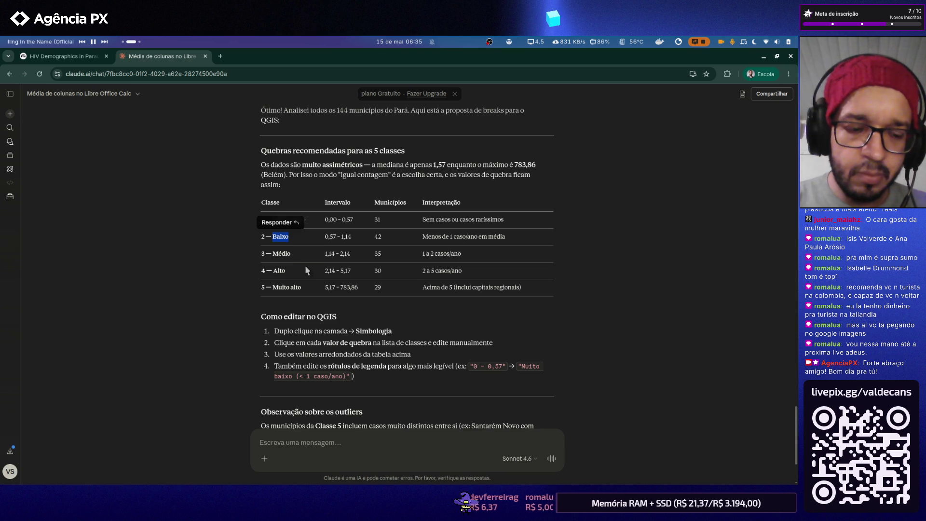
key("alt+Tab")
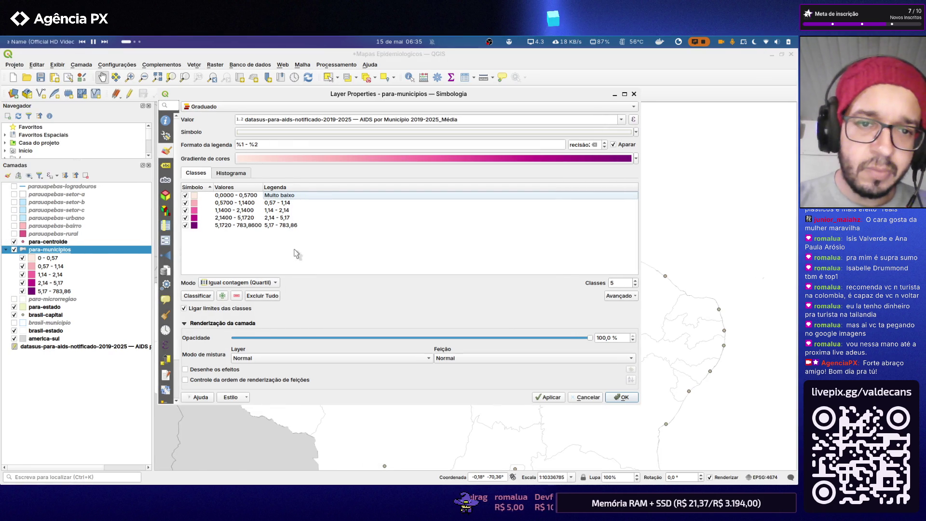
double_click(283, 202)
key("ctrl+v")
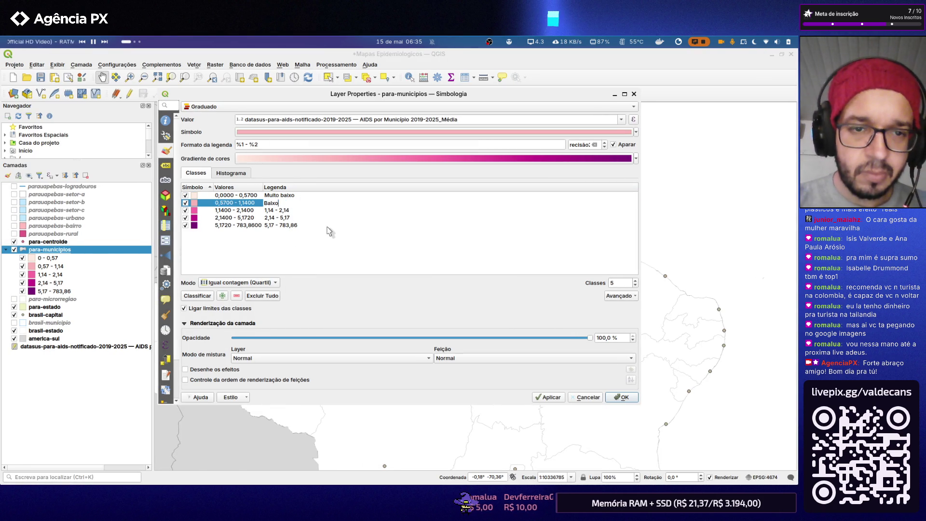
left_click(327, 227)
key("alt+Tab")
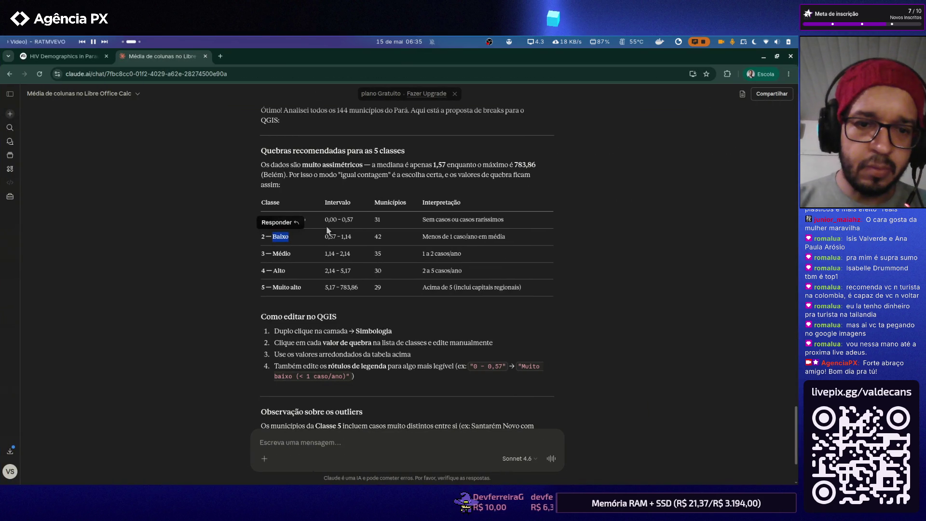
double_click(288, 253)
key("alt+Tab")
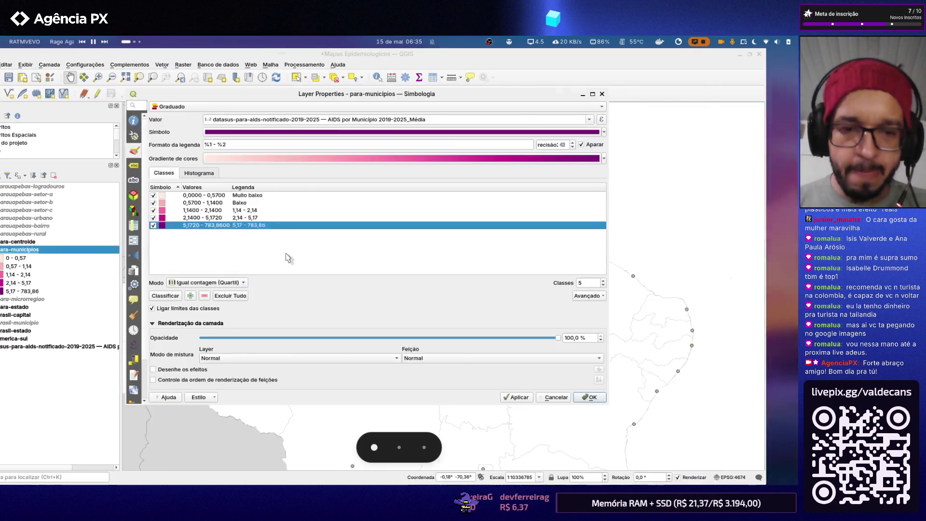
left_click(289, 210)
double_click(288, 210)
type("Médio")
key("Return")
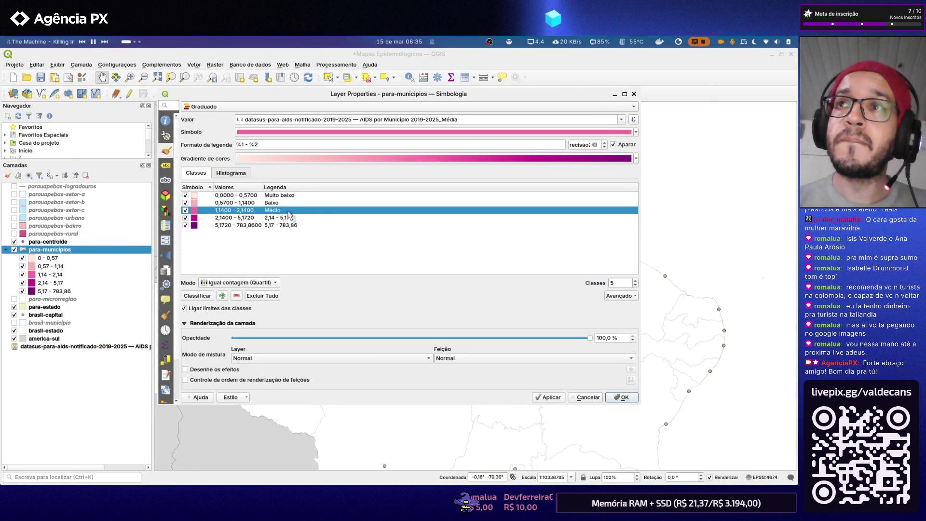
- Paste 'Alto' and 'Muito alto' from Claude as the fourth and fifth class legends
key("alt+Tab")
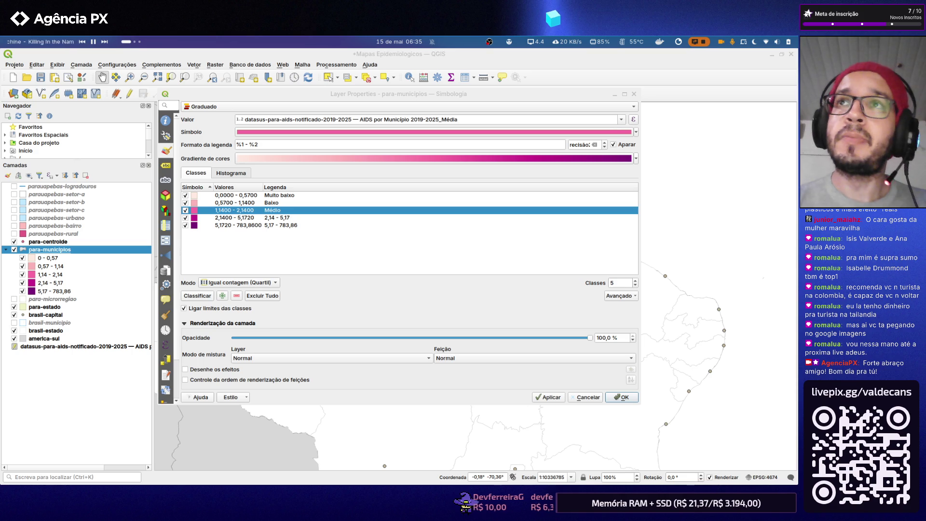
key("alt+Tab")
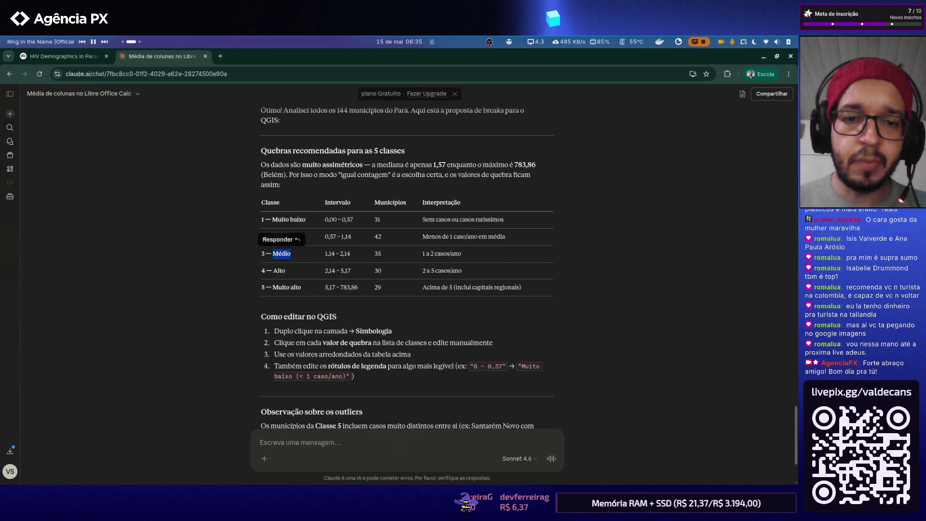
double_click(279, 271)
key("ctrl+c")
key("alt+Tab")
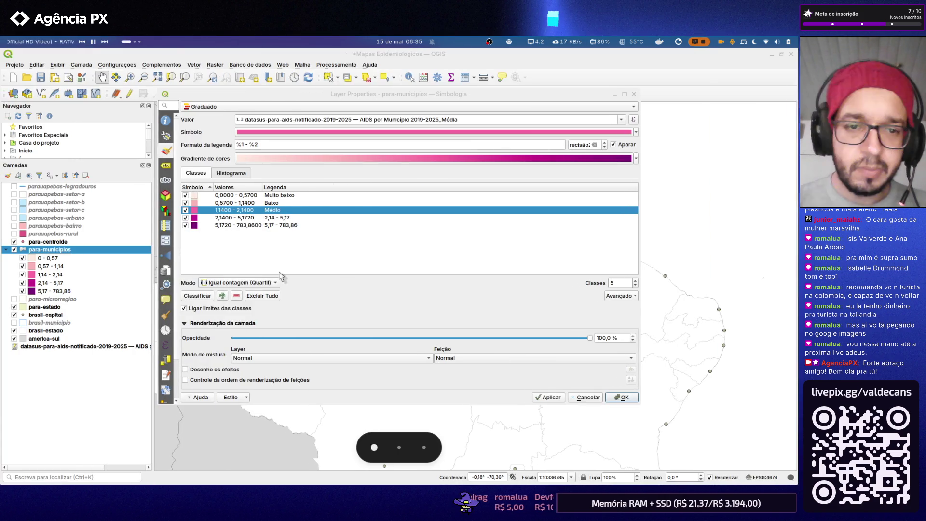
double_click(283, 217)
key("ctrl+v")
key("Return")
key("alt+Tab")
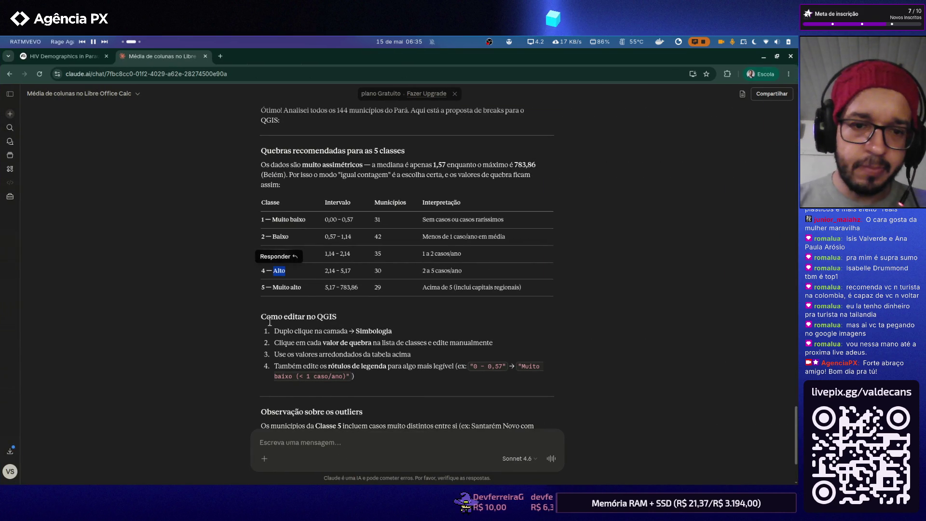
left_click_drag(272, 288, 306, 287)
key("ctrl+c")
key("alt+Tab")
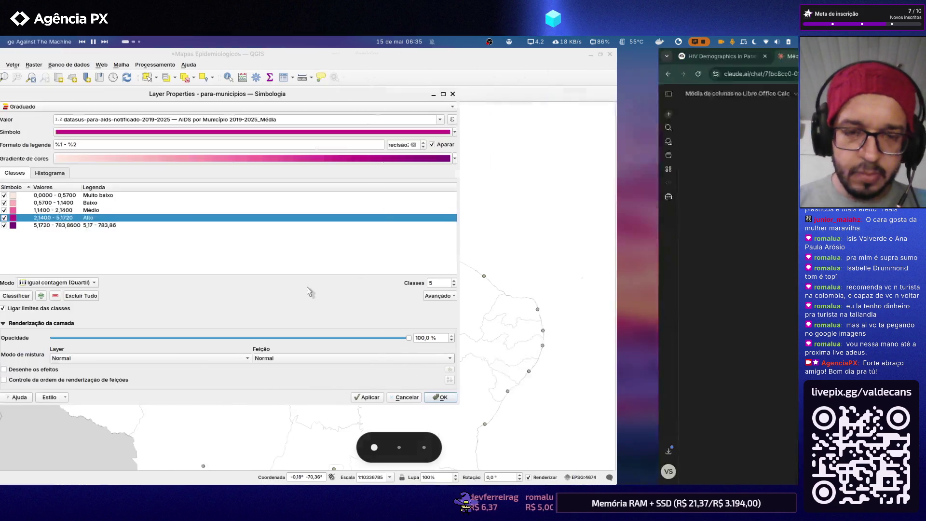
double_click(292, 225)
key("ctrl+v")
key("Return")
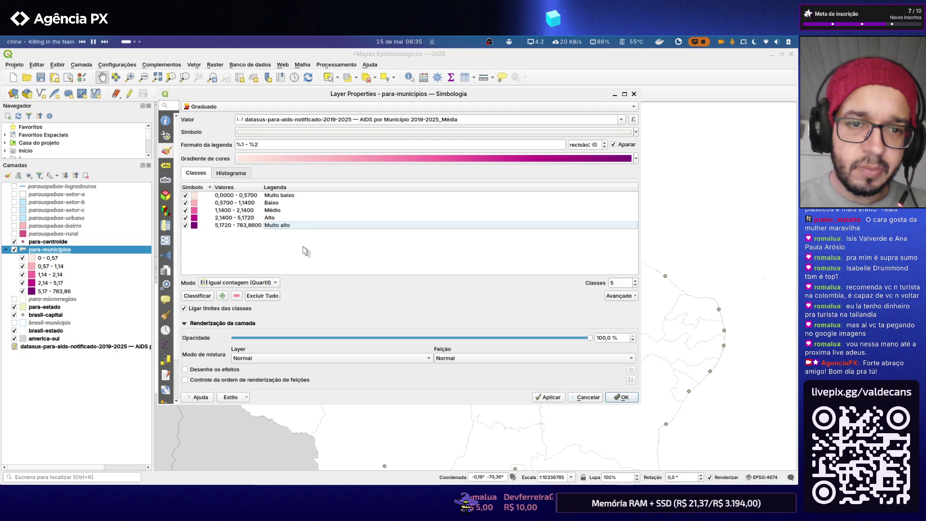
- Copy the first interval 0,00 - 0,57 from Claude for the class limits
key("alt+Tab")
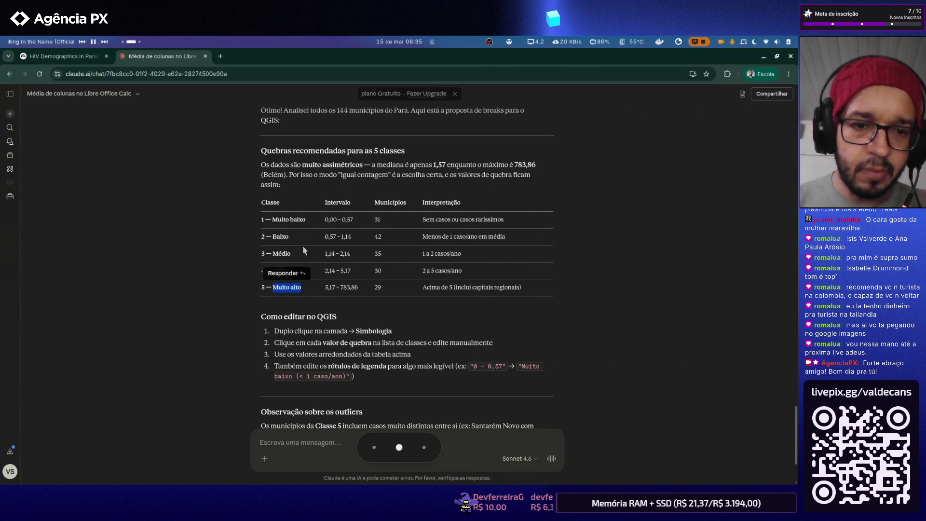
left_click_drag(353, 220, 324, 221)
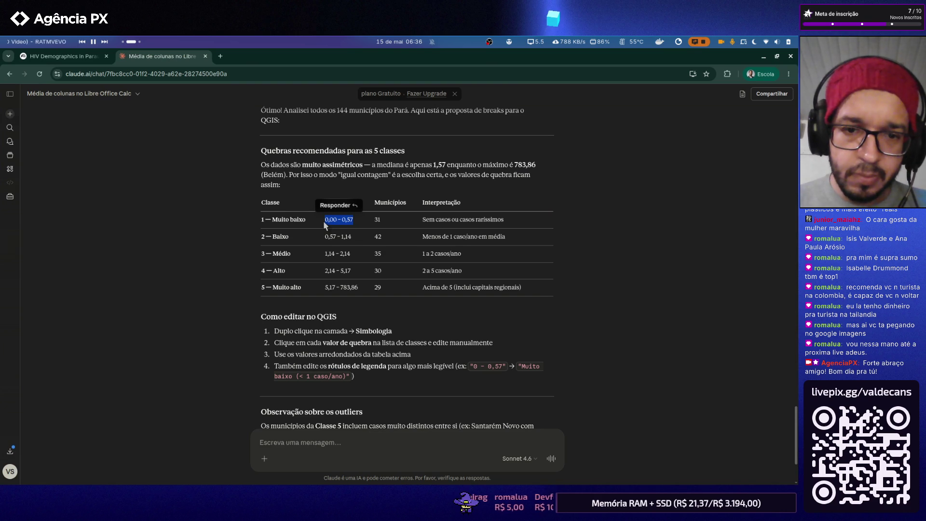
key("alt+Tab")
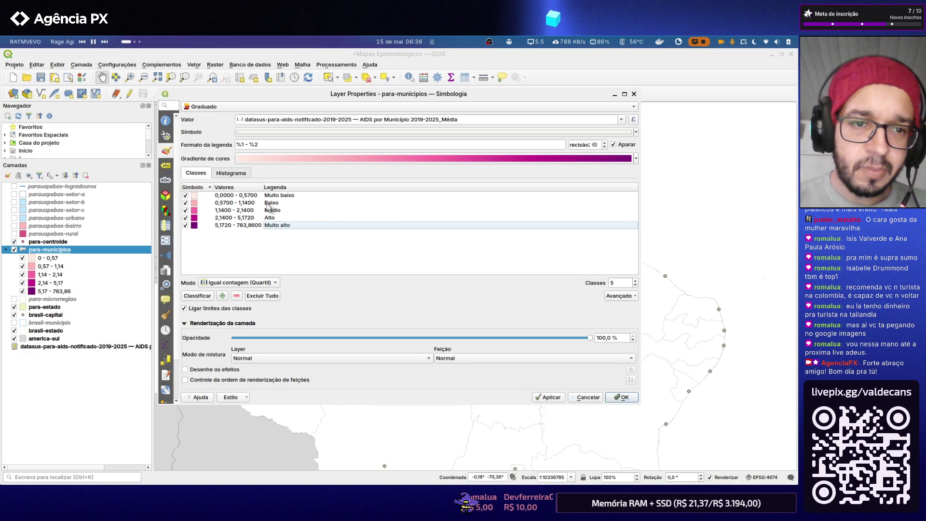
- Check the first class limits 0,00–0,57 against Claude's breaks and confirm them
double_click(251, 196)
type("0,57")
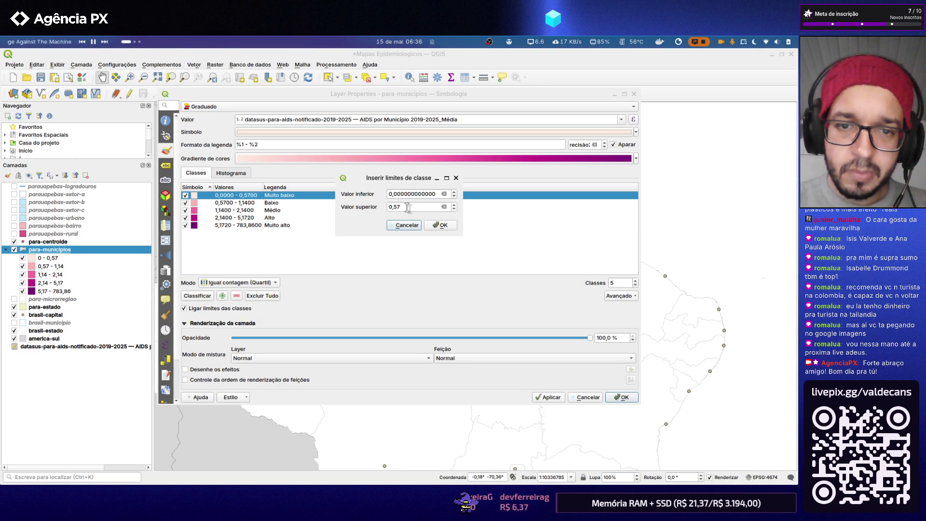
key("alt+Tab")
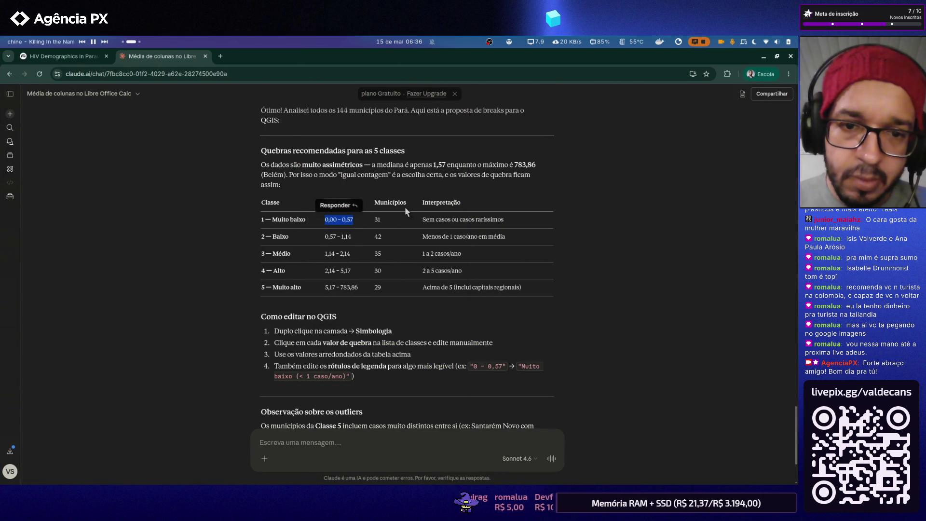
key("alt+Tab")
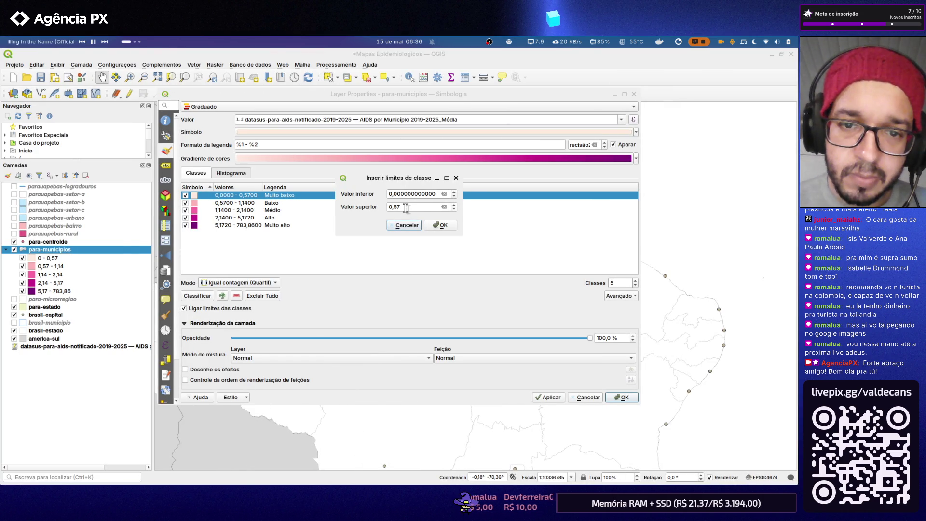
left_click(442, 225)
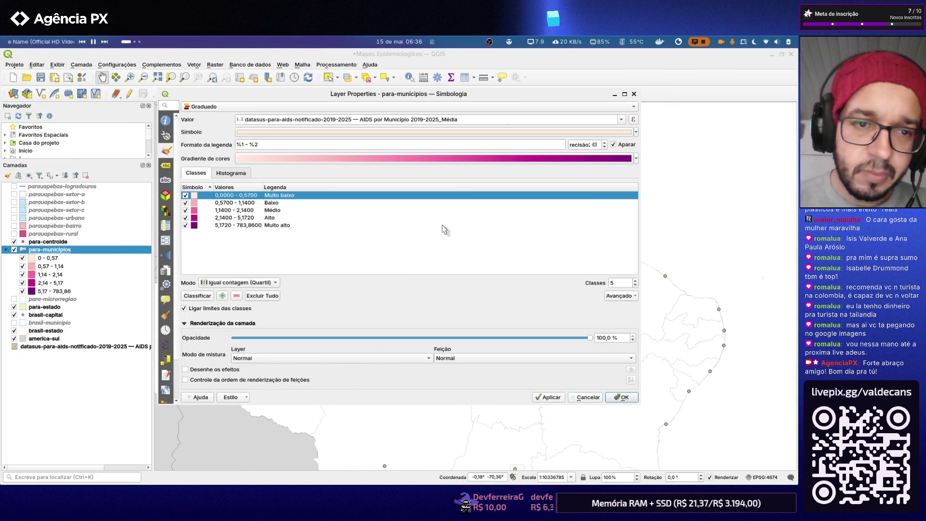
key("alt+Tab")
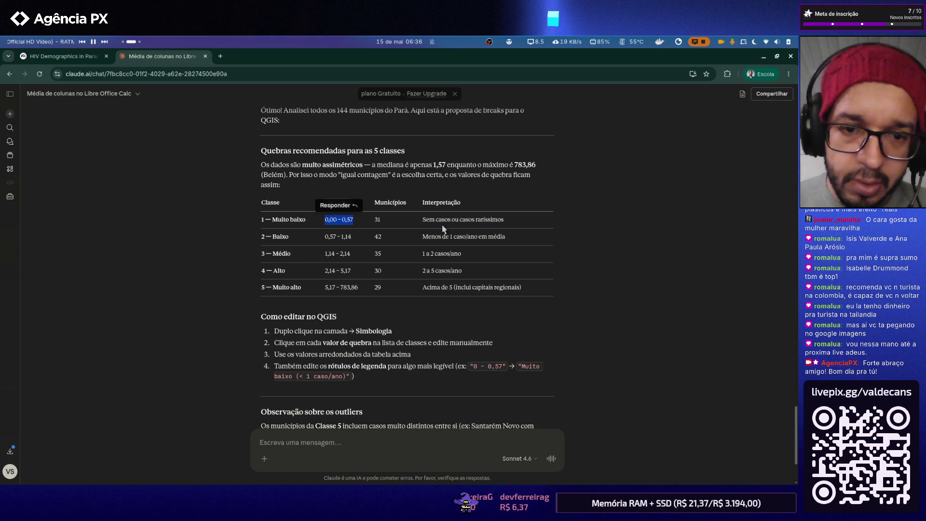
key("alt+Tab")
key("alt+Tab")
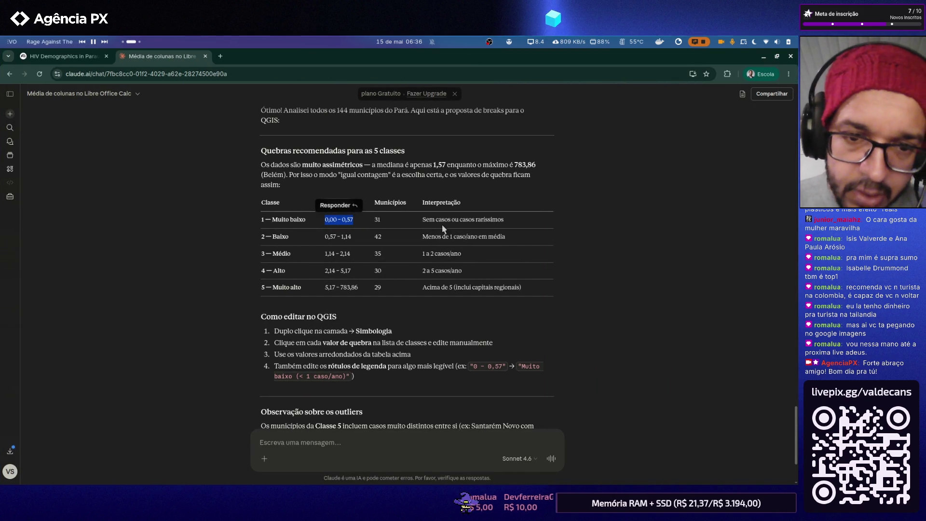
key("alt+Tab")
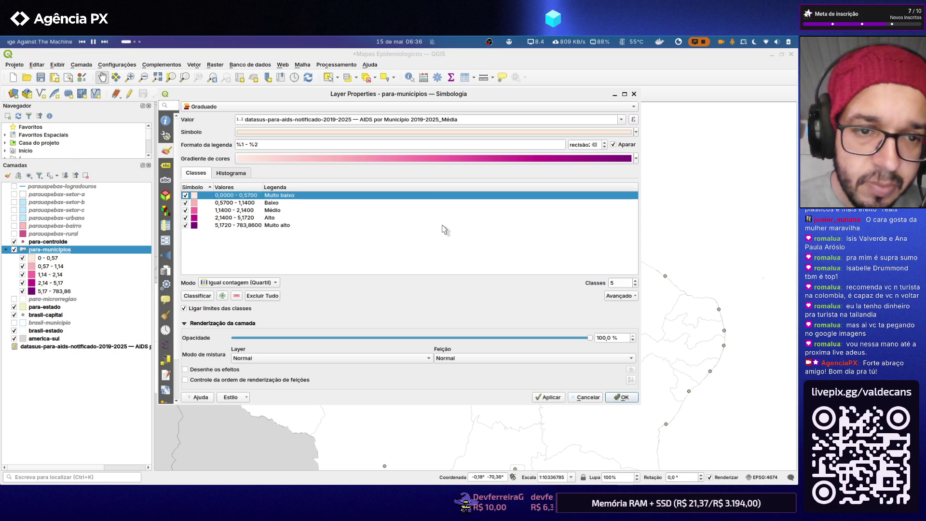
- Adjust the Médio class upper limit, then revert it to end at 2,14
double_click(254, 211)
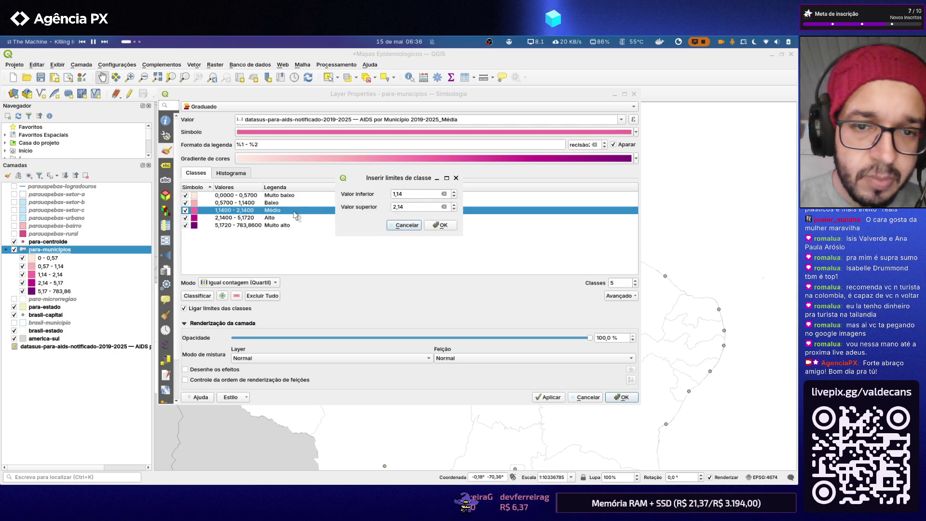
left_click(395, 208)
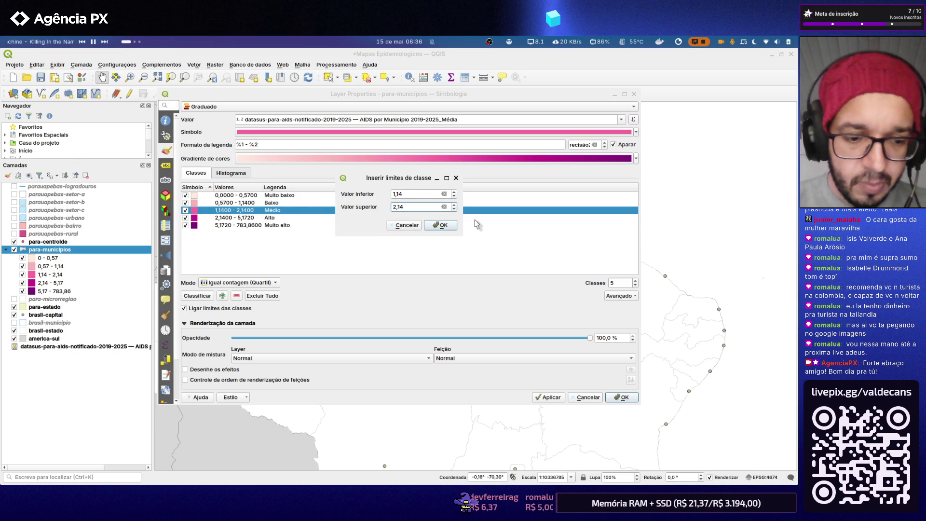
key("Delete")
type("3")
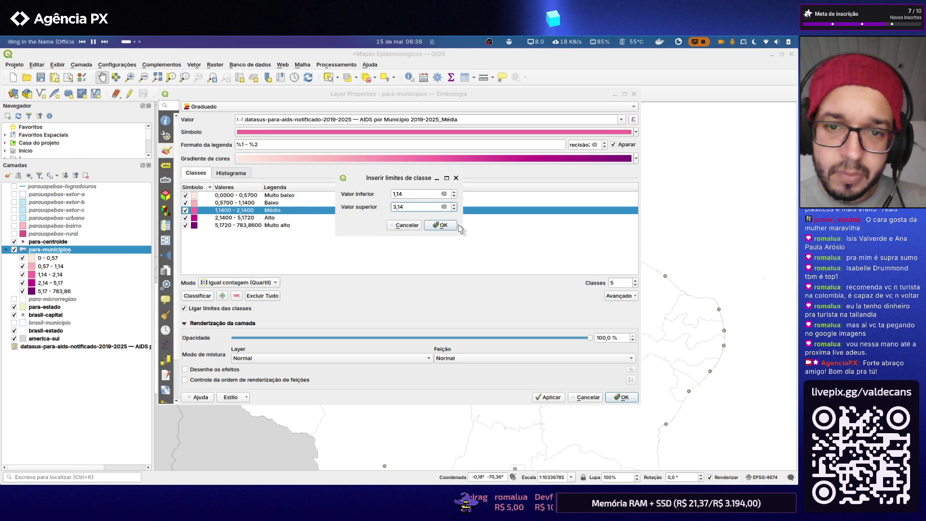
left_click(443, 226)
key("ctrl+alt+Right")
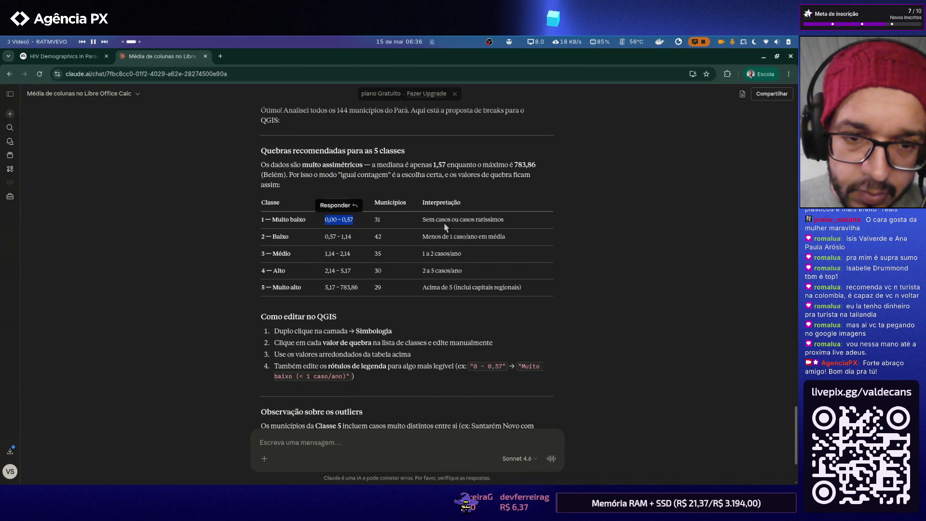
key("ctrl+alt+Left")
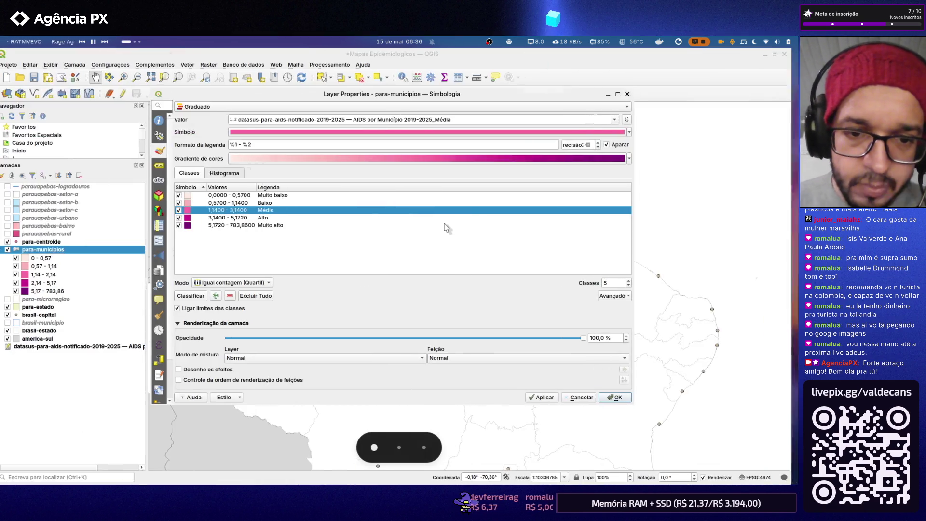
double_click(244, 211)
left_click(397, 206)
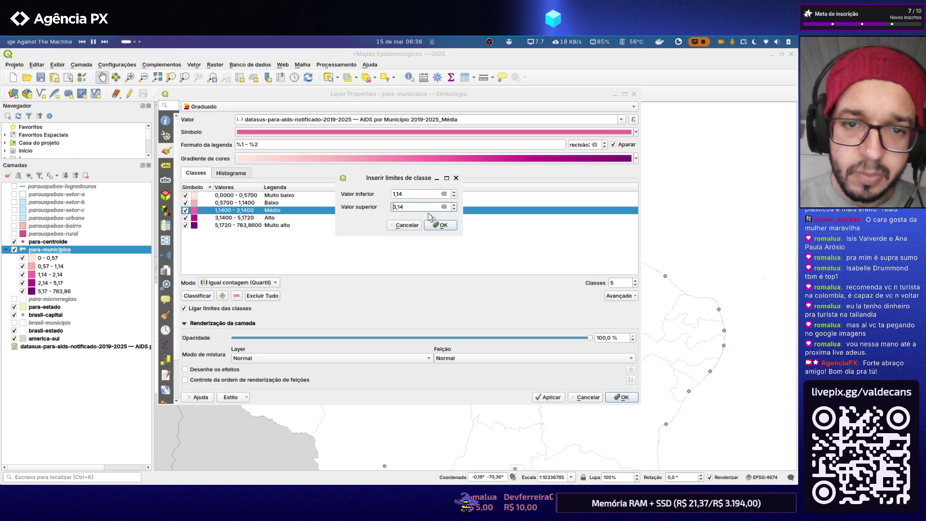
key("Return")
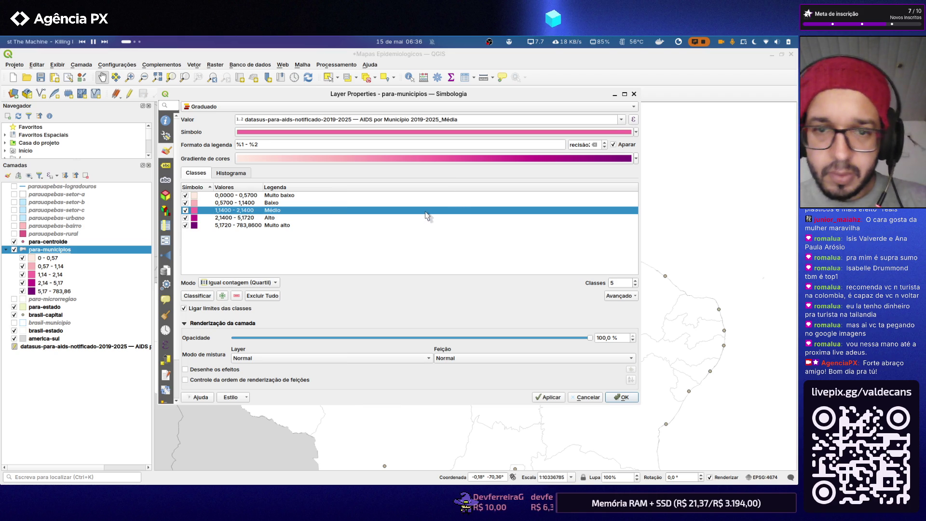
- Verify the breaks against Claude and apply the five classes to the Pará map
key("alt+Tab")
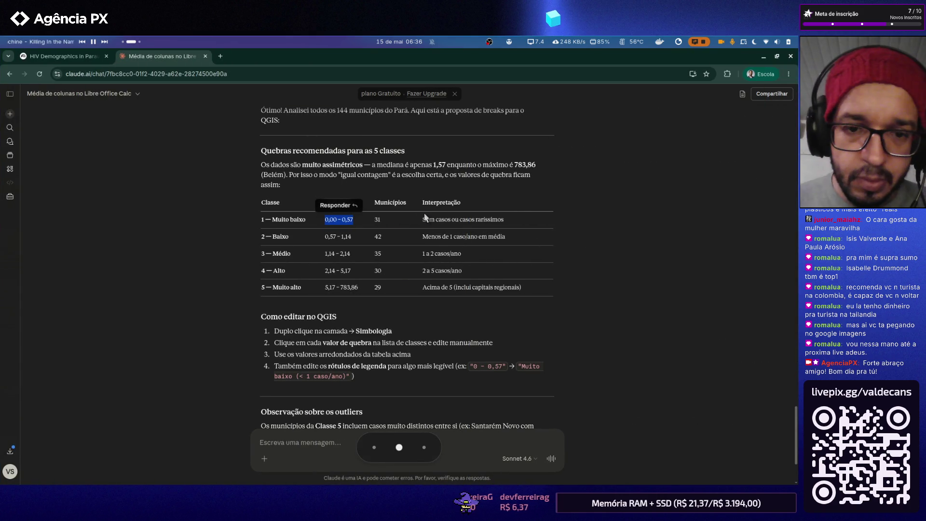
key("alt+Tab")
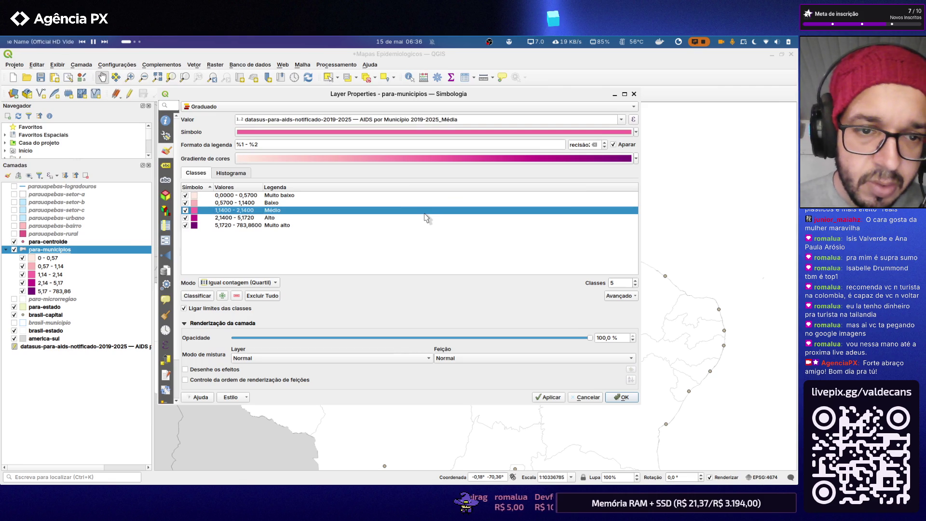
key("alt+Tab")
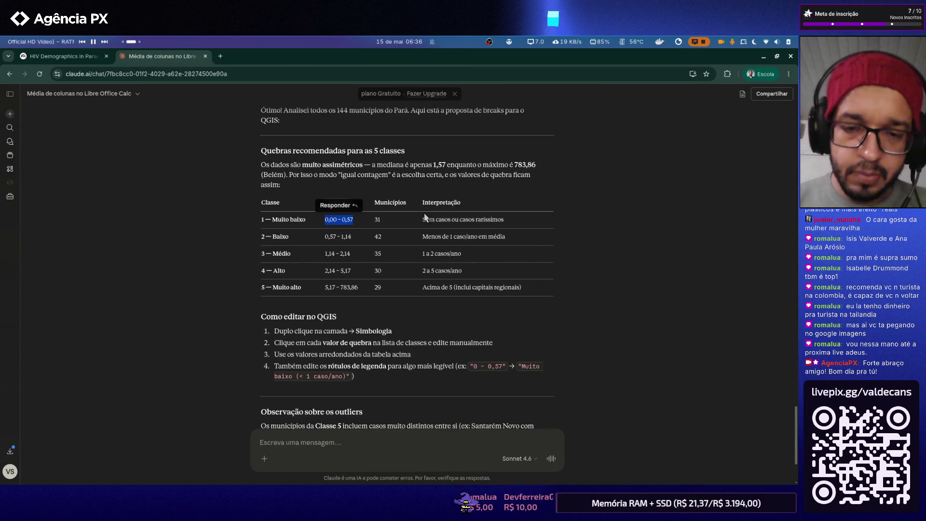
key("alt+Tab")
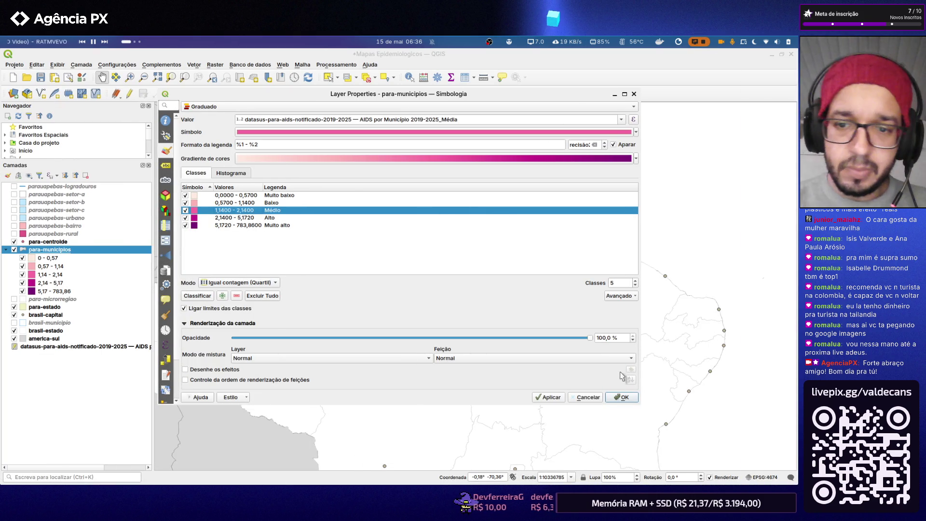
left_click(622, 397)
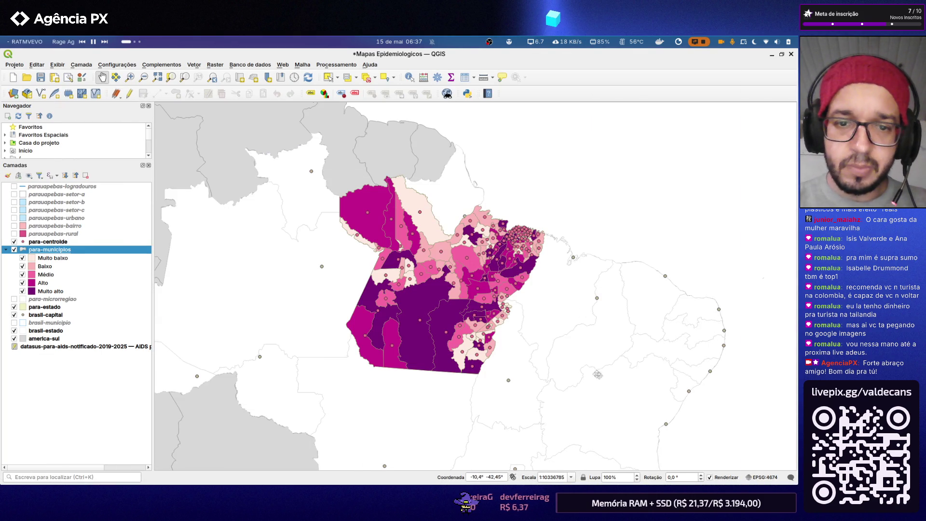
scroll(489, 306, "up", 1)
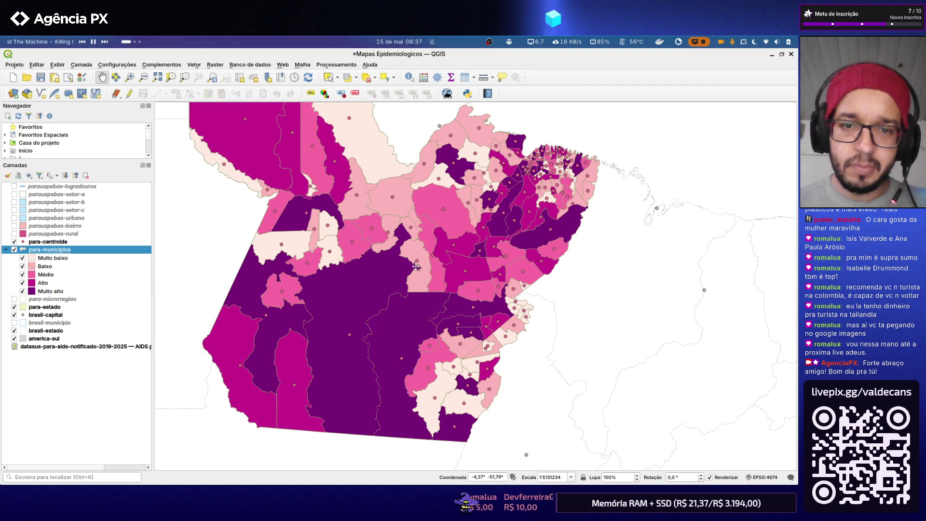
- Switch from the shaded Pará map back to the Claude chat
key("alt+Tab")
scroll(416, 268, "down", 2)
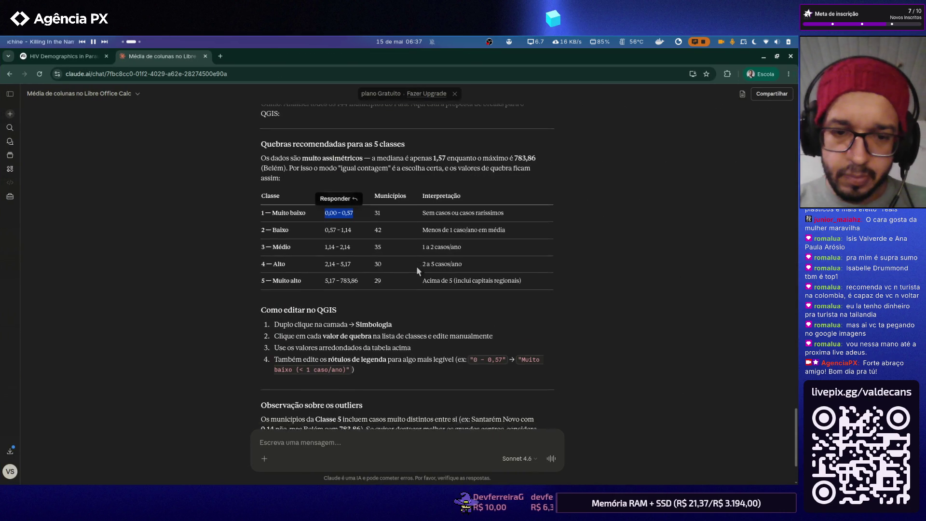
- Send Claude a request for six classes highlighting big centres, then reveal QGIS
left_click(332, 446)
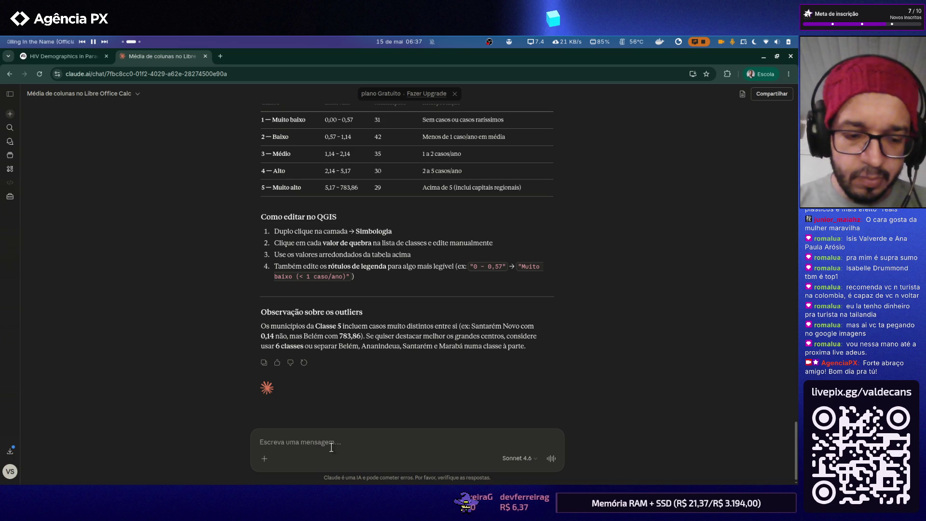
type("Como s")
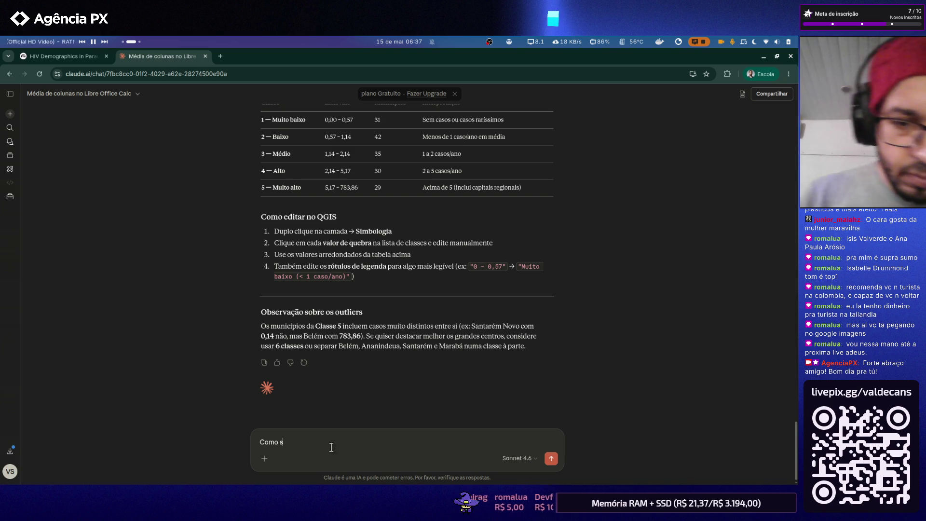
key("BackSpace")
key("BackSpace")
key("BackSpace")
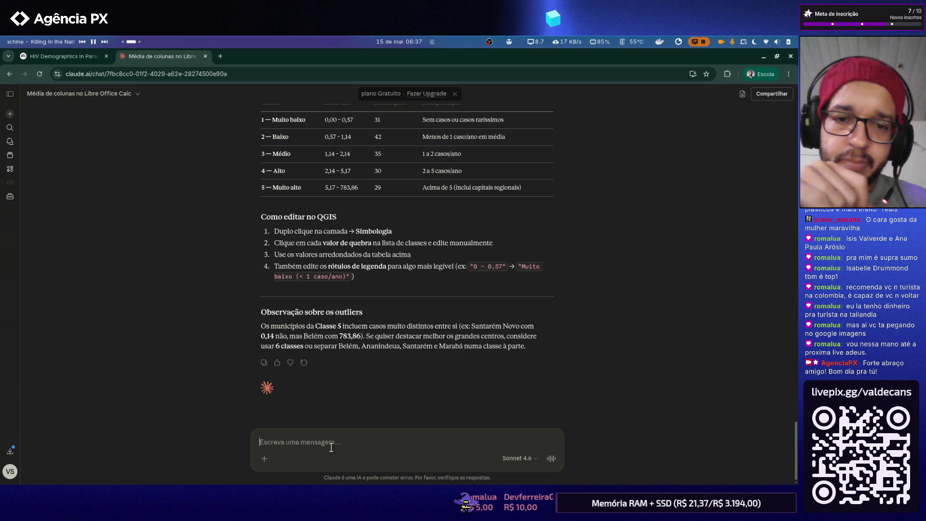
type("Façamos com 6 classes primeiro e")
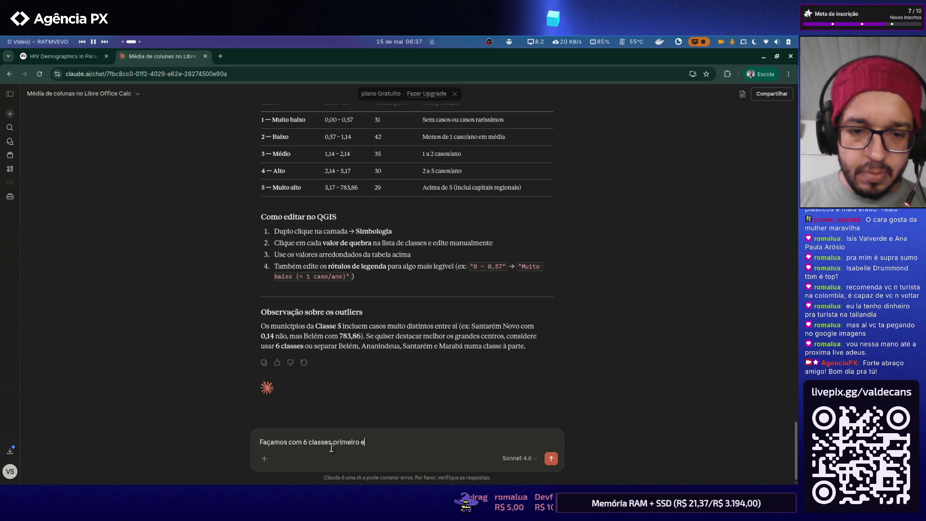
type(" caso fi")
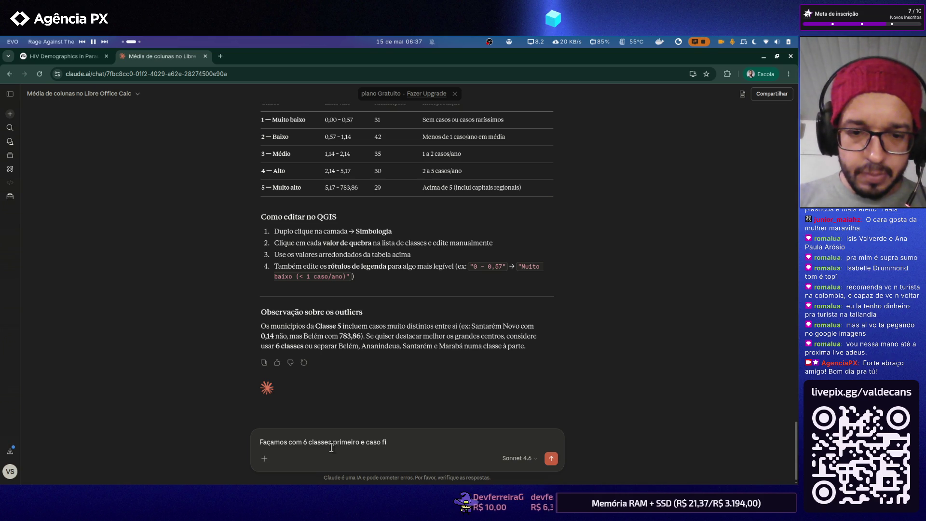
type("que muita diferença visual, façamo")
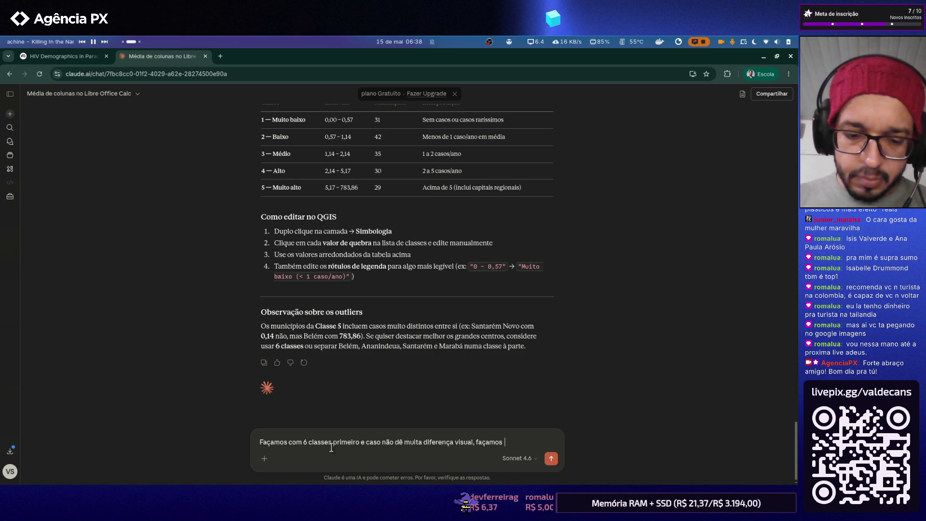
type("sua sugestão par")
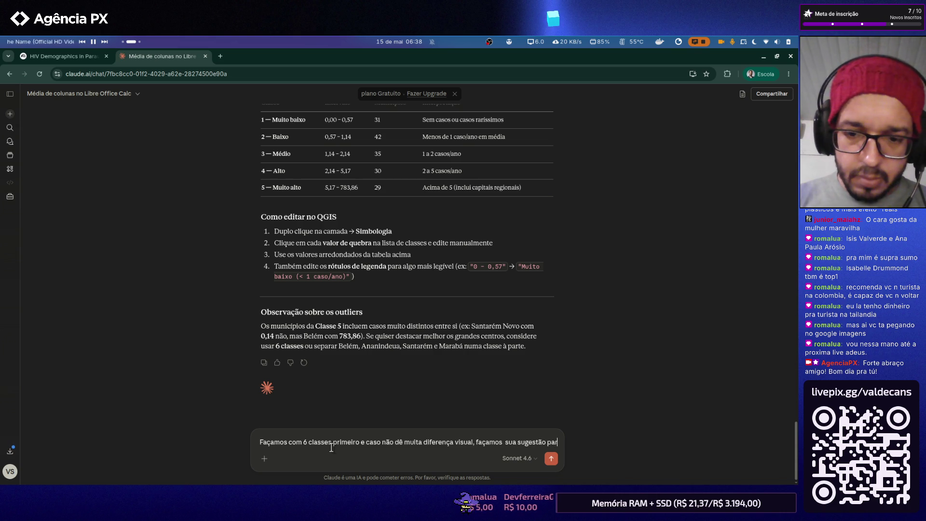
type("a destaque os grandes contros.")
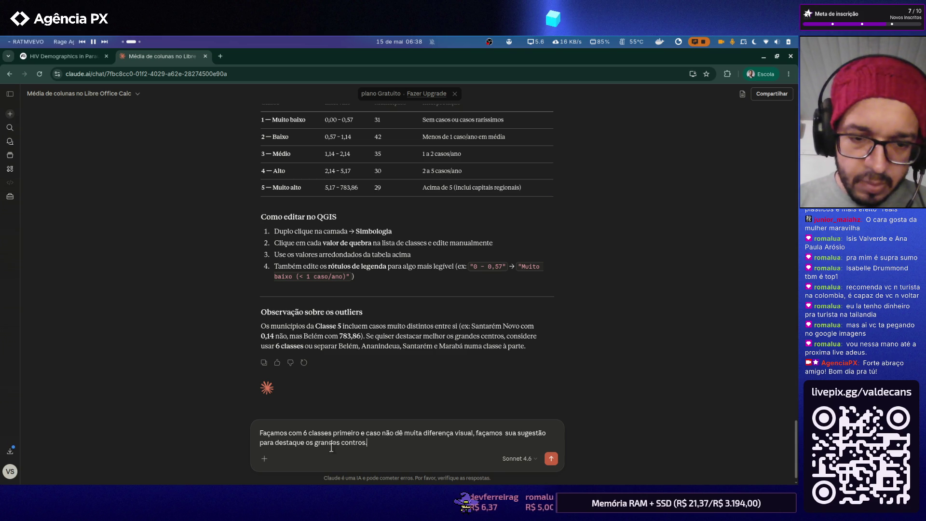
key("Return")
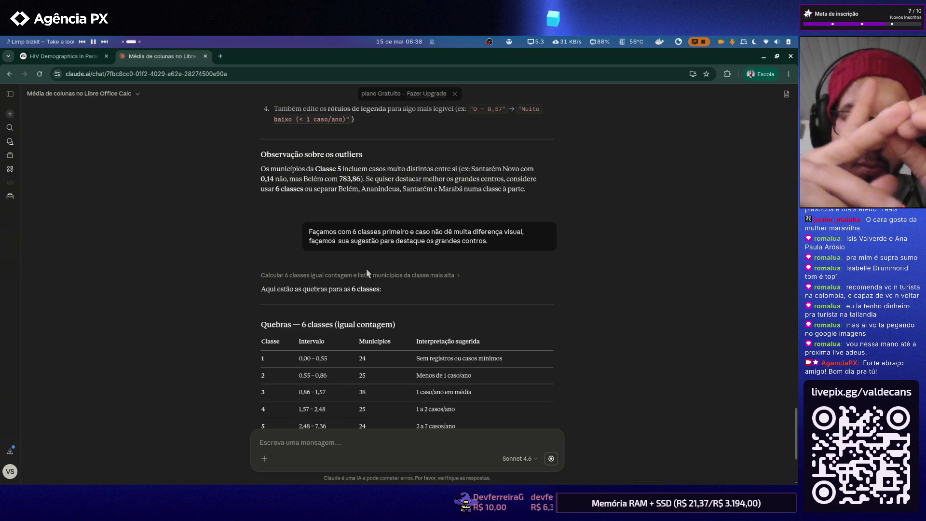
scroll(361, 195, "down", 3)
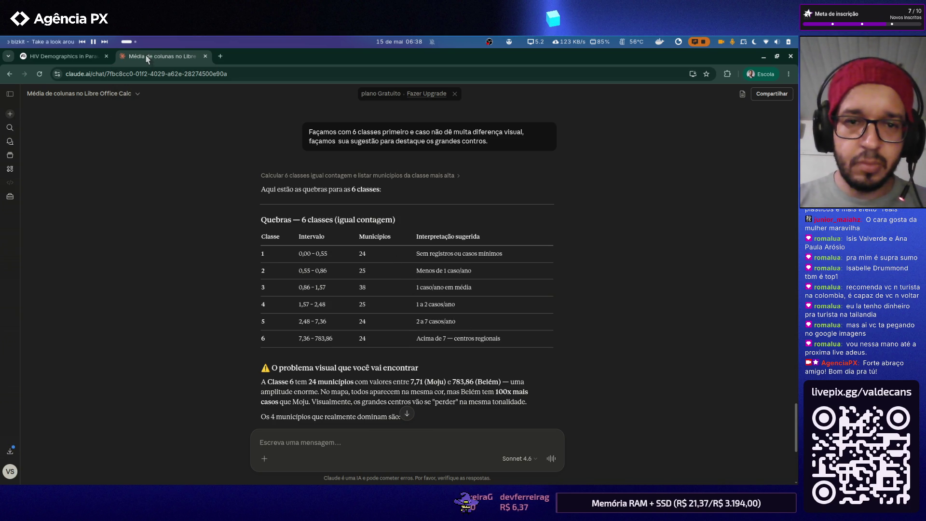
left_click(777, 57)
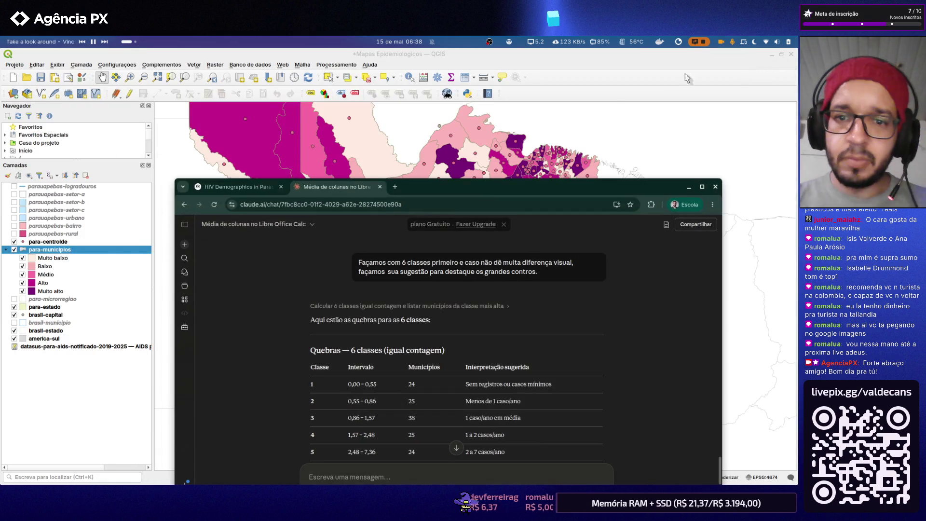
- Tidy the chat window aside and close the municipalities attribute table
mouse_move(461, 184)
left_mouse_down()
mouse_move(428, 64)
mouse_move(371, 75)
left_mouse_up()
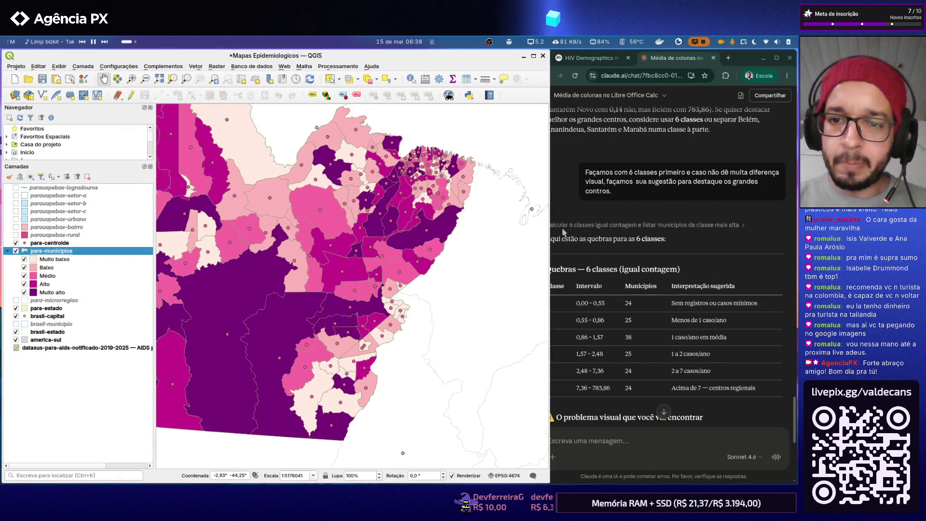
left_click(568, 206)
mouse_move(531, 210)
left_mouse_down()
mouse_move(563, 205)
mouse_move(554, 209)
left_mouse_up()
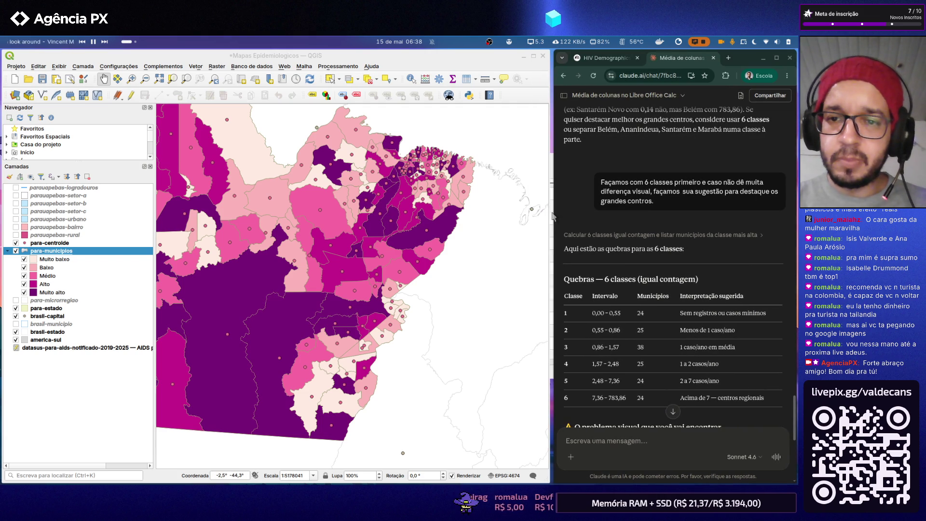
key("alt+Tab")
key("alt+Tab")
key("alt+Tab")
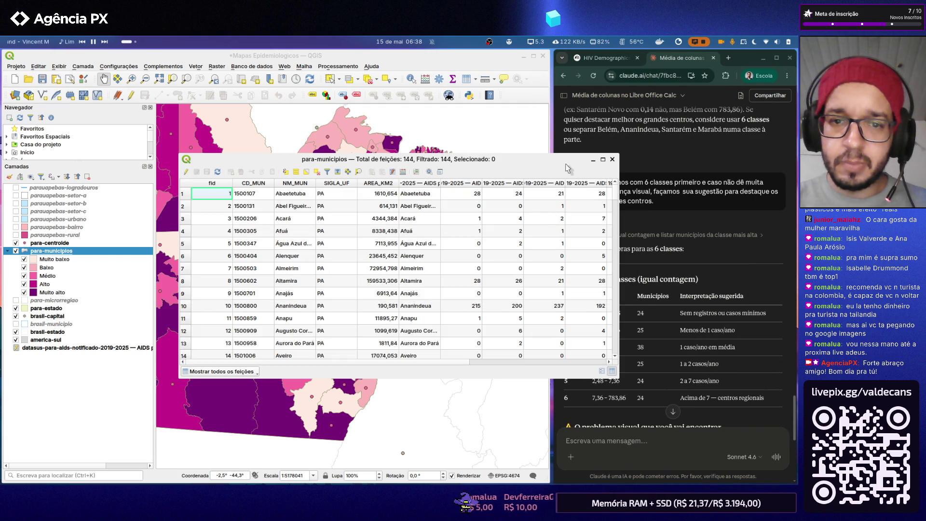
left_click(612, 159)
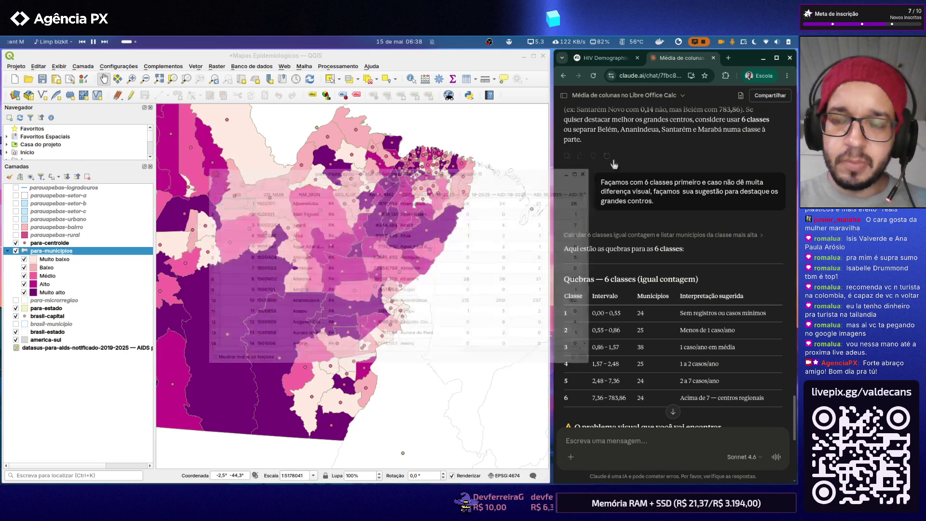
- Close the stray file manager and reopen para-municipios Symbology in QGIS
key("alt+Tab")
key("alt+Tab")
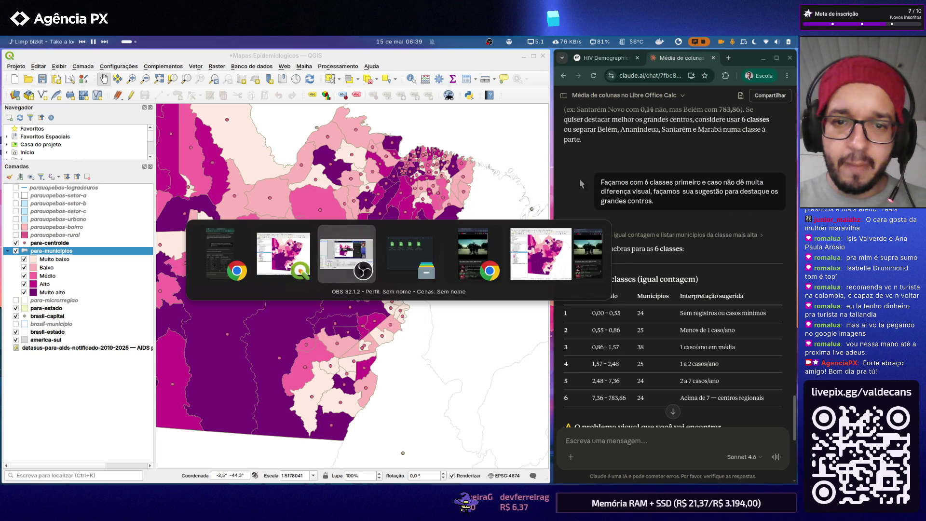
key("alt+Tab")
left_click(520, 181)
key("alt+Tab")
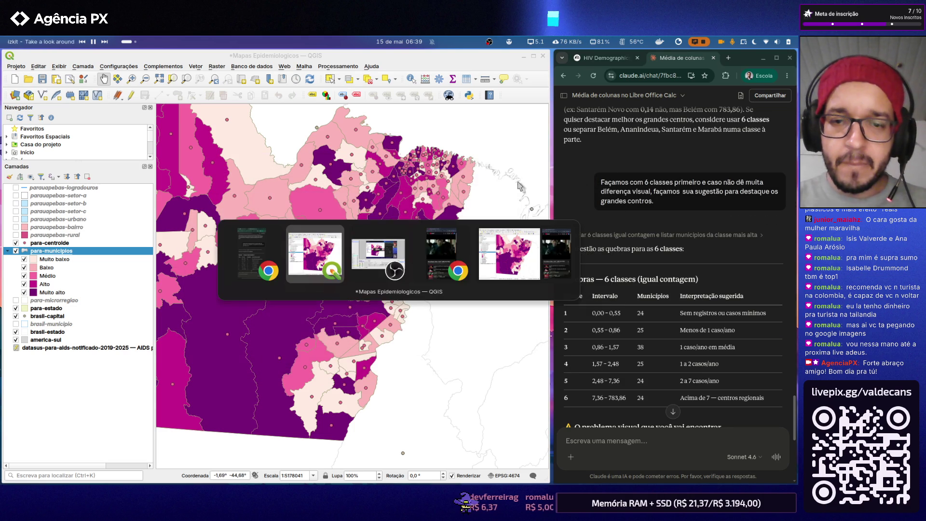
key("alt+Tab")
key("alt+Tab")
key("alt+Tab")
key("alt+Tab")
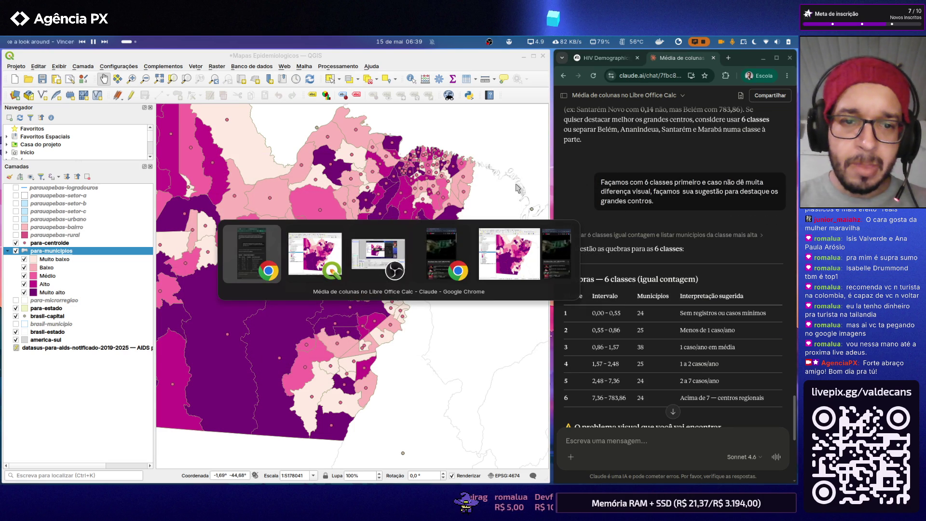
key("alt+Tab")
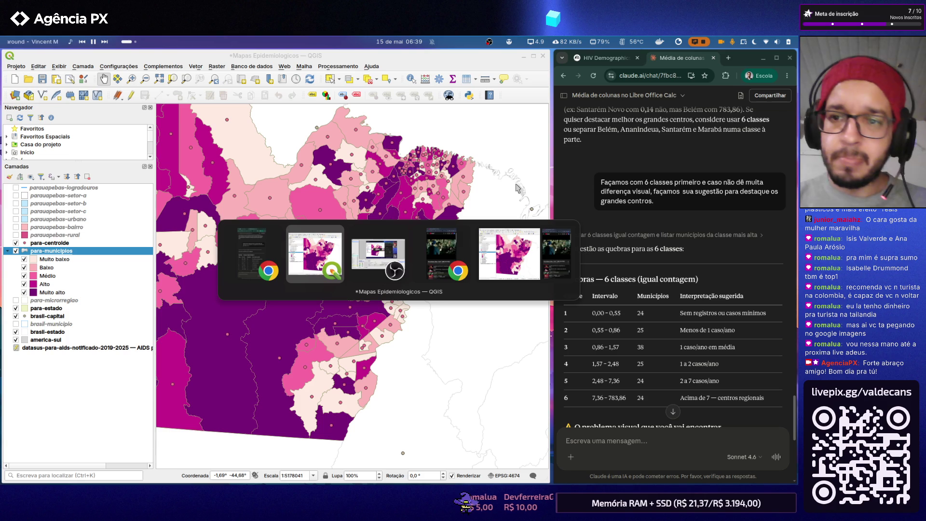
key("alt")
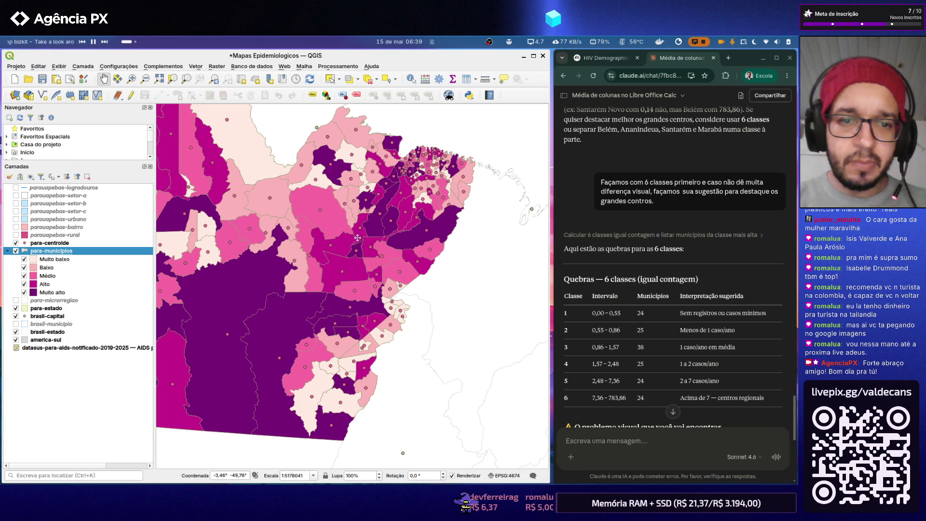
scroll(360, 241, "down", 1)
scroll(360, 241, "down", 3)
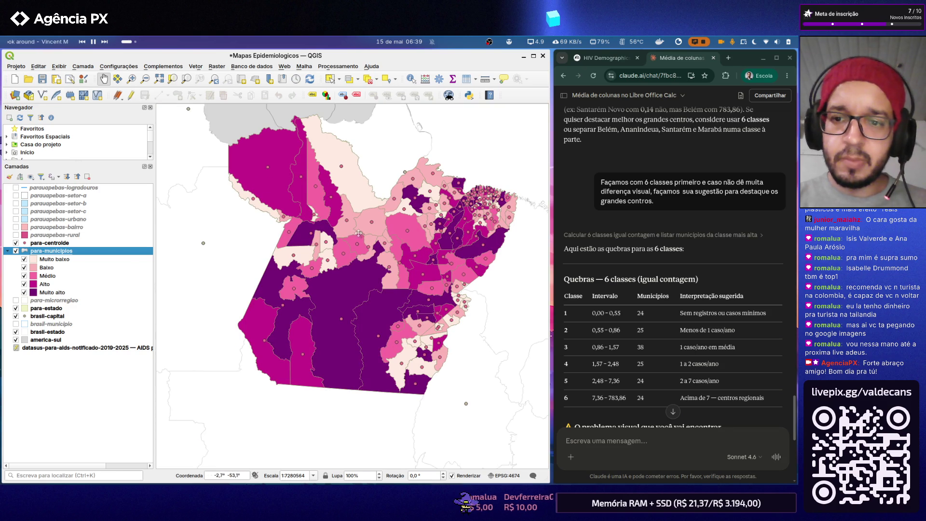
double_click(74, 252)
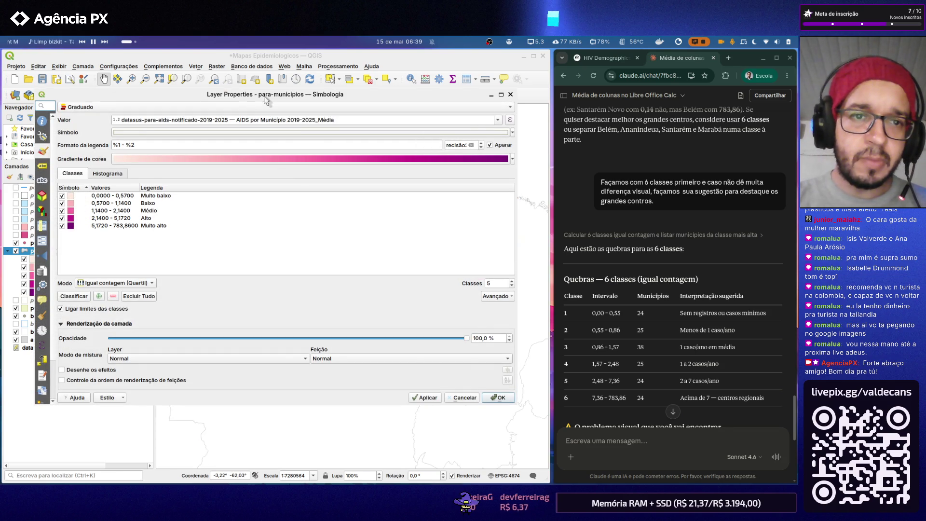
- Set the para-municipios graduated symbology to six classes
left_click_drag(265, 100, 279, 147)
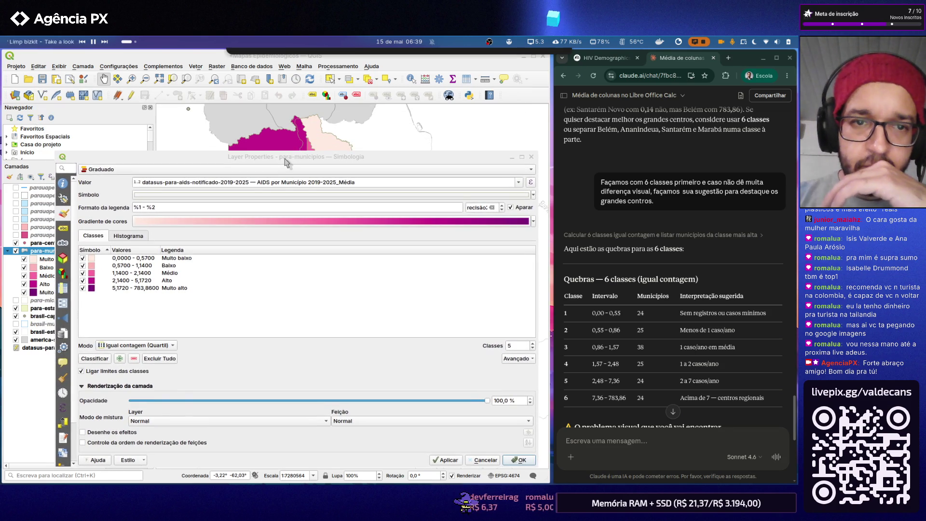
left_click_drag(284, 160, 276, 122)
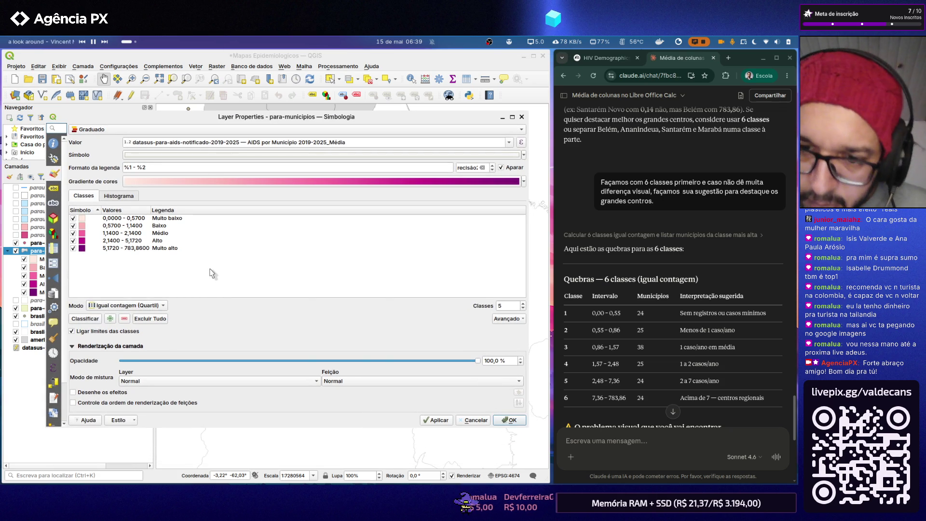
left_click(522, 304)
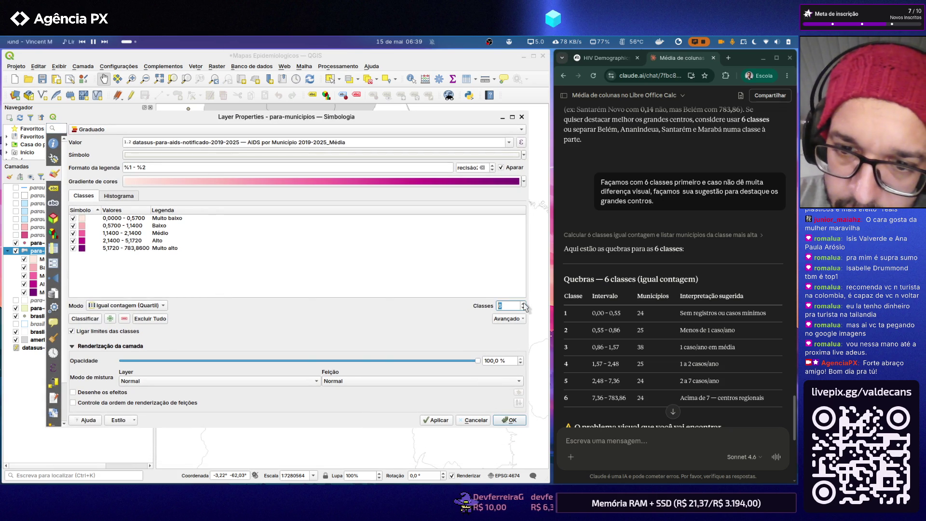
left_click(319, 255)
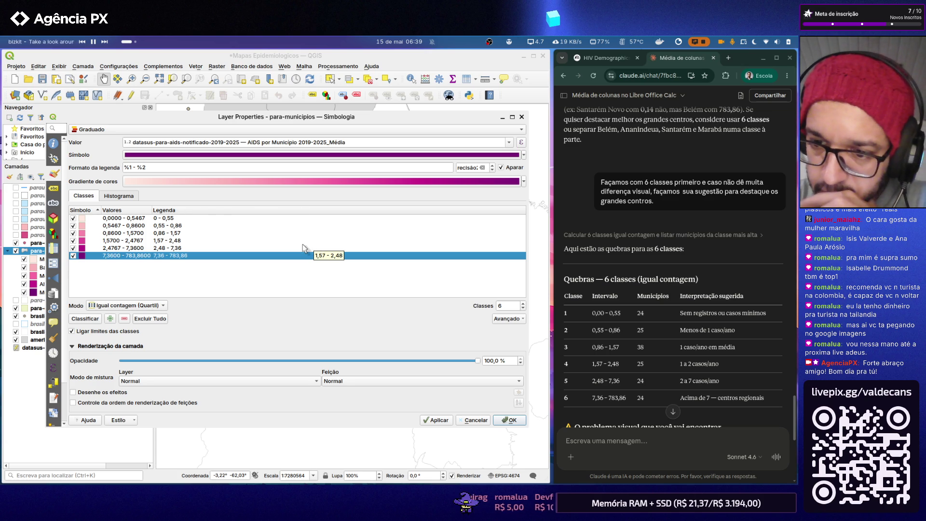
scroll(739, 348, "down", 5)
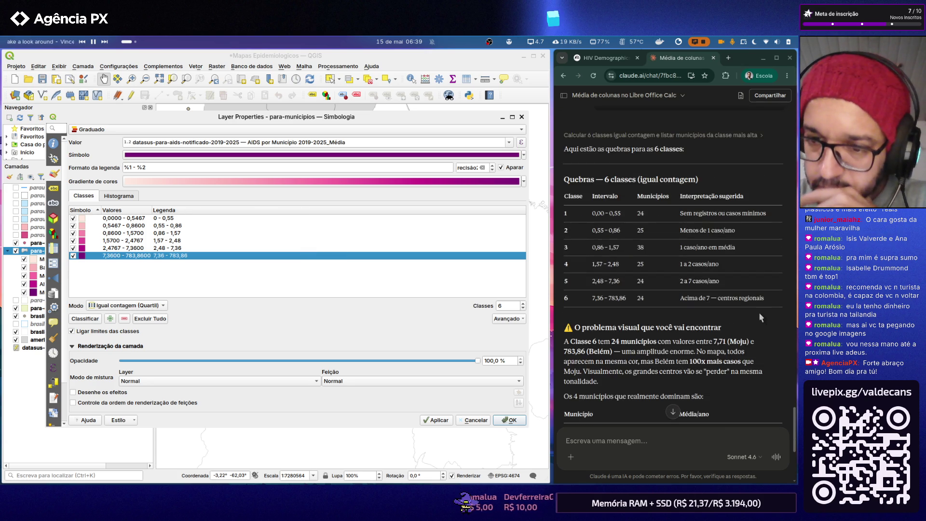
scroll(759, 309, "up", 3)
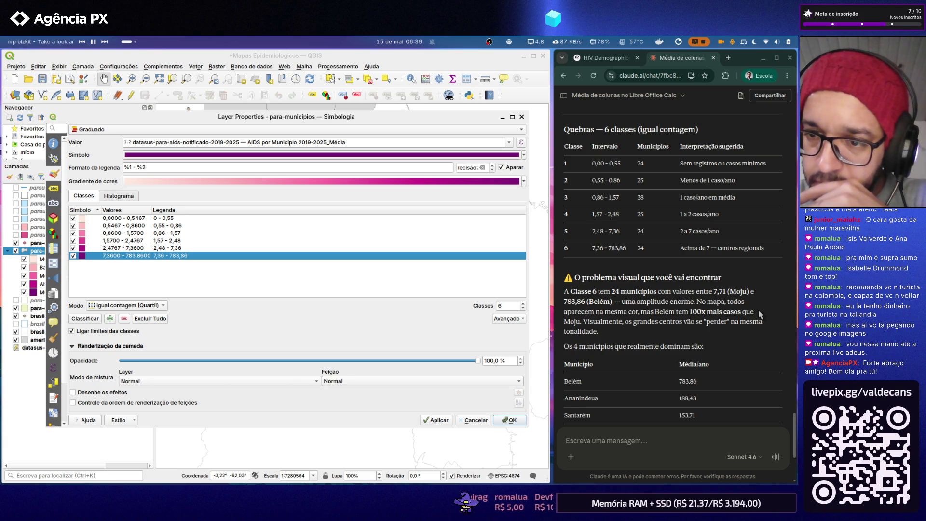
scroll(758, 309, "down", 2)
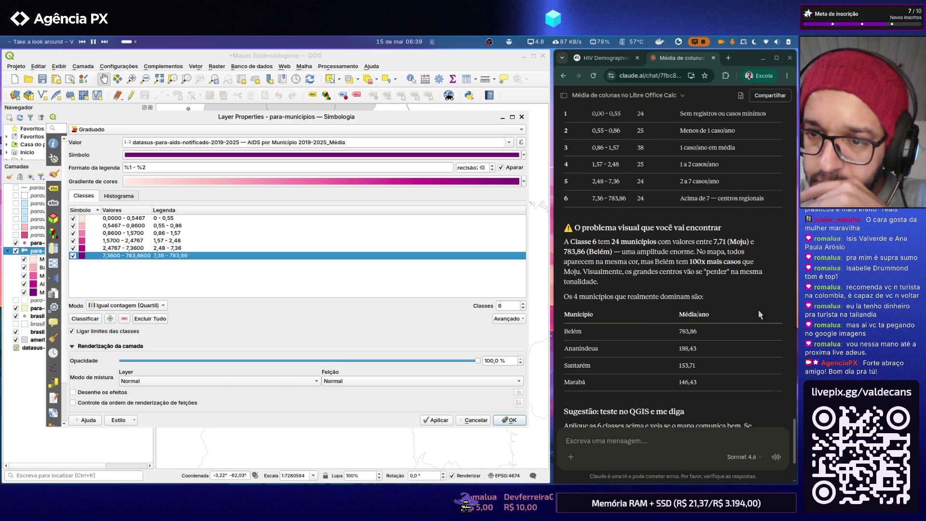
scroll(758, 310, "down", 1)
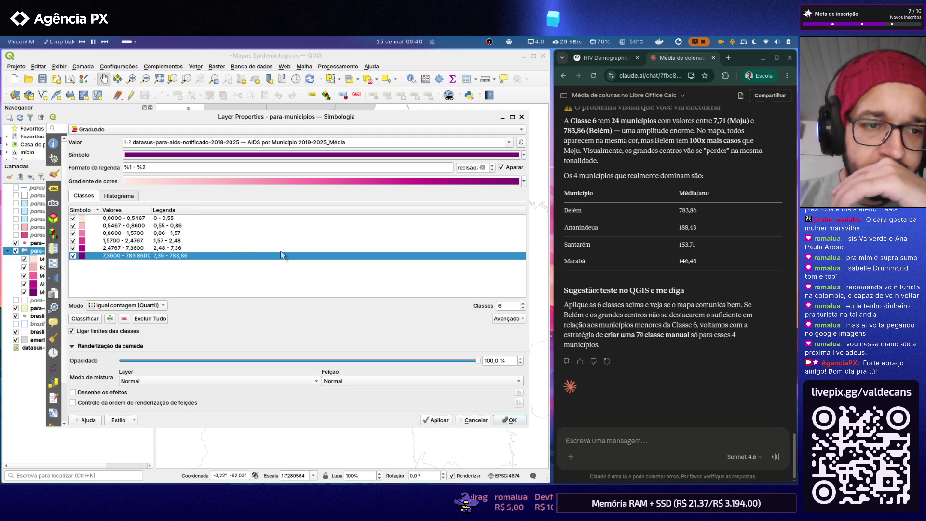
- Round the first class to end at 0,55 and confirm classes two and three (0,86–1,57)
left_click(135, 220)
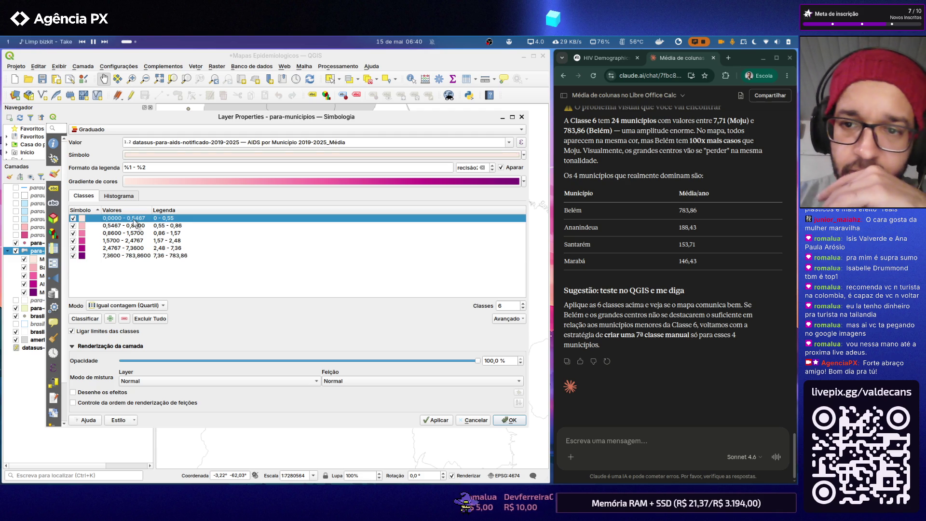
scroll(629, 257, "up", 5)
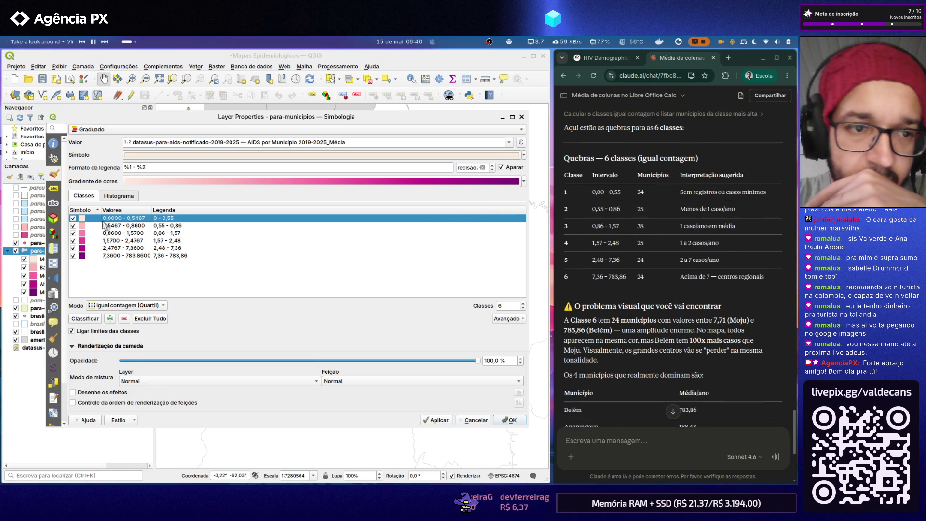
double_click(138, 219)
left_click(299, 230)
key("BackSpace")
key("BackSpace")
key("BackSpace")
type("55")
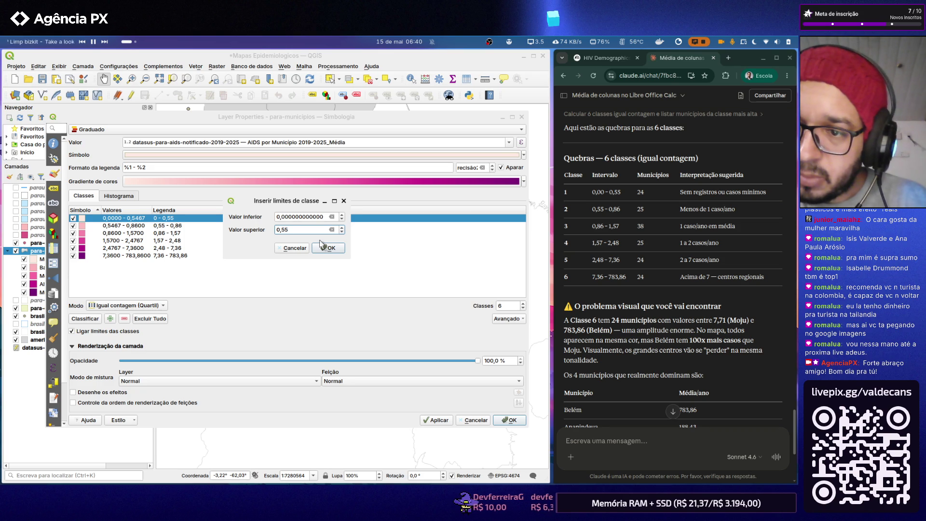
left_click(327, 248)
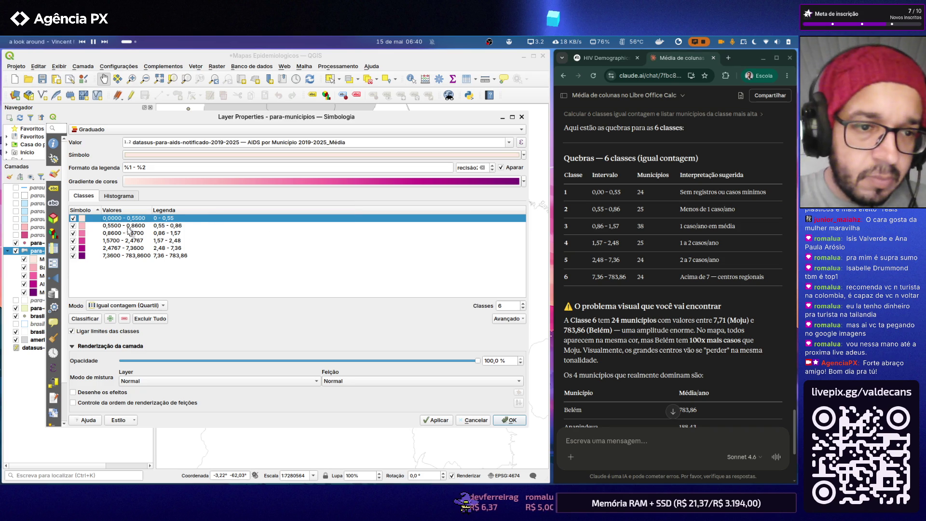
double_click(147, 227)
double_click(287, 230)
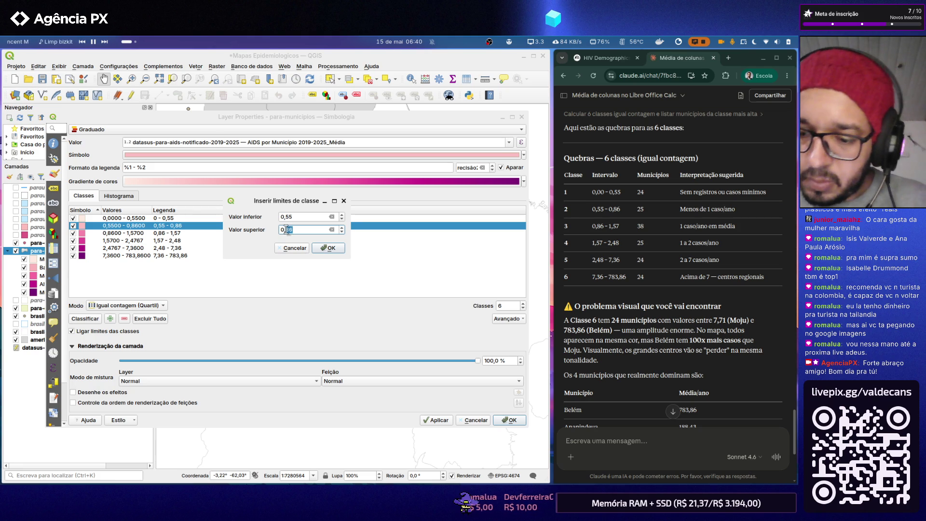
key("Return")
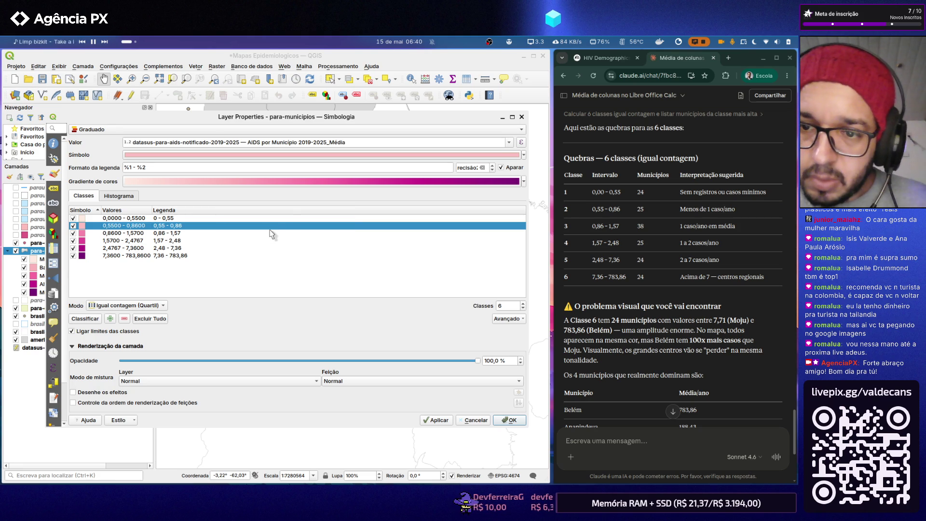
double_click(145, 234)
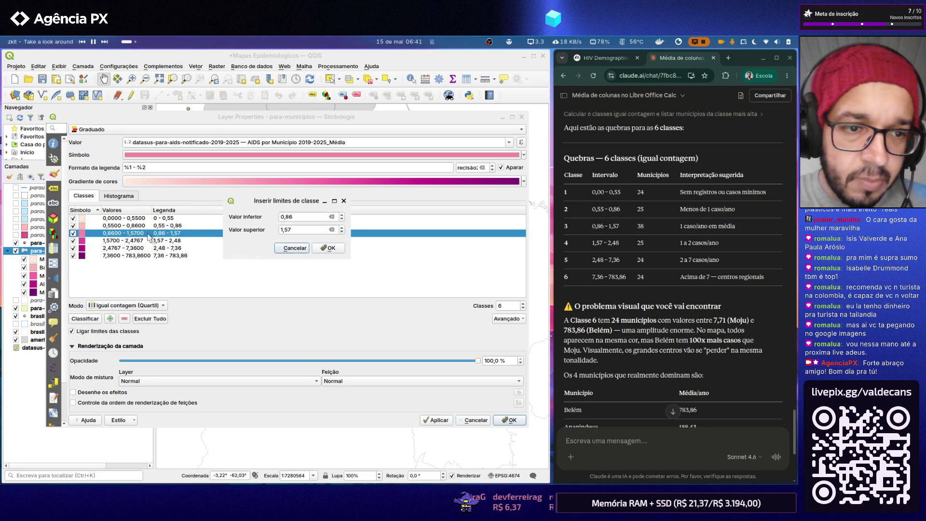
left_click(327, 247)
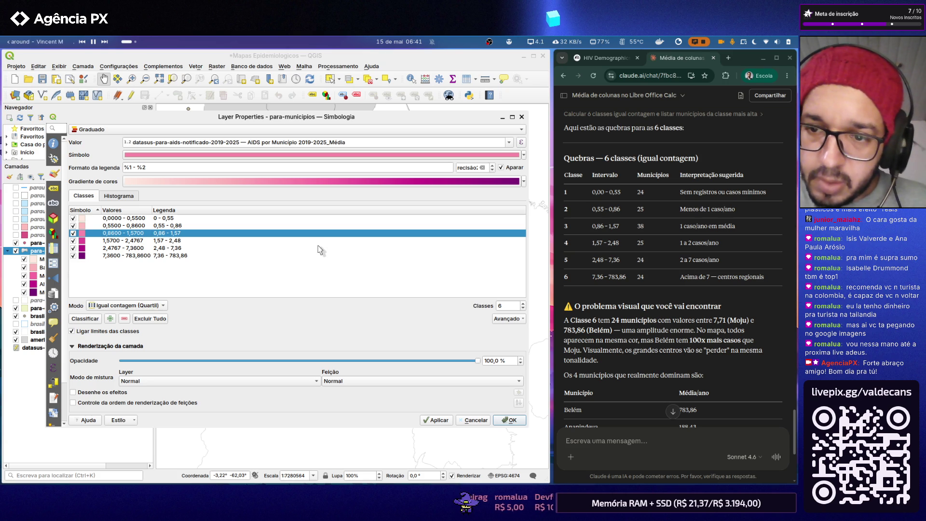
- Round the fourth class to 2,48, keep the fifth, and apply the six-class styling
double_click(142, 243)
left_click_drag(284, 230, 319, 230)
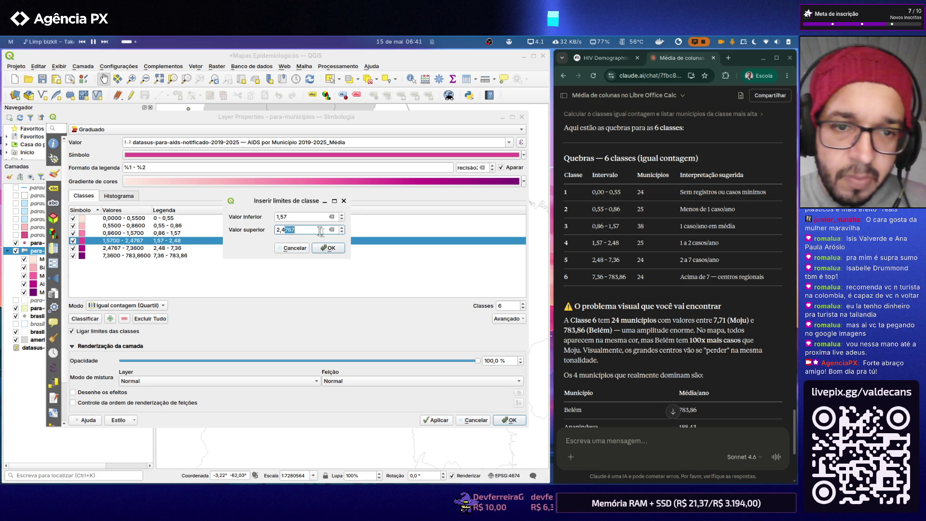
type("8")
key("Return")
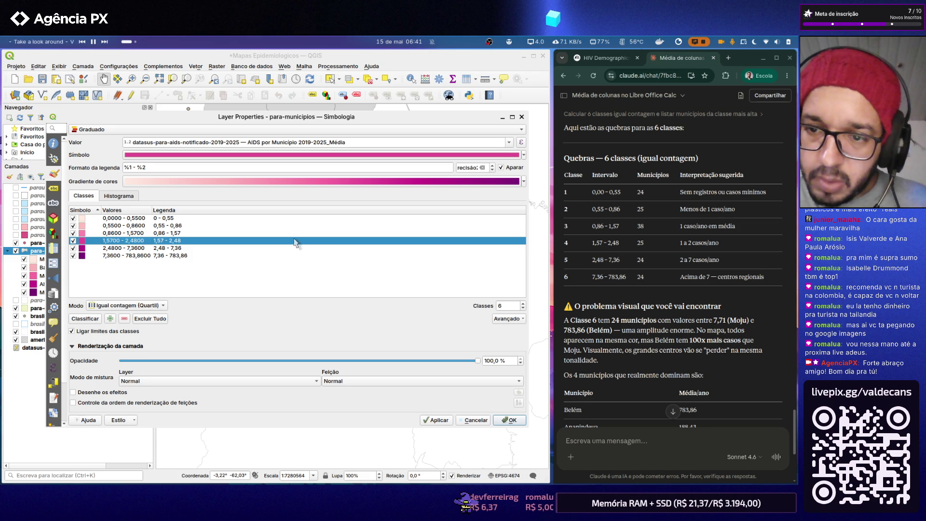
double_click(147, 247)
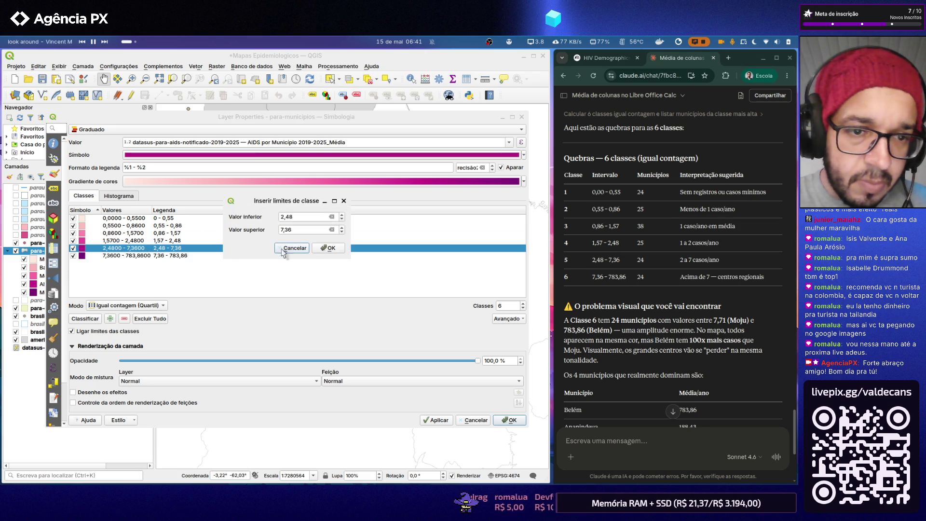
left_click(329, 248)
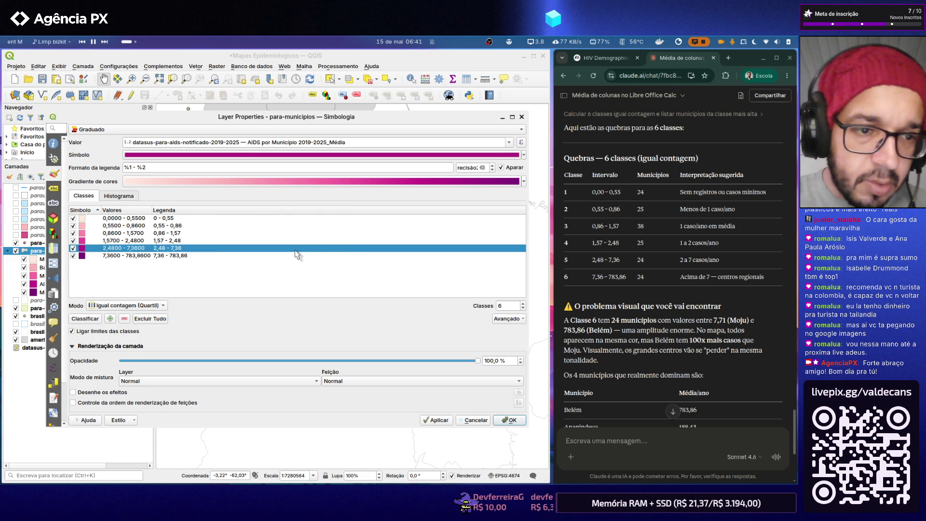
left_click(438, 421)
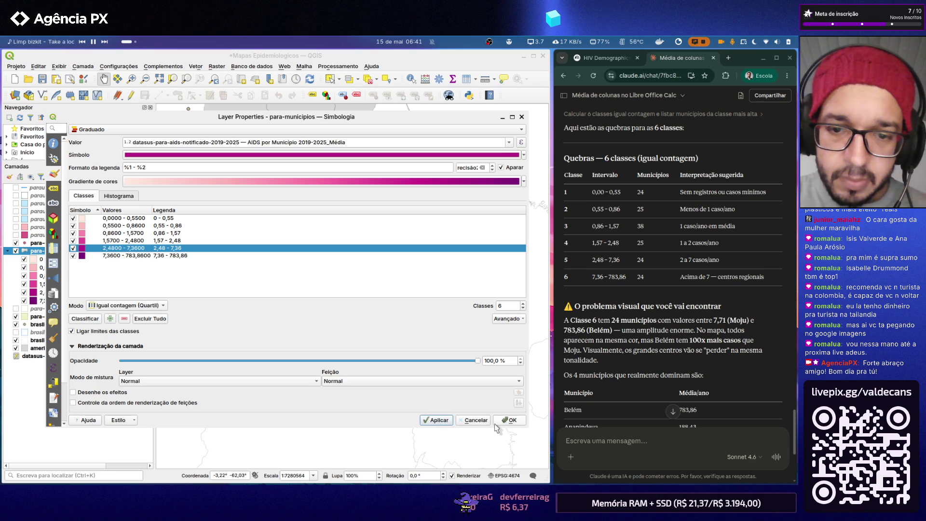
left_click(511, 420)
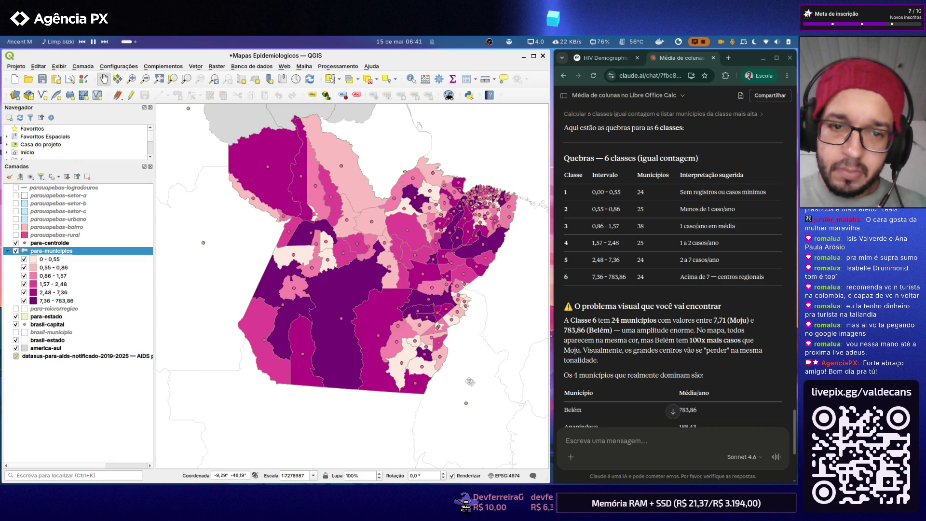
- Ask Claude to proceed with a separate seventh class and return to QGIS
left_click(741, 298)
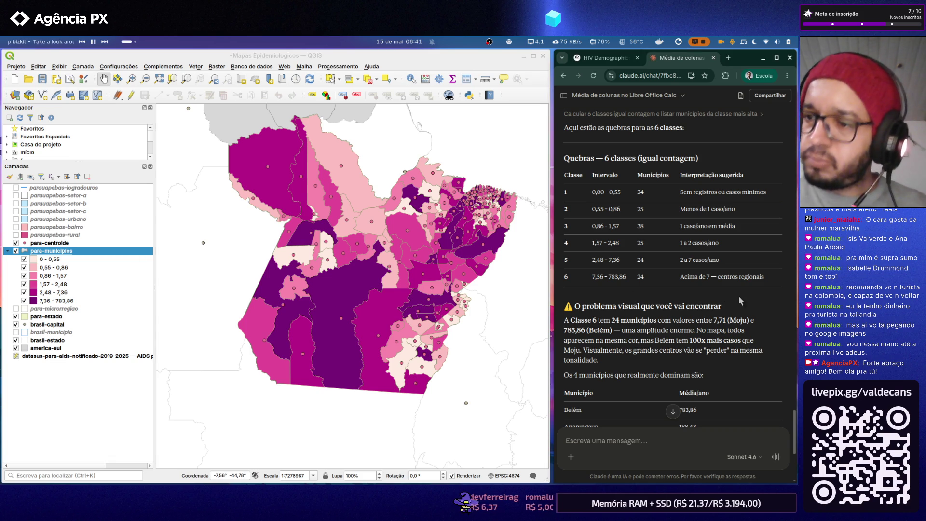
scroll(738, 295, "down", 2)
scroll(731, 303, "down", 2)
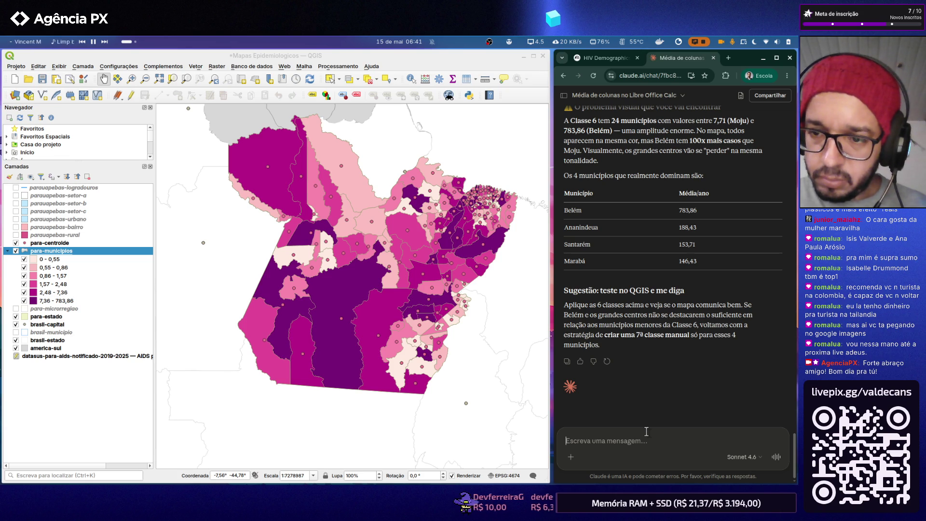
type("Façamos com a")
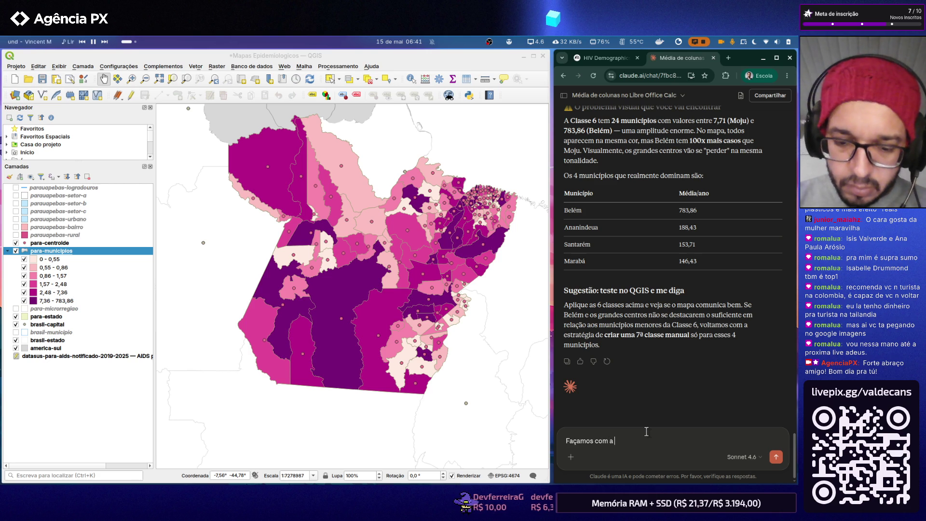
type("ª classe.")
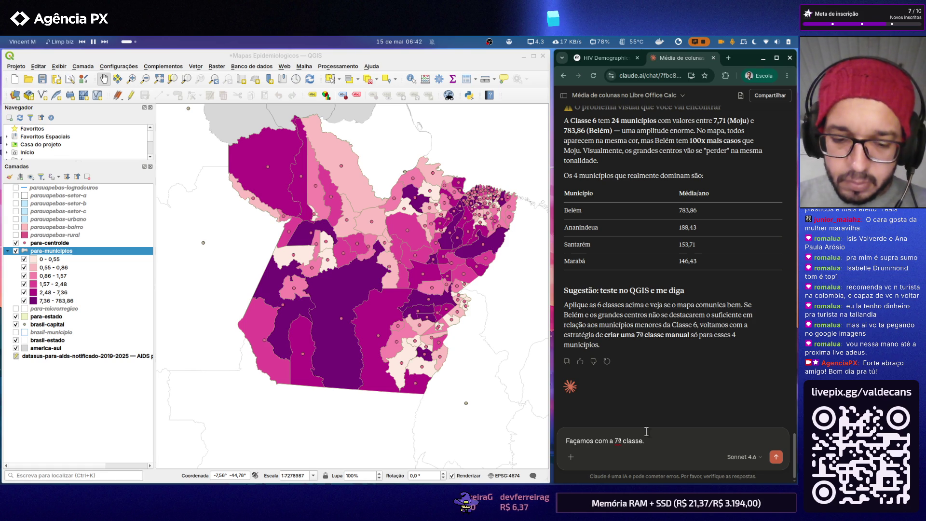
key("shift+Return")
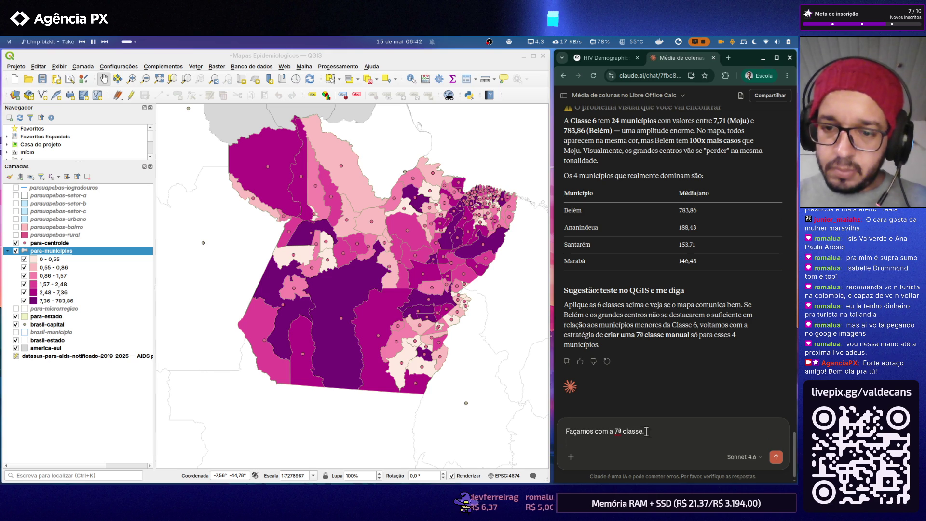
left_click(776, 457)
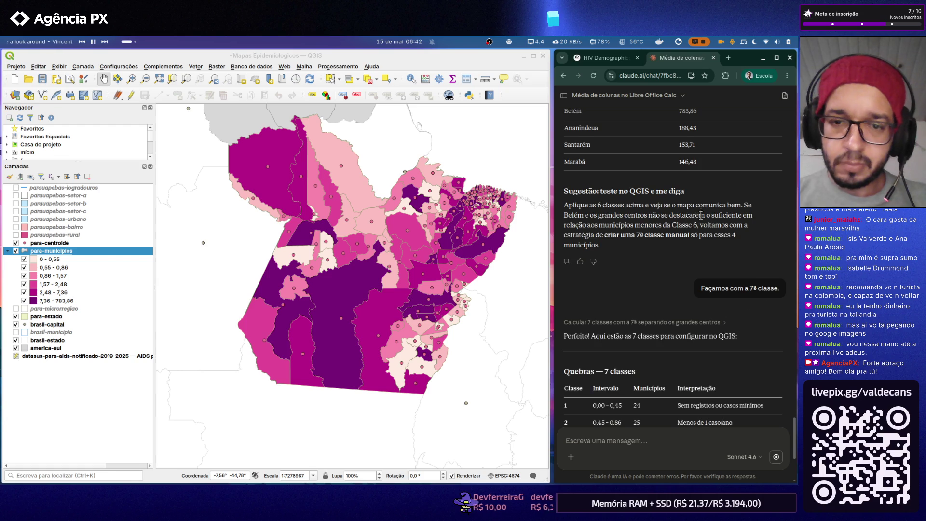
left_click(85, 253)
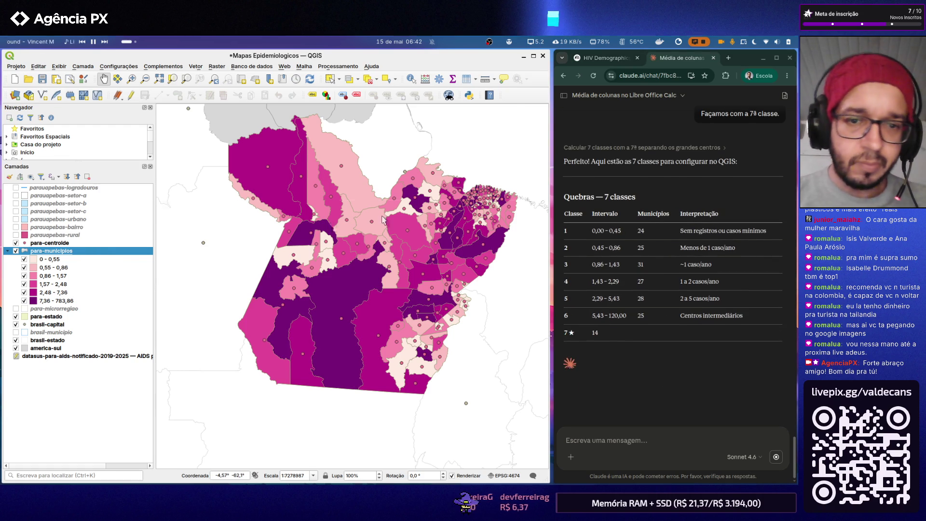
- Set seven classes and round the first two upper limits to 0,45 and 0,86
double_click(85, 252)
left_click(512, 282)
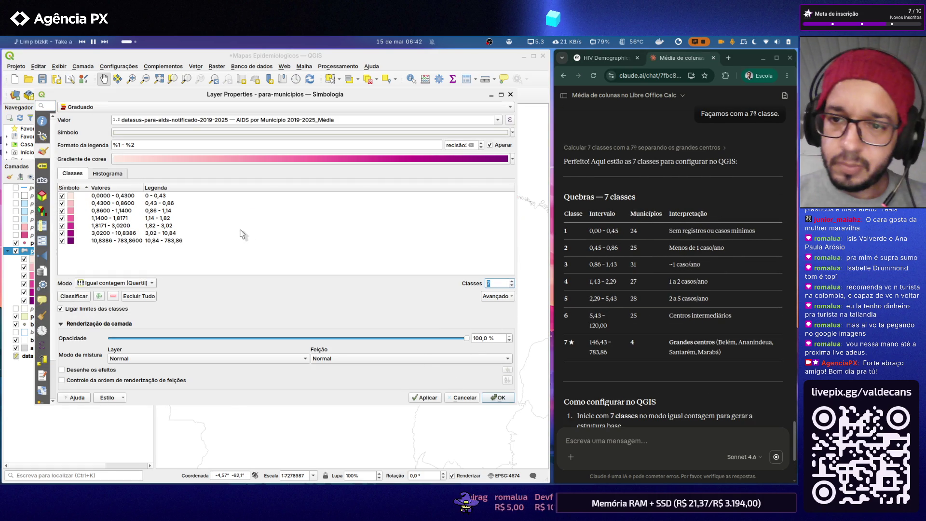
double_click(116, 195)
left_click(282, 208)
key("BackSpace")
type("5")
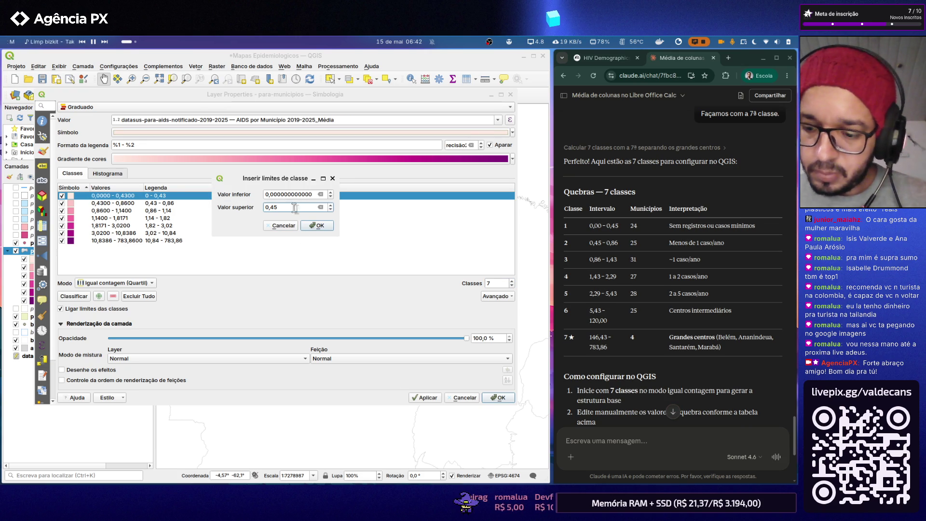
key("Return")
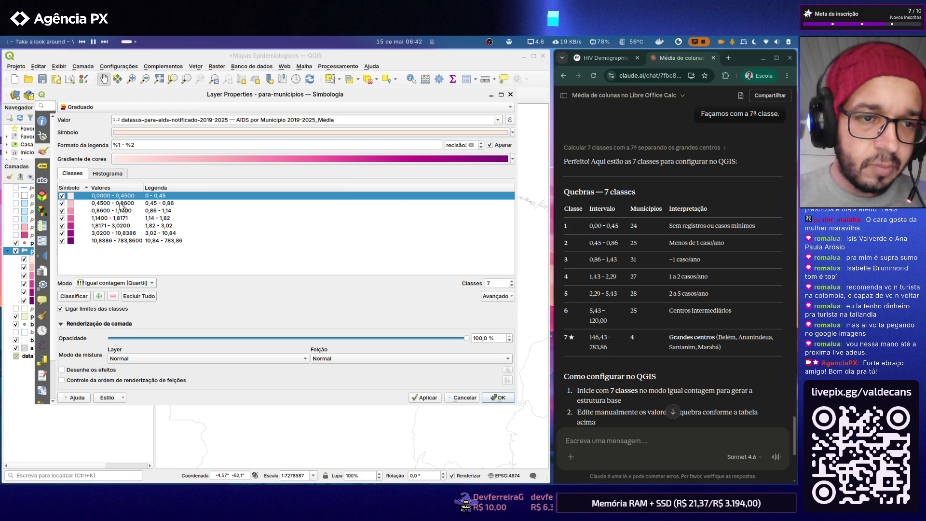
double_click(123, 206)
left_click(278, 208)
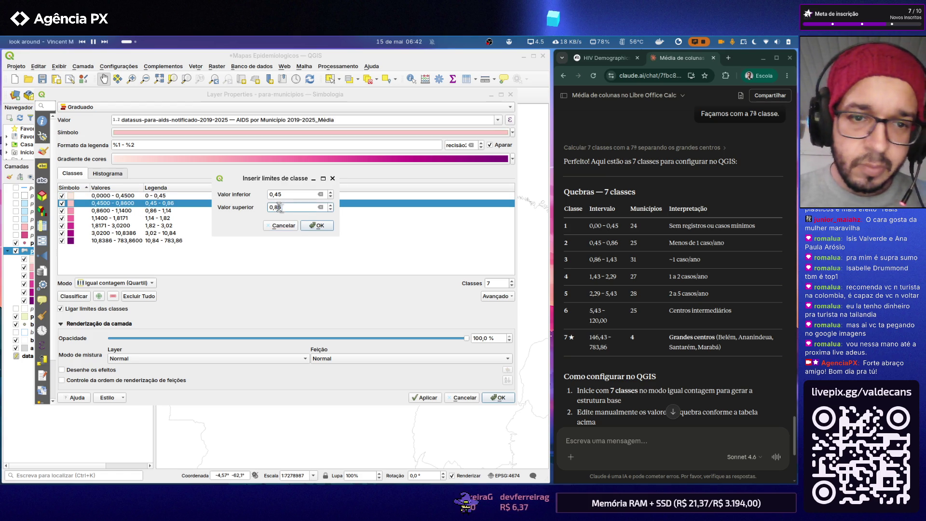
left_click_drag(278, 207, 312, 208)
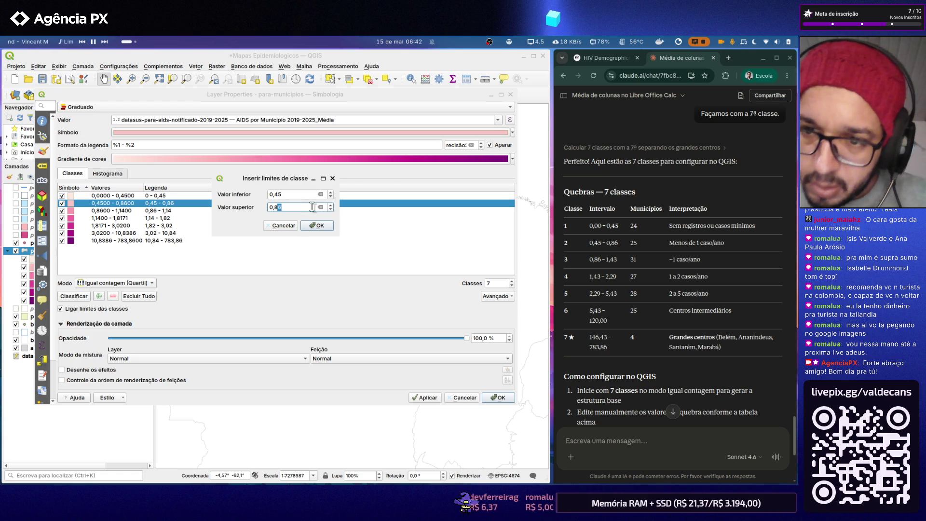
left_click(318, 225)
- Set the third and fourth class upper limits to 1,43 and 2,29
double_click(128, 211)
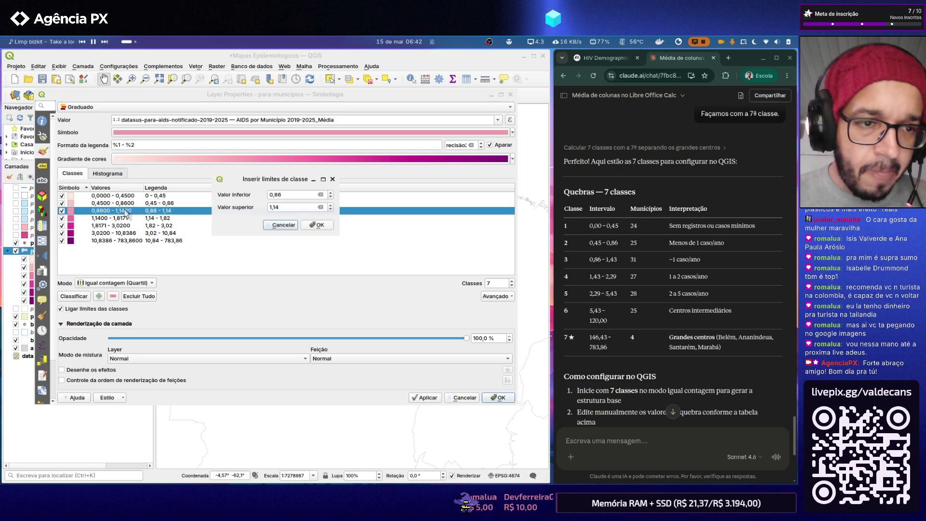
left_click(287, 207)
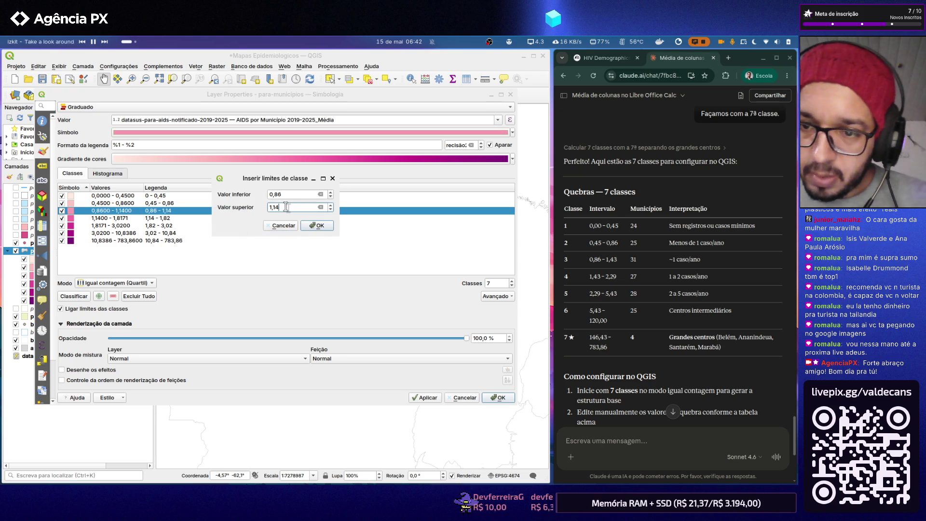
type("43")
key("Return")
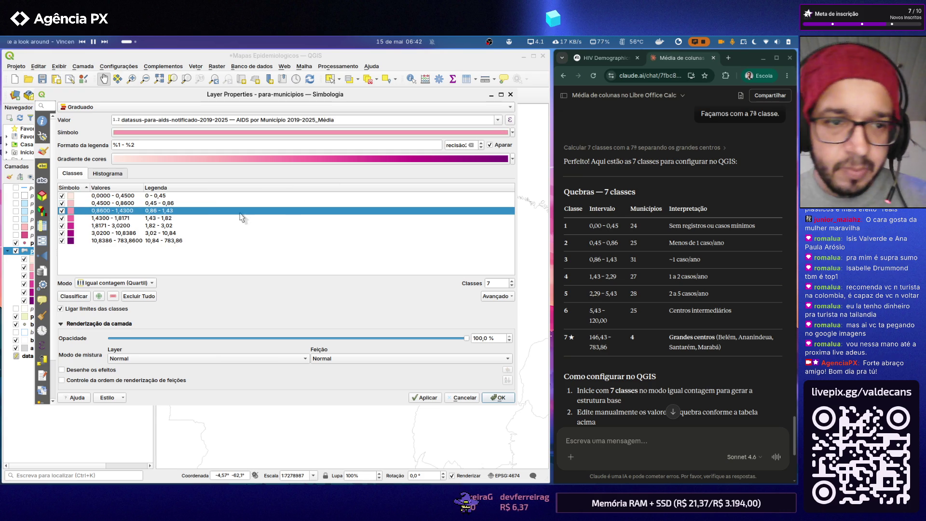
double_click(134, 218)
left_click(299, 208)
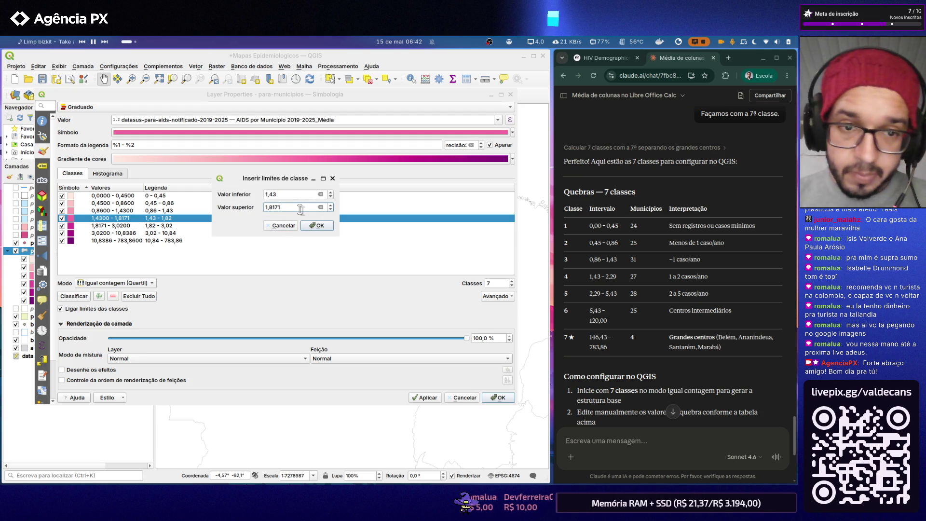
double_click(296, 209)
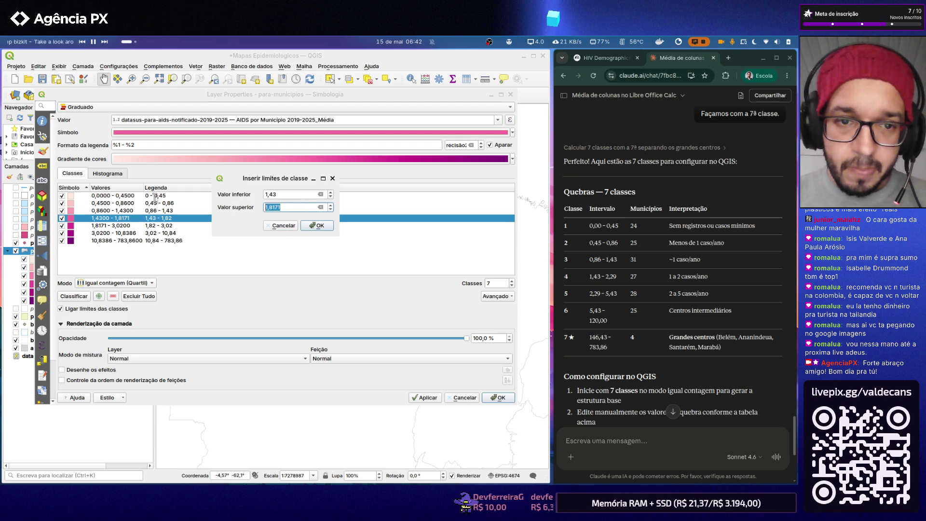
type("2,29")
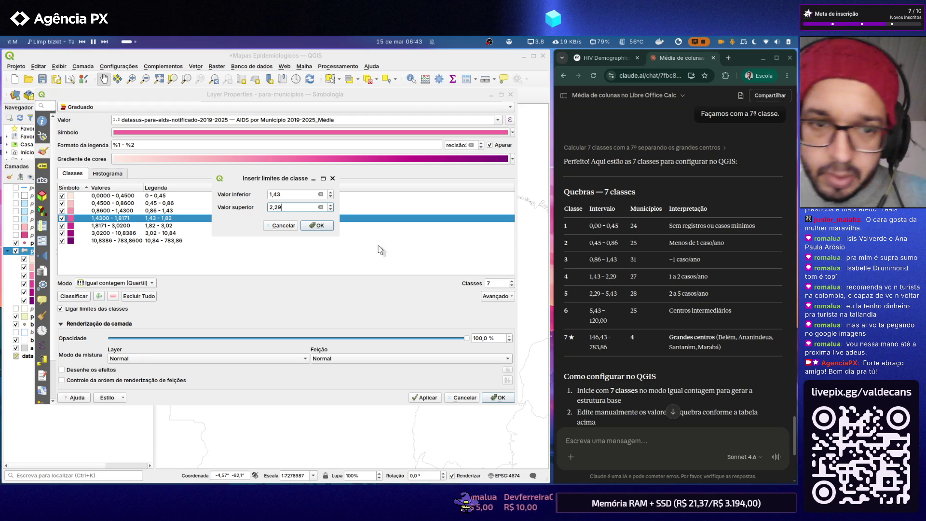
left_click(320, 225)
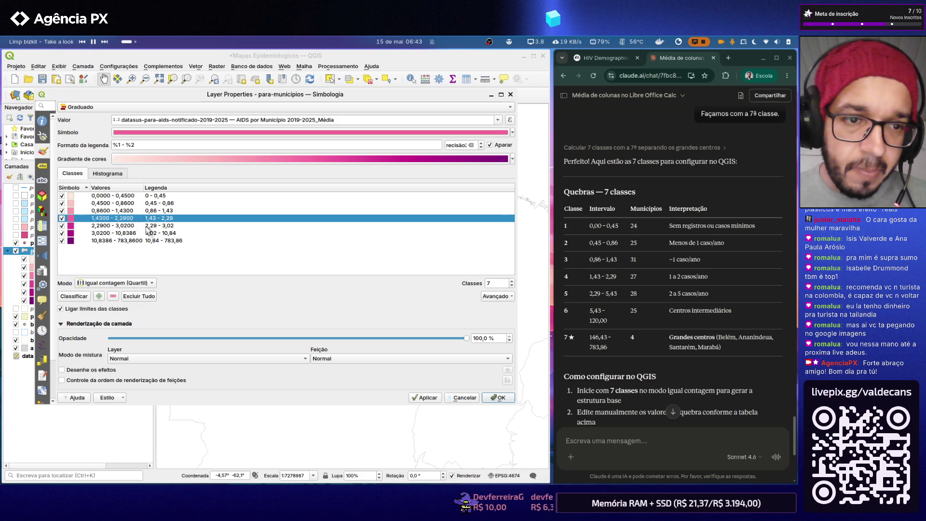
- Set the fifth and sixth upper limits to 5,43 and 120 and apply the seven classes
double_click(135, 226)
double_click(297, 207)
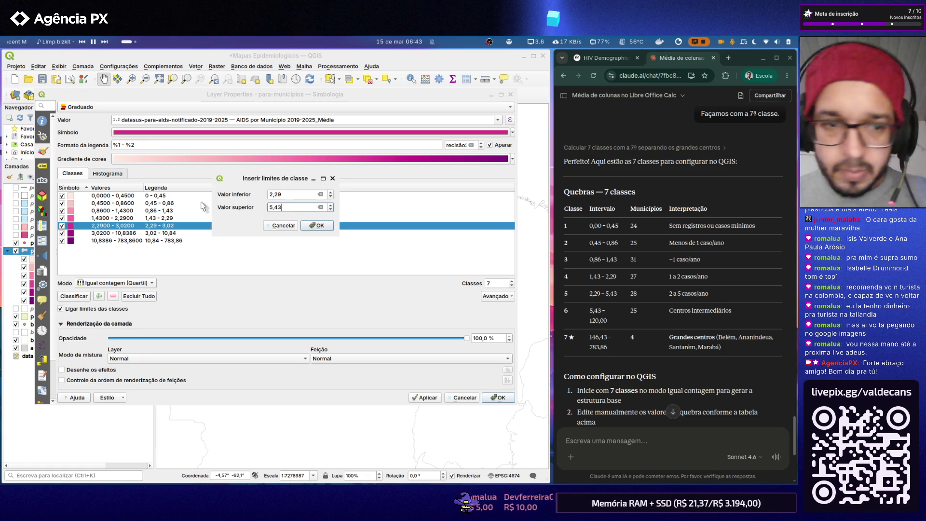
key("Return")
double_click(122, 233)
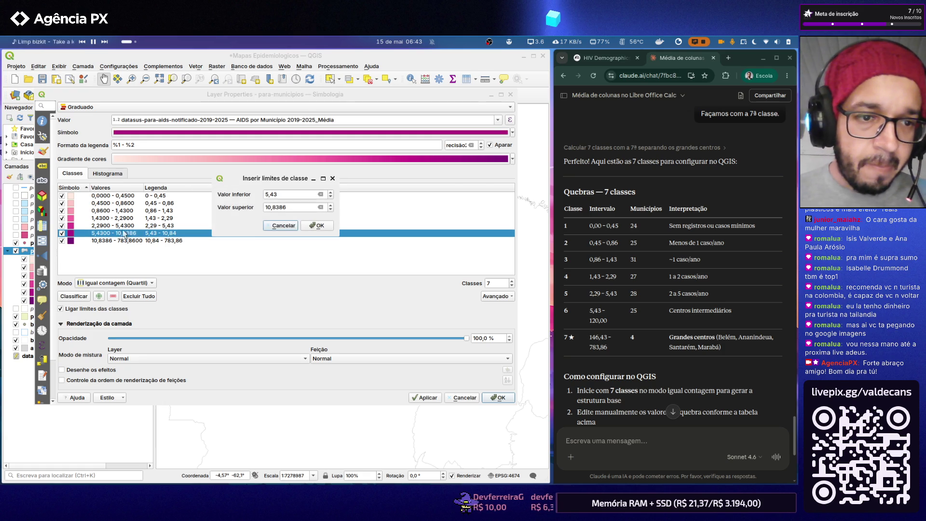
double_click(289, 207)
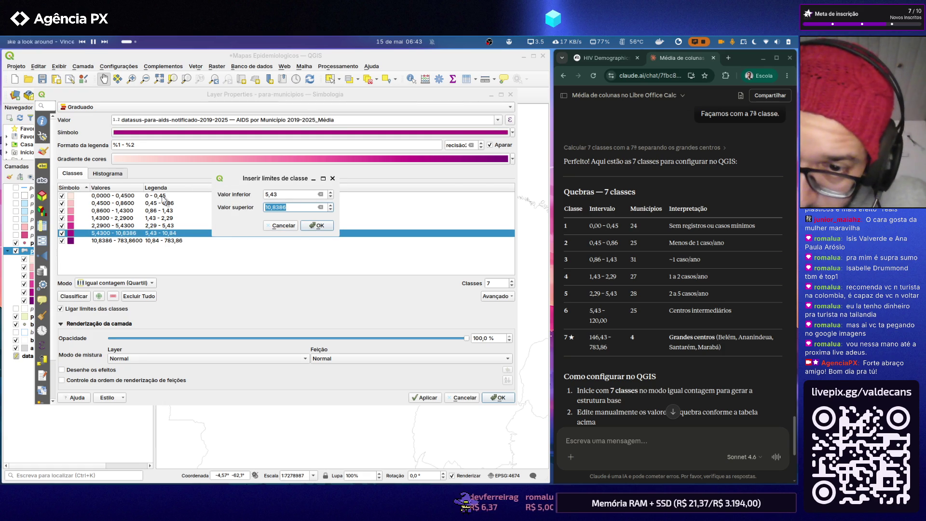
type("120")
key("Return")
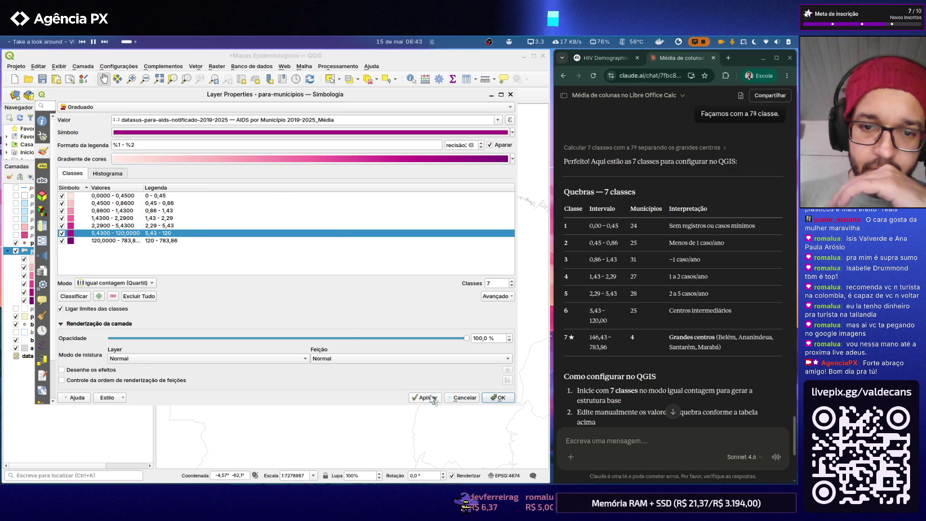
left_click(502, 398)
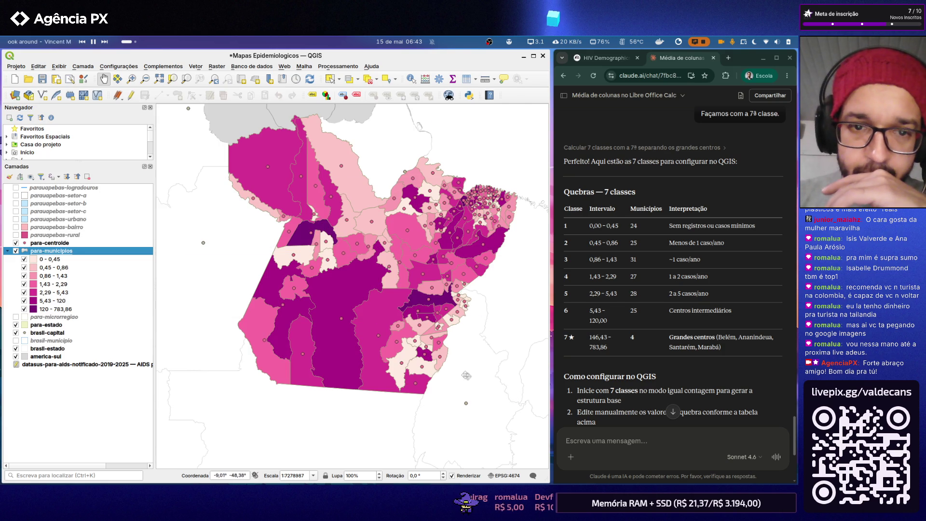
left_click_drag(347, 405, 210, 290)
scroll(340, 312, "down", 2)
scroll(341, 313, "up", 1)
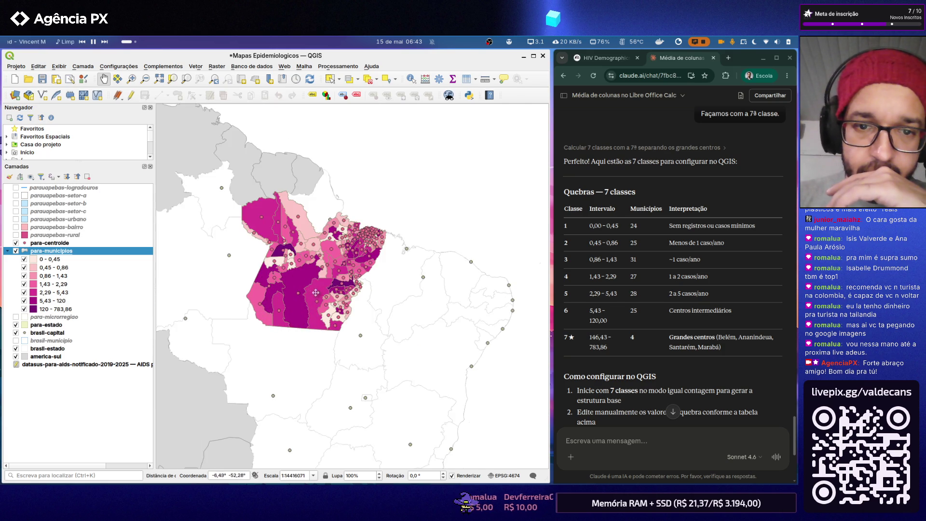
scroll(319, 277, "up", 1)
scroll(477, 151, "down", 2)
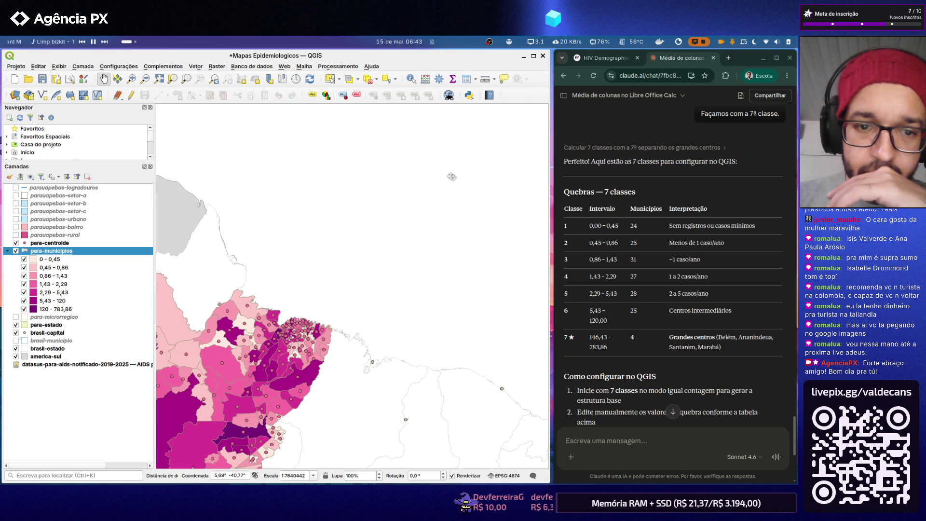
scroll(451, 181, "up", 2)
scroll(316, 283, "up", 1)
scroll(353, 289, "up", 1)
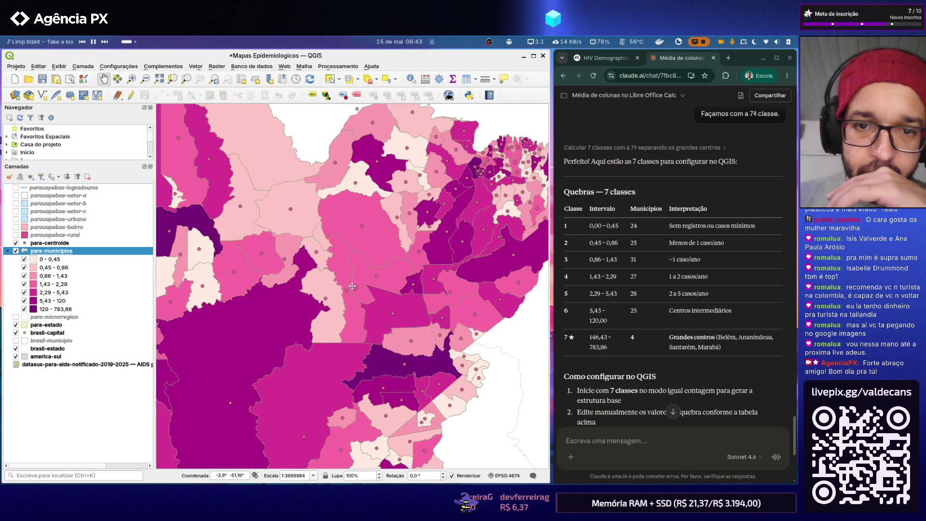
scroll(333, 277, "down", 1)
scroll(349, 253, "up", 1)
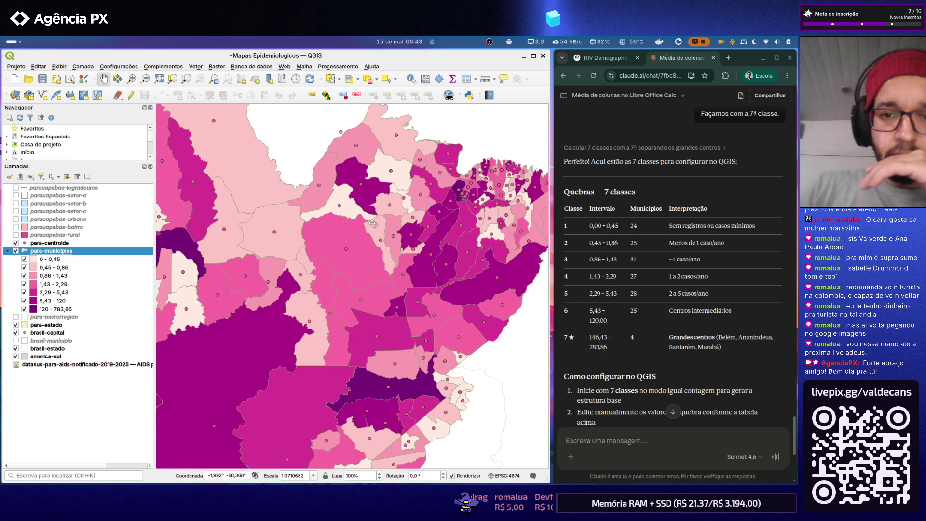
scroll(377, 226, "down", 1)
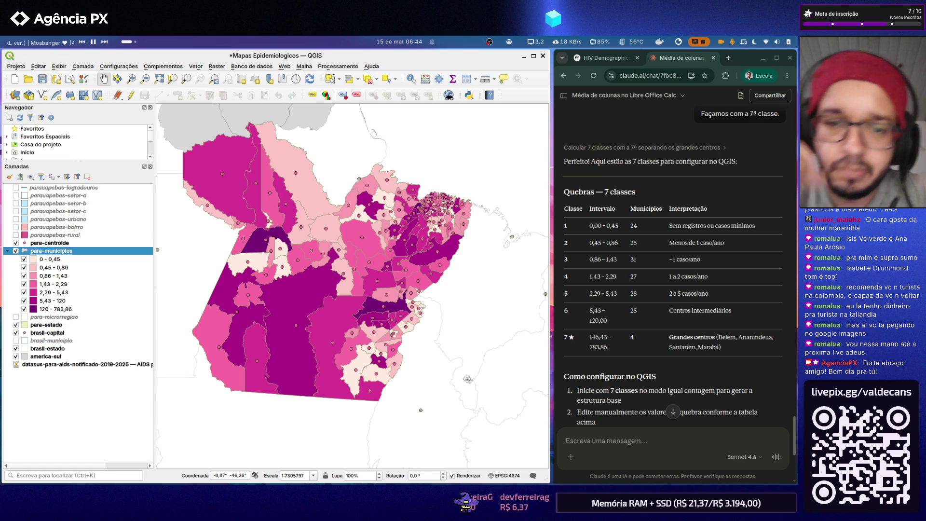
double_click(80, 251)
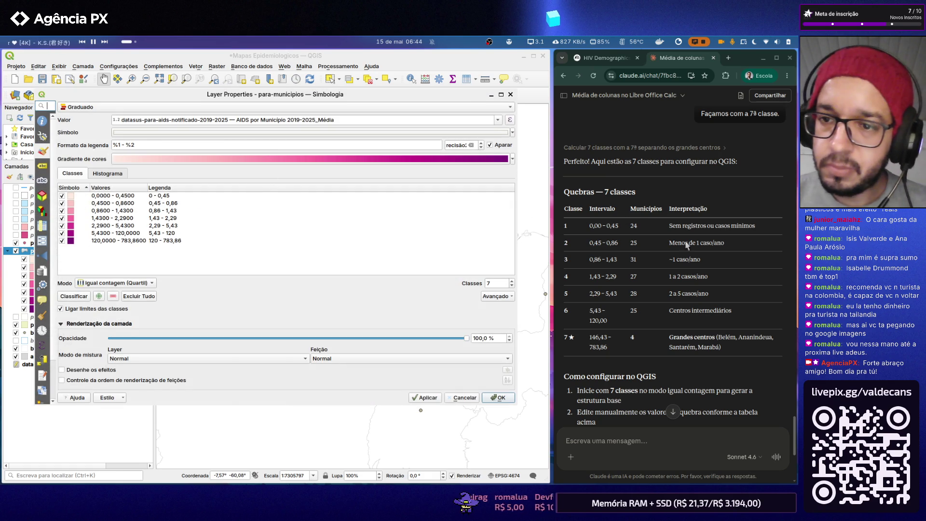
left_click_drag(758, 227, 670, 227)
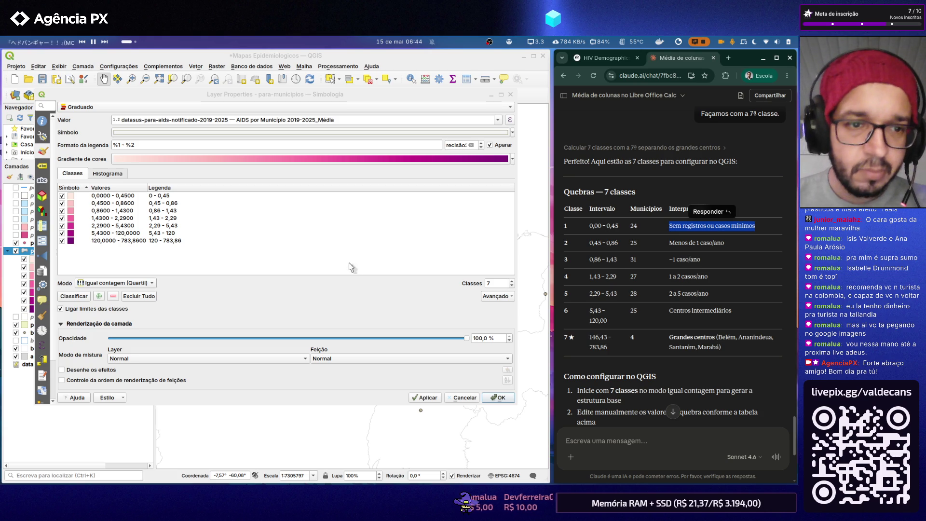
- Label the first three classes Sem registros ou casos mínimos, Menos de 1 caso/ano and ~1 caso/ano from Claude's table
left_click(171, 196)
double_click(171, 197)
type("Sem registros ou casos mínimos")
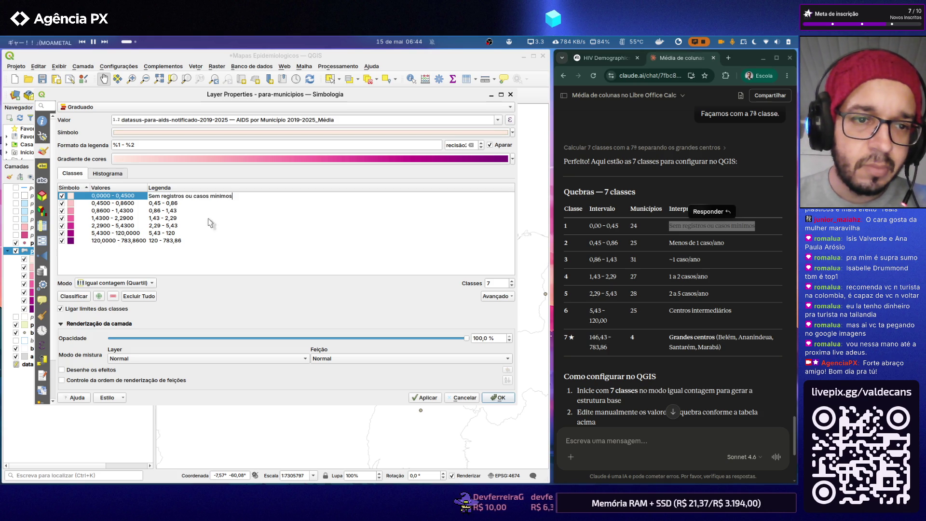
left_click(720, 244)
left_click_drag(724, 243, 669, 243)
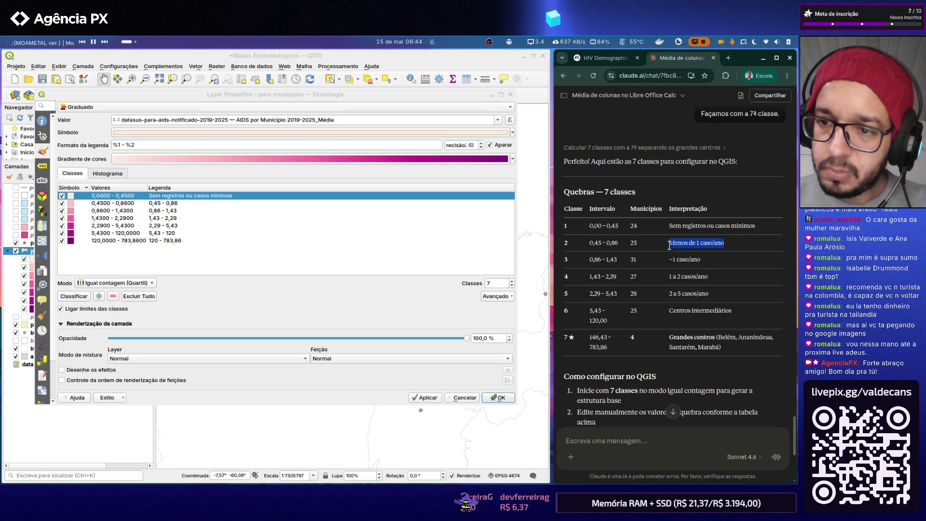
key("ctrl+c")
left_click(175, 204)
double_click(174, 203)
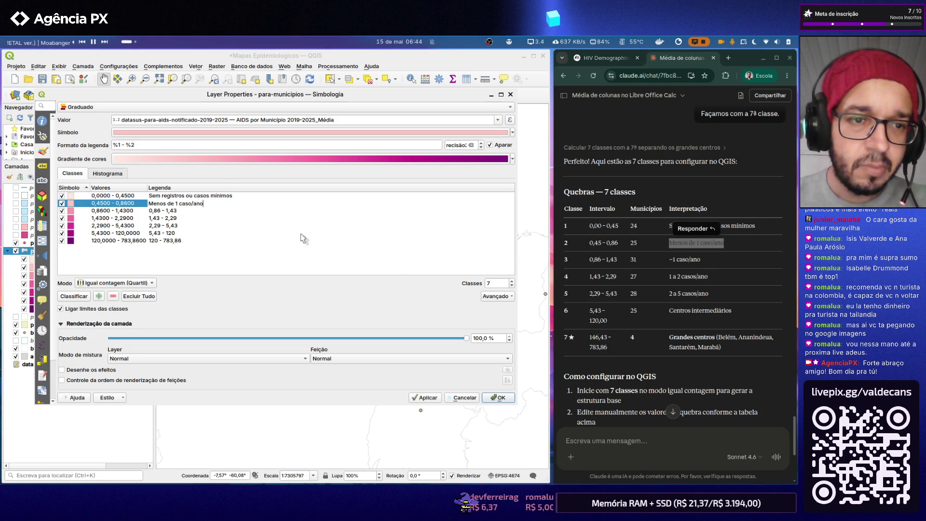
key("ctrl+v")
left_click(728, 258)
left_click_drag(707, 259, 668, 259)
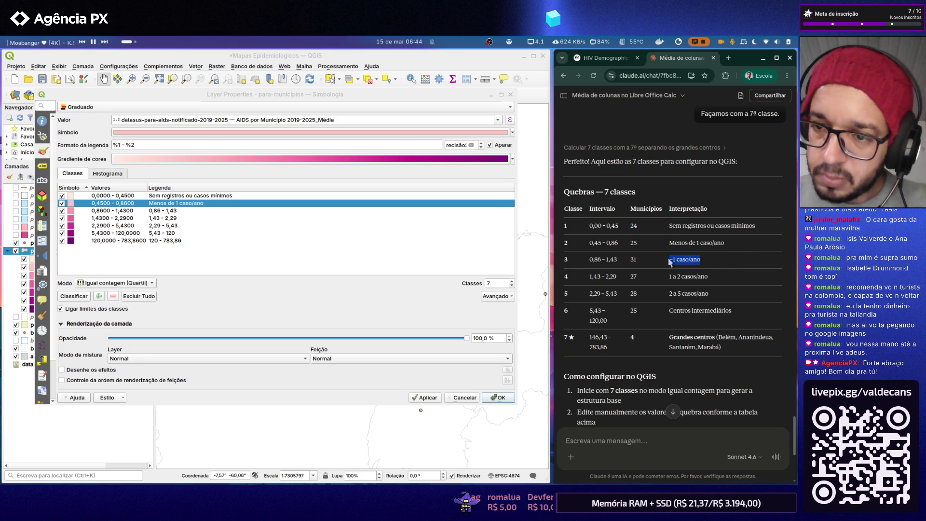
key("ctrl+c")
left_click(174, 210)
double_click(174, 211)
key("ctrl+v")
- Label the fourth and fifth classes 1 a 2 casos/ano and 2 a 5 casos/ano
left_click(720, 277)
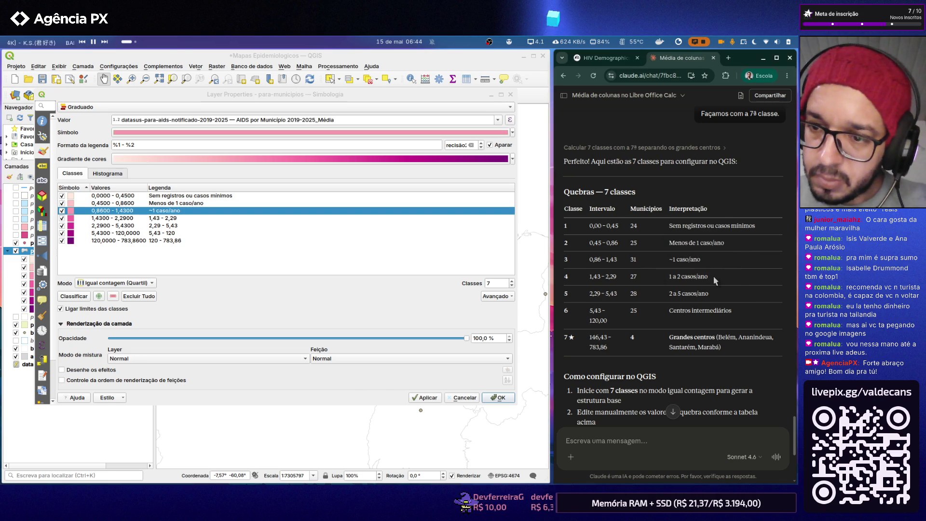
left_click_drag(714, 277, 666, 277)
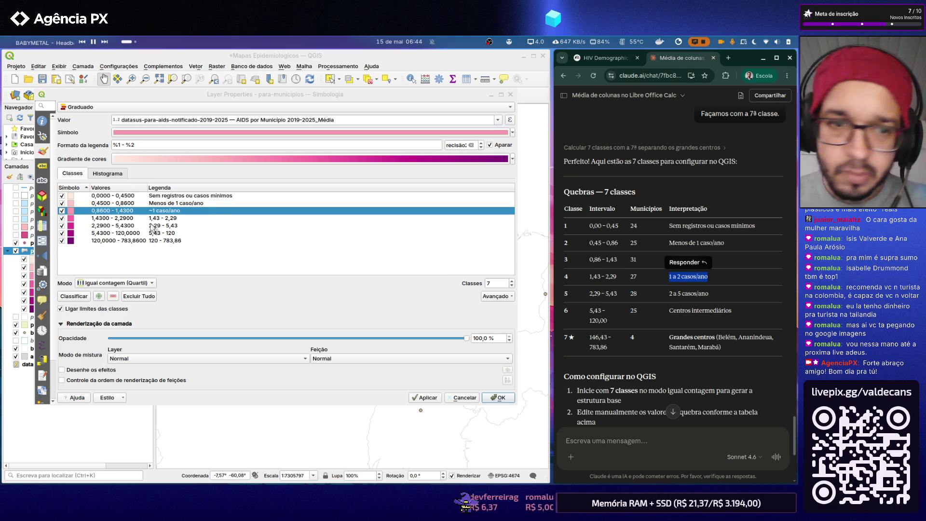
key("ctrl+c")
double_click(170, 218)
key("ctrl+v")
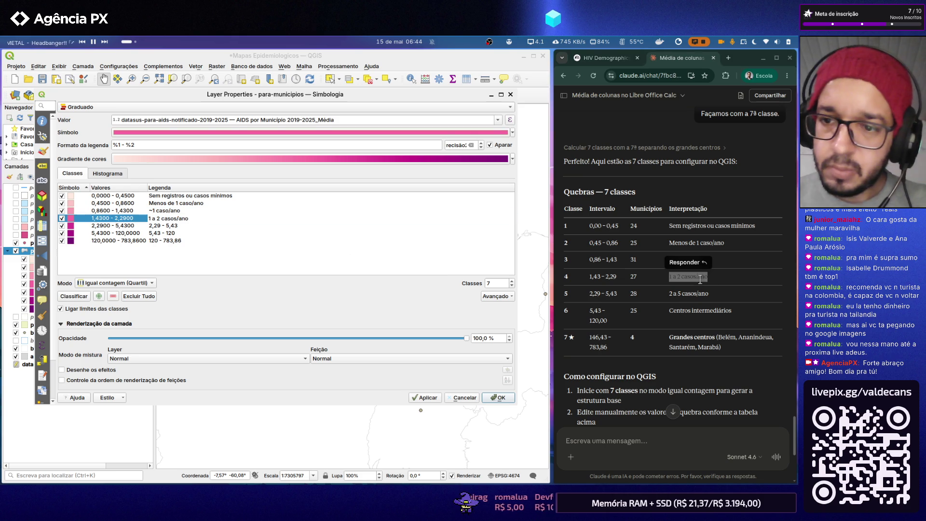
left_click(698, 279)
left_click_drag(676, 293, 670, 294)
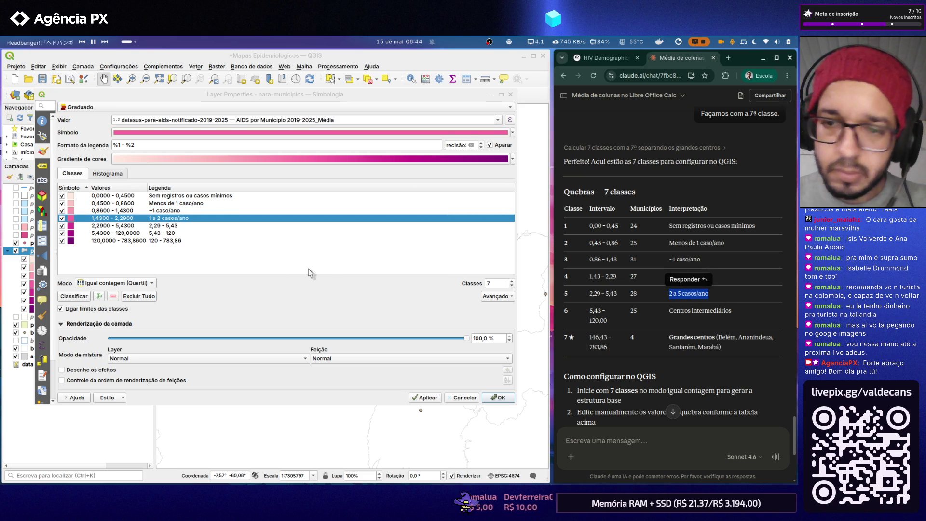
double_click(183, 226)
key("ctrl+v")
left_click(727, 315)
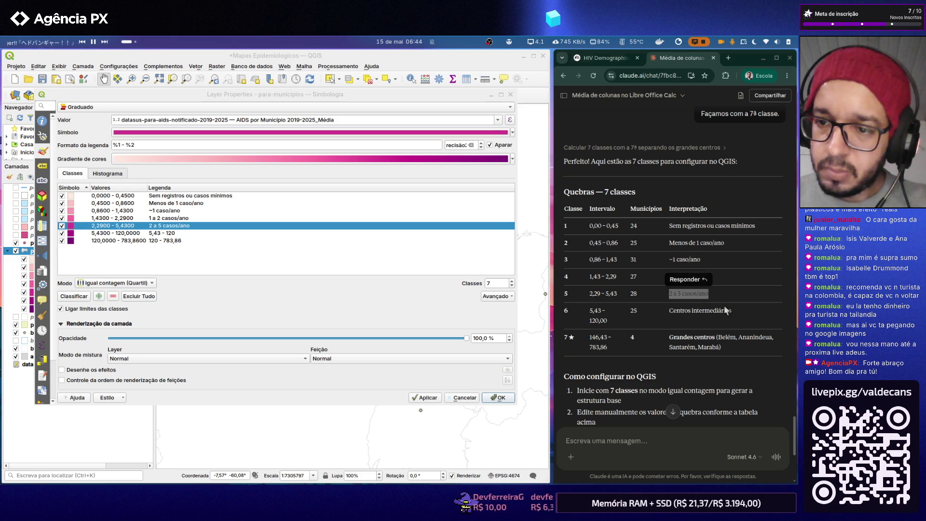
- Label the last two classes Centros intermediários and Grandes centros, then apply and confirm the symbology
left_click_drag(731, 310, 669, 311)
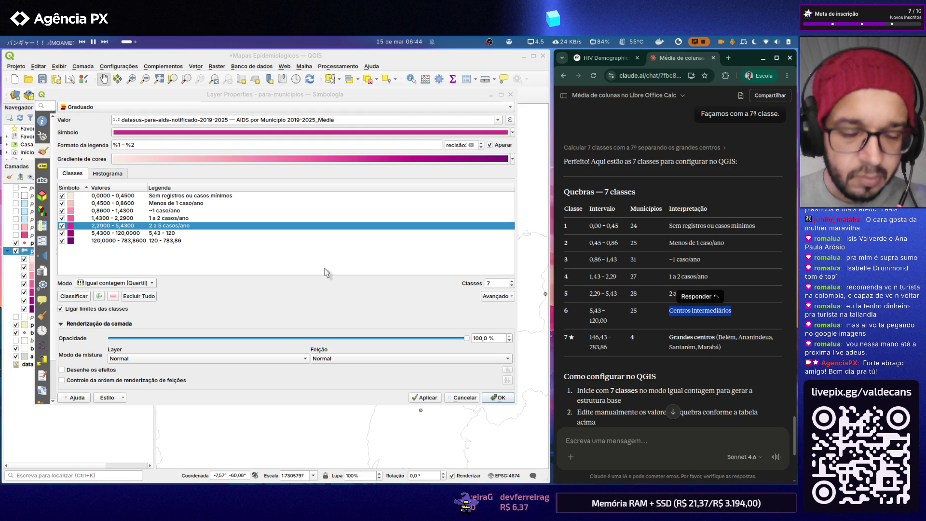
double_click(176, 233)
key("ctrl+v")
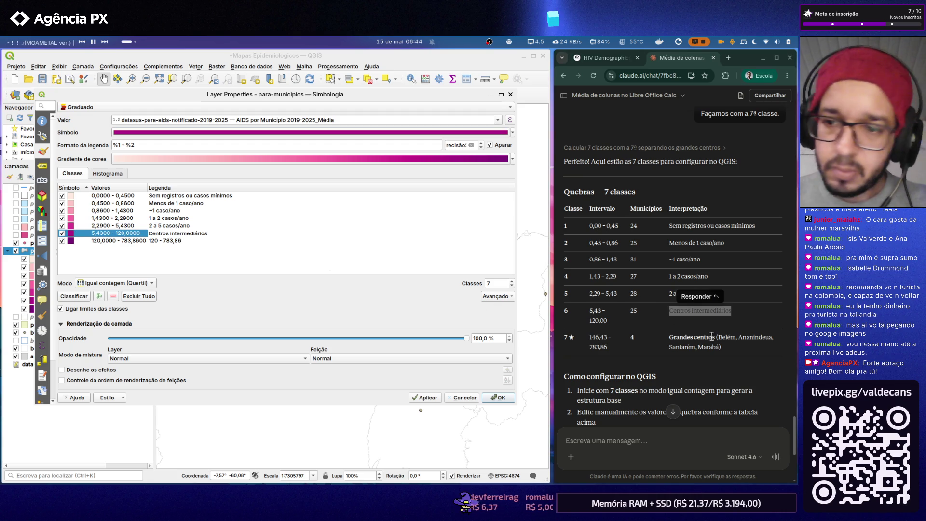
key("Return")
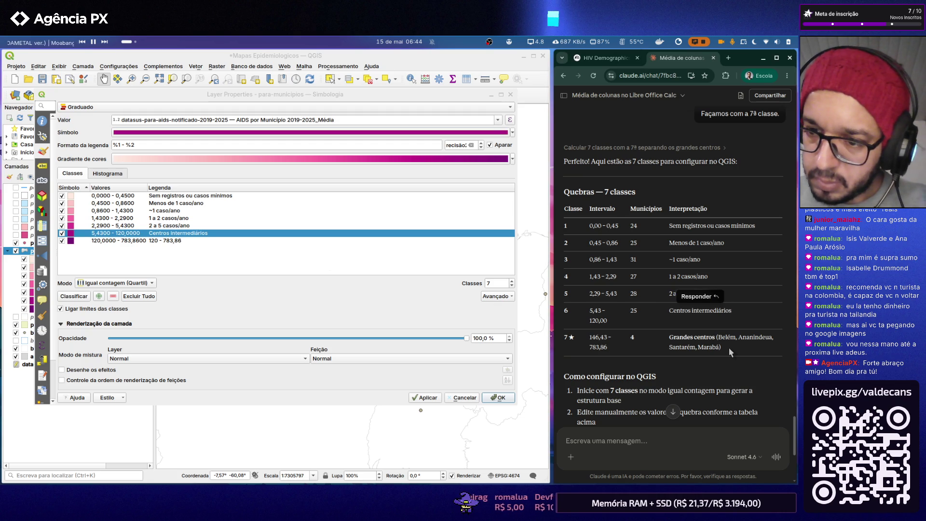
left_click(717, 337)
left_click_drag(717, 337, 672, 336)
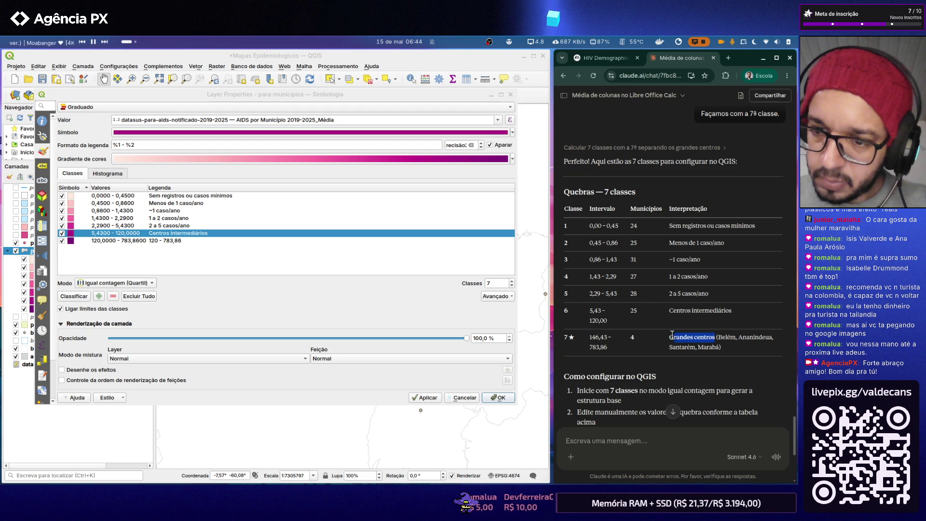
double_click(188, 242)
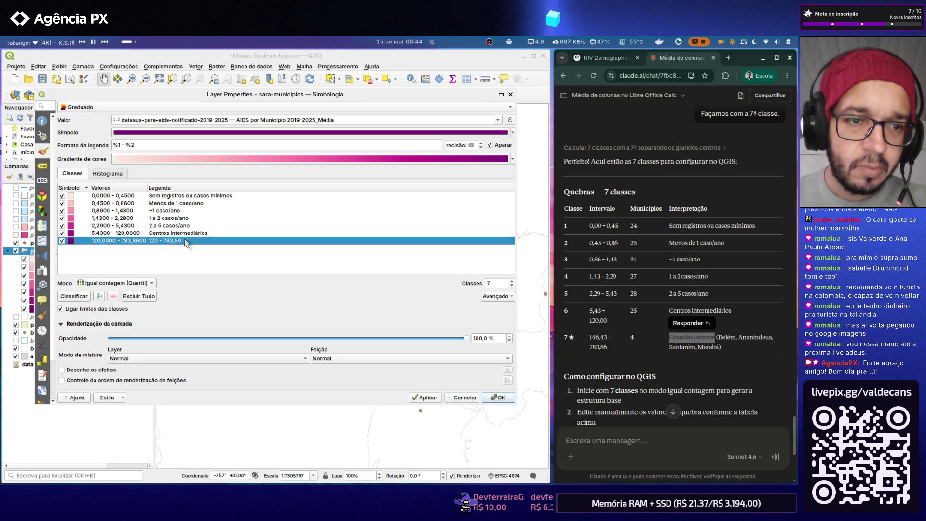
key("ctrl+v")
key("Return")
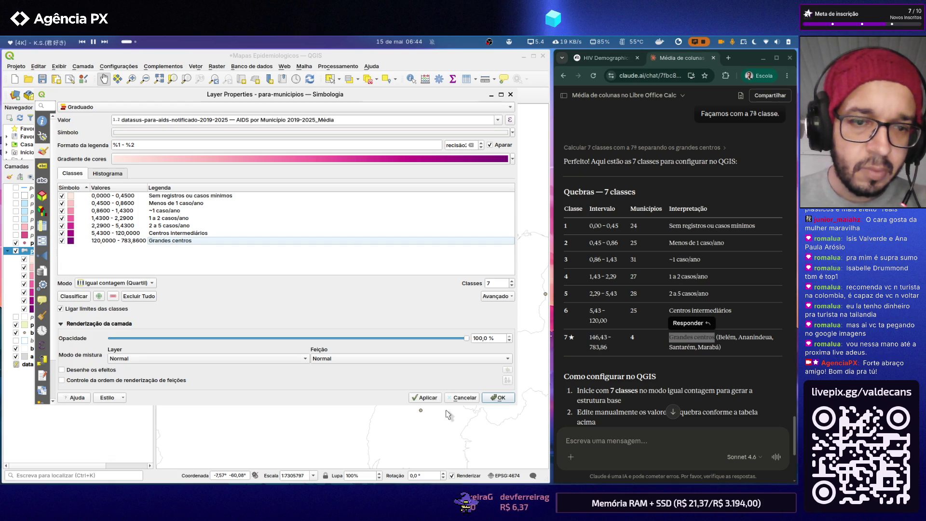
left_click(437, 400)
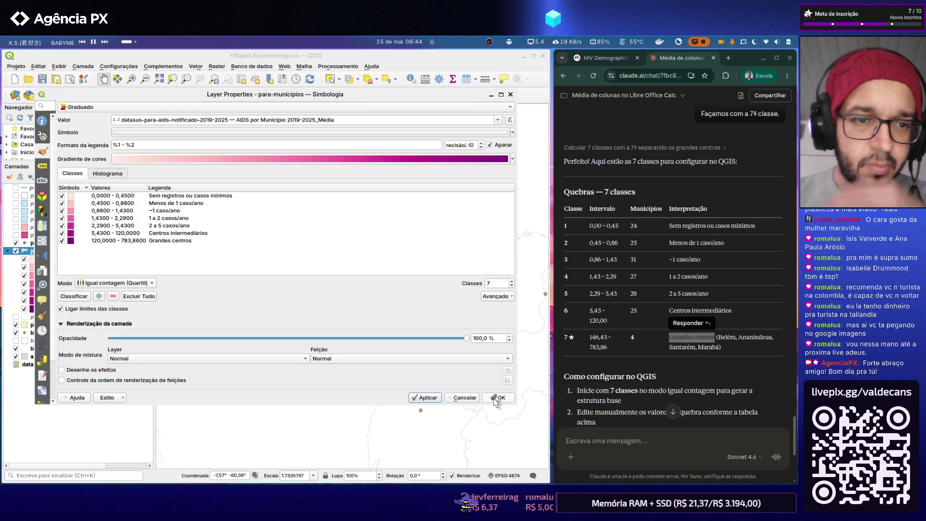
left_click(499, 397)
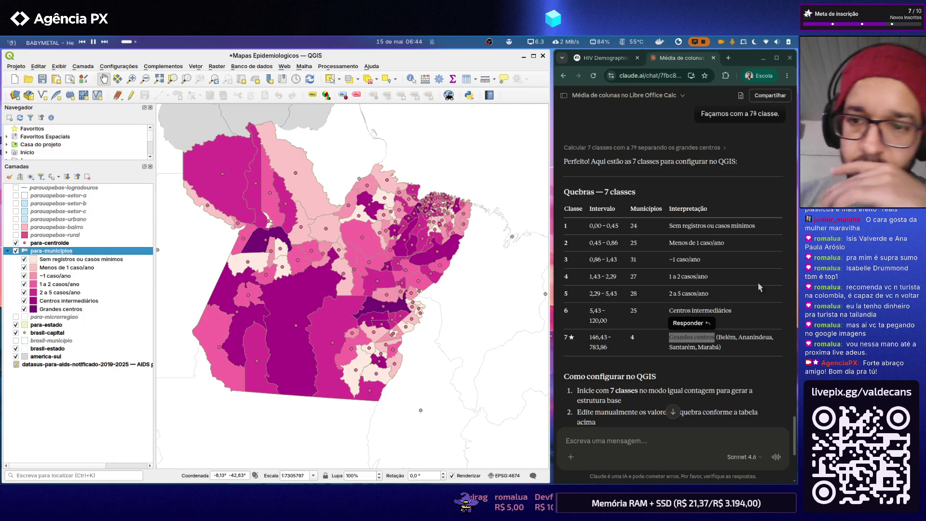
- Reopen the para-municipios layer's symbology settings from the Layers panel
double_click(100, 249)
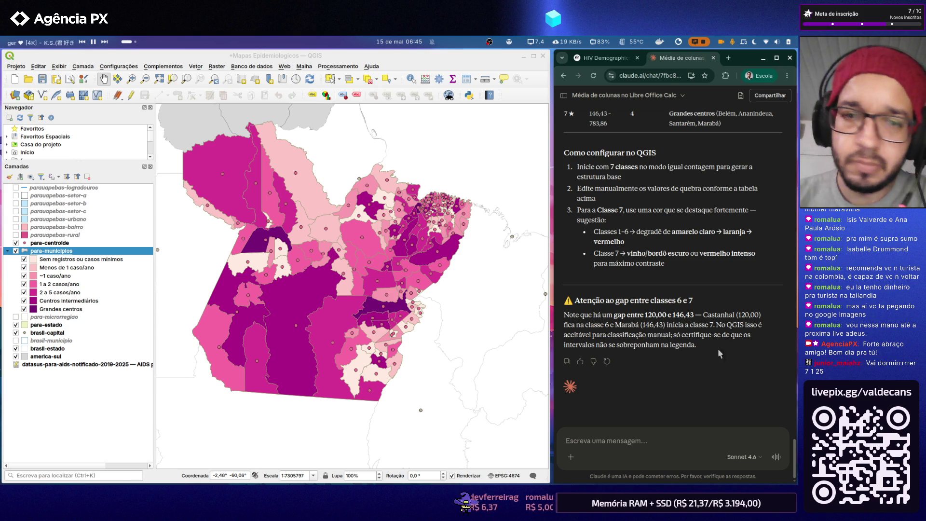
left_click(67, 252)
double_click(67, 252)
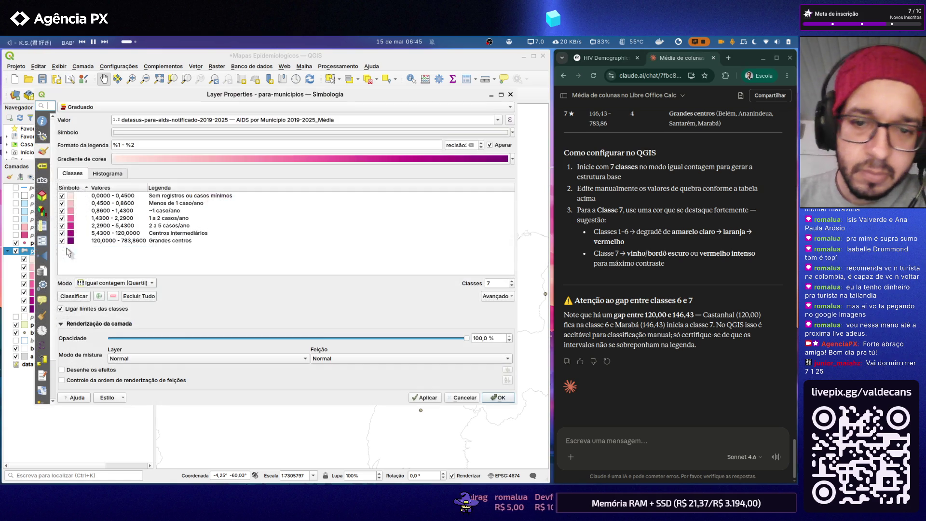
- Close the Layer Properties dialog, returning to the seven-class Pará map
left_click(503, 397)
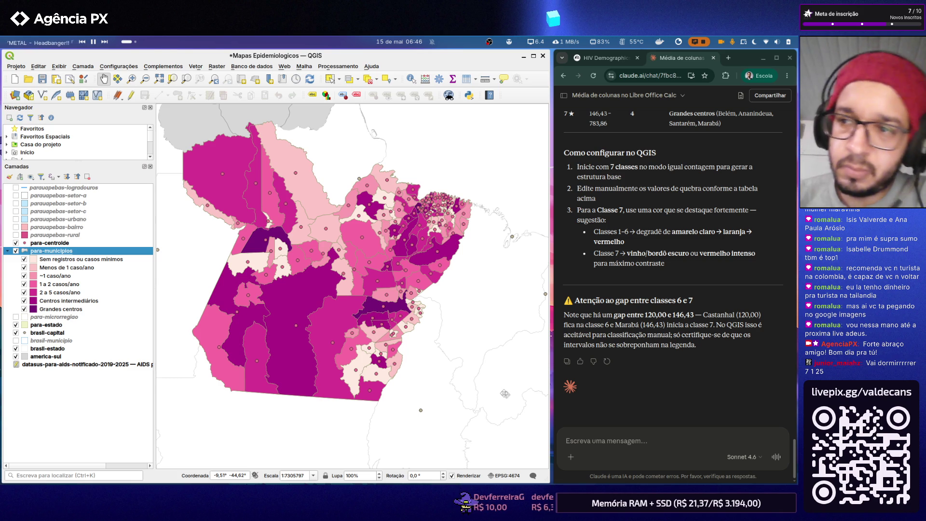
- Send Claude a request for legend wording for the classes, then reopen para-municipios symbology
left_click(667, 440)
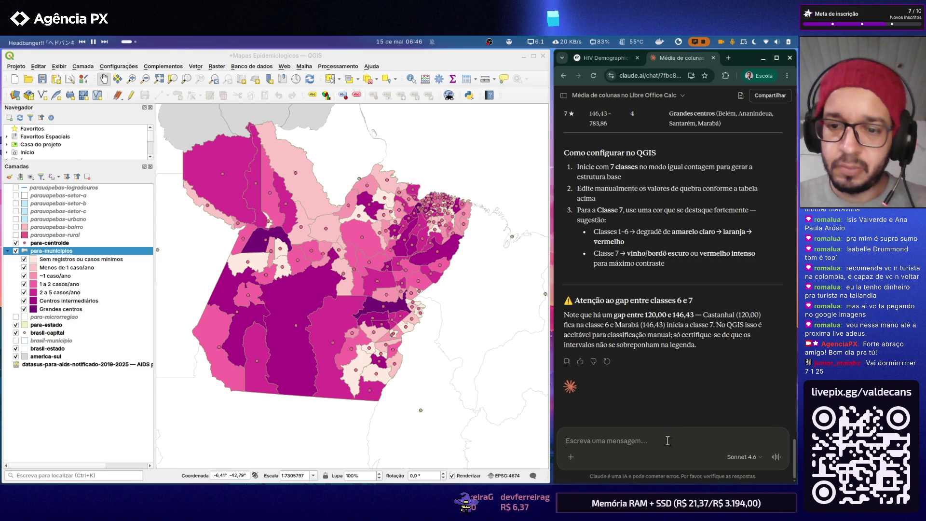
type("T")
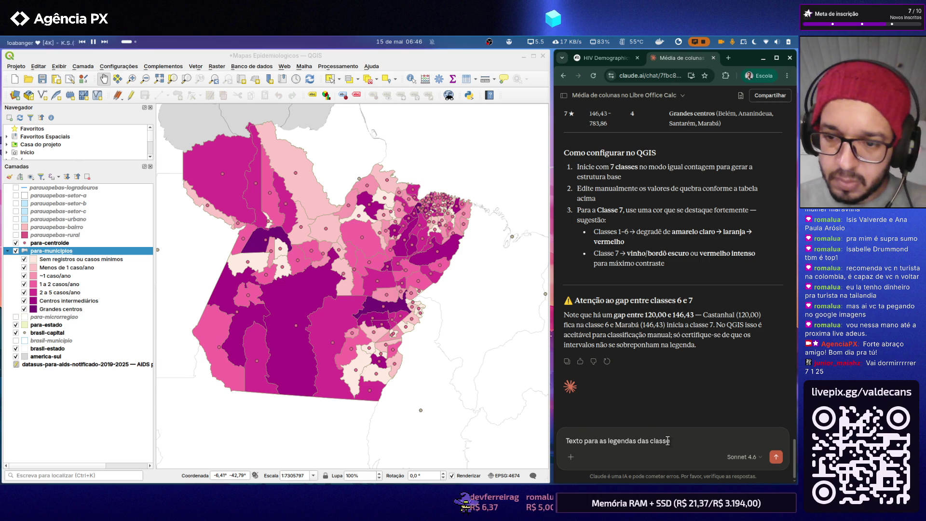
type("s.")
key("shift+Return")
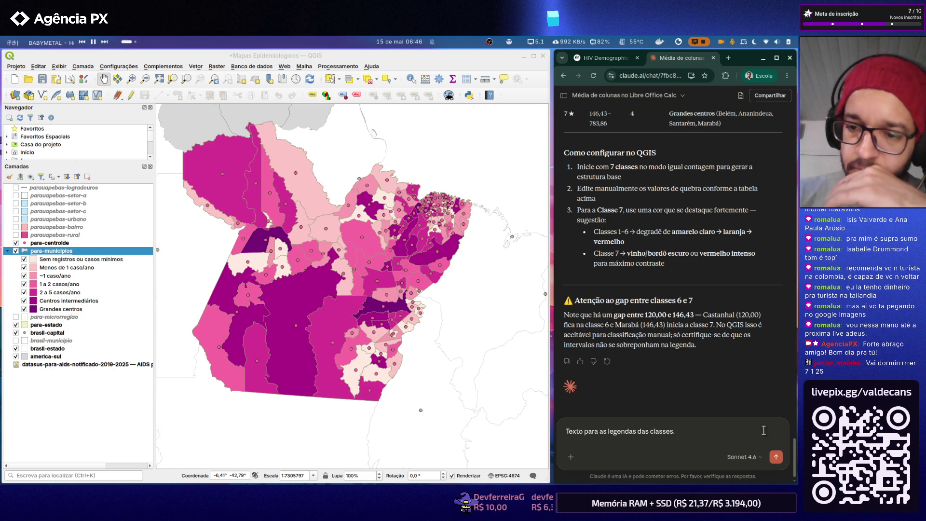
left_click(777, 456)
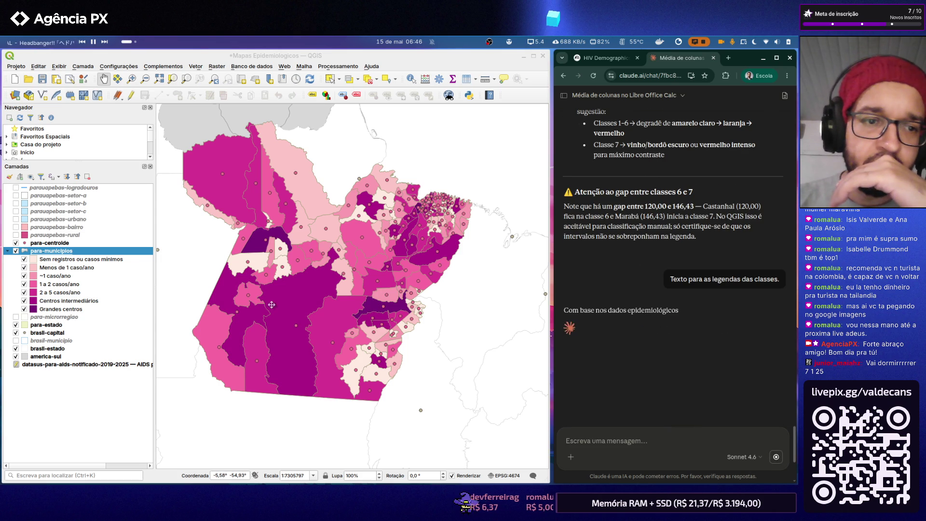
left_click(63, 252)
double_click(63, 252)
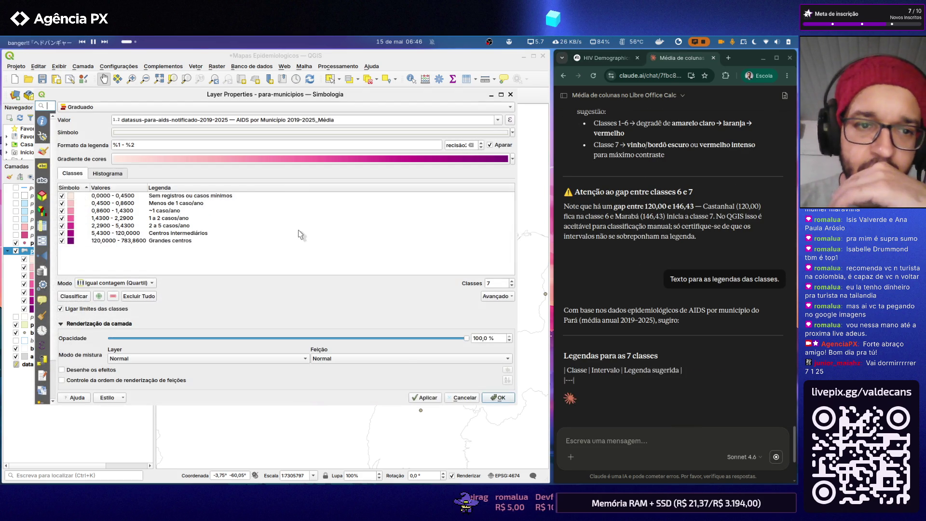
scroll(737, 318, "down", 4)
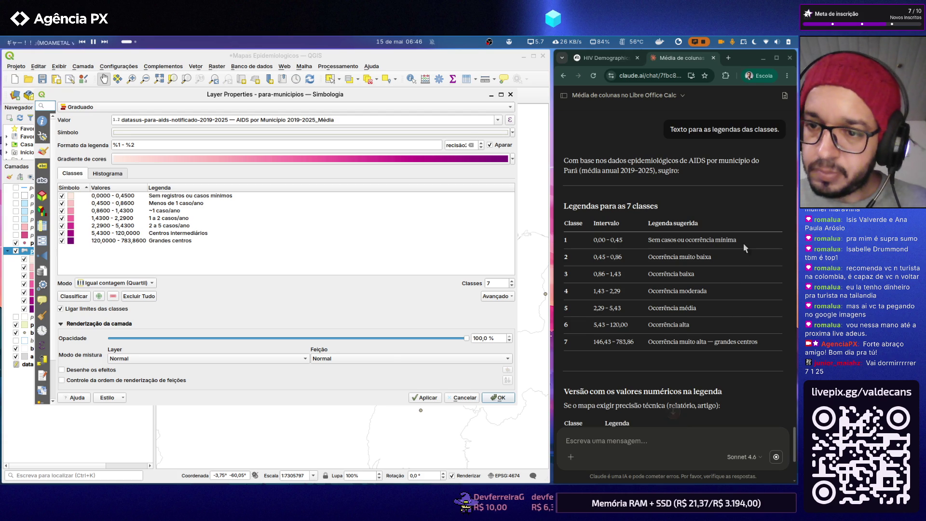
- Relabel the first three classes Sem casos ou ocorrência mínima, Ocorrência muito baixa and Ocorrência baixa
left_click_drag(741, 241, 658, 243)
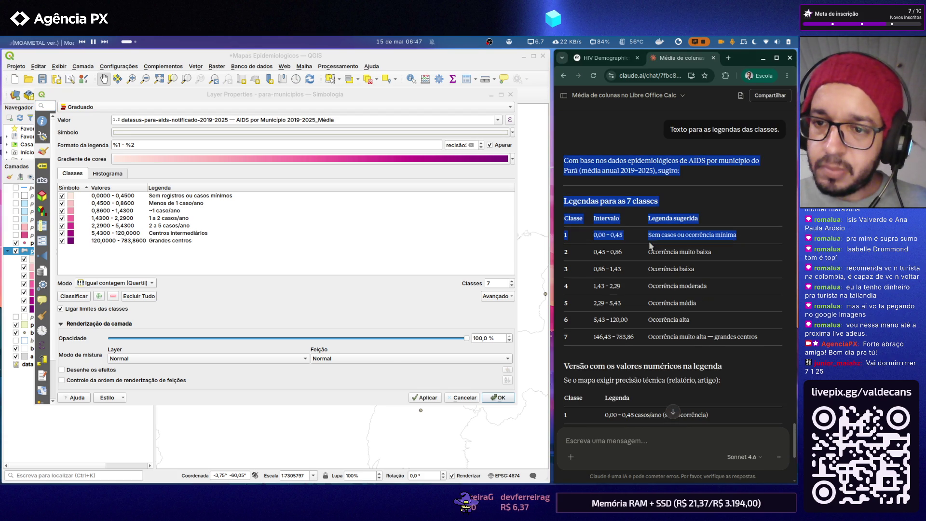
left_click(663, 238)
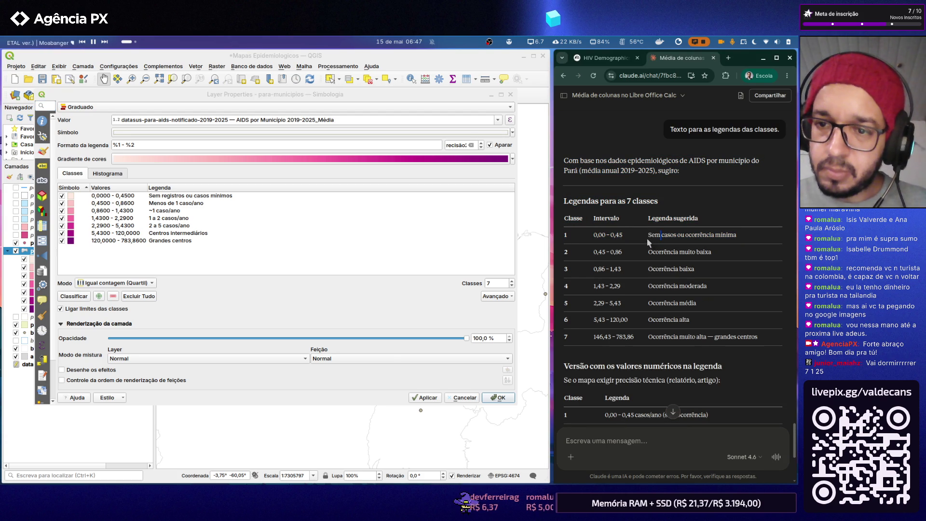
left_click_drag(649, 235, 738, 238)
key("ctrl+c")
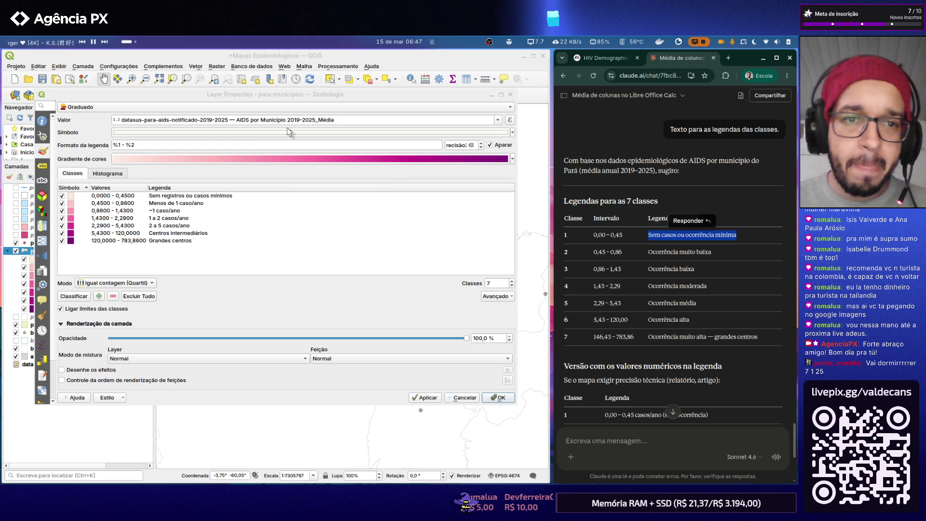
double_click(205, 196)
key("ctrl+v")
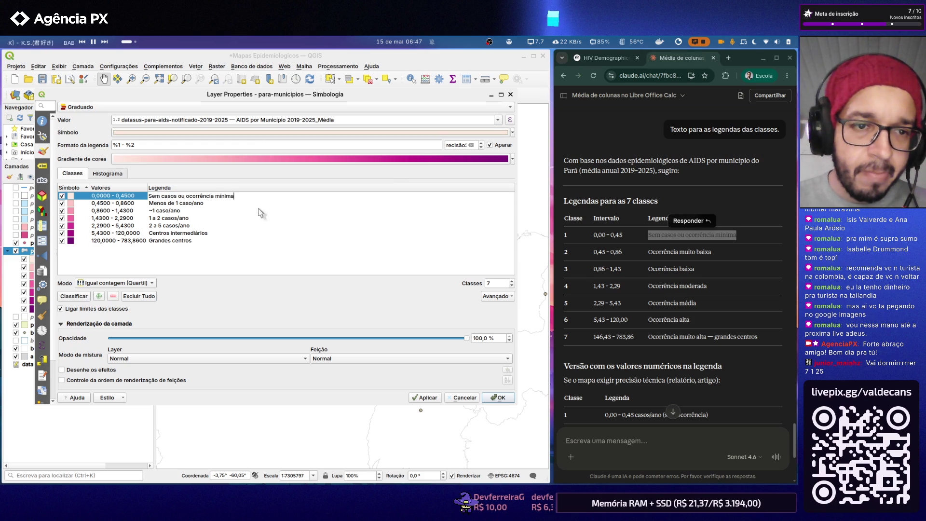
key("Return")
left_click(724, 296)
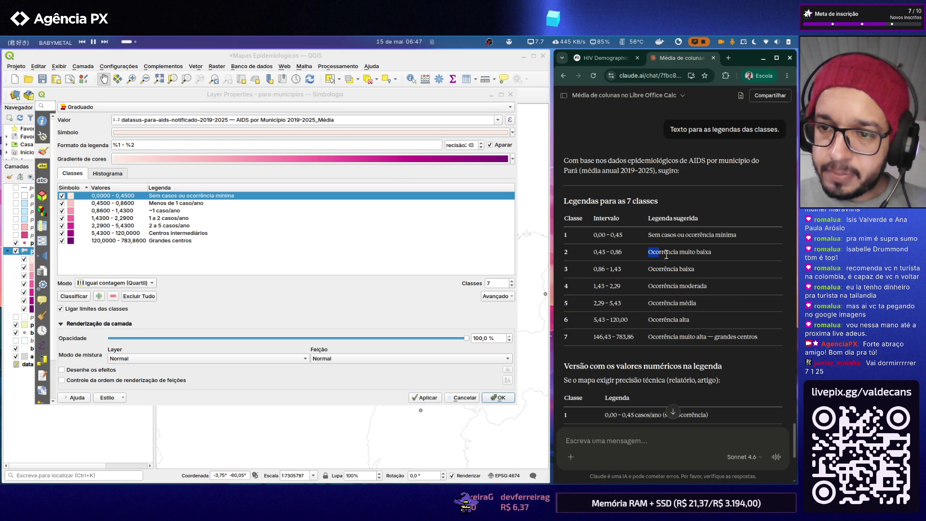
left_click_drag(649, 252, 717, 254)
key("ctrl+c")
double_click(187, 203)
key("ctrl+v")
left_click(749, 280)
left_click_drag(649, 269, 698, 269)
key("ctrl+c")
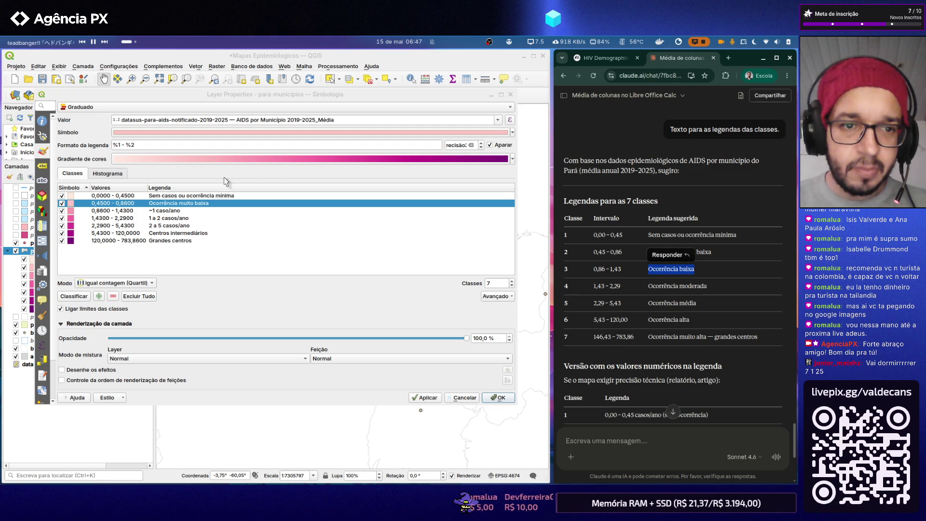
double_click(186, 211)
key("ctrl+v")
left_click(712, 292)
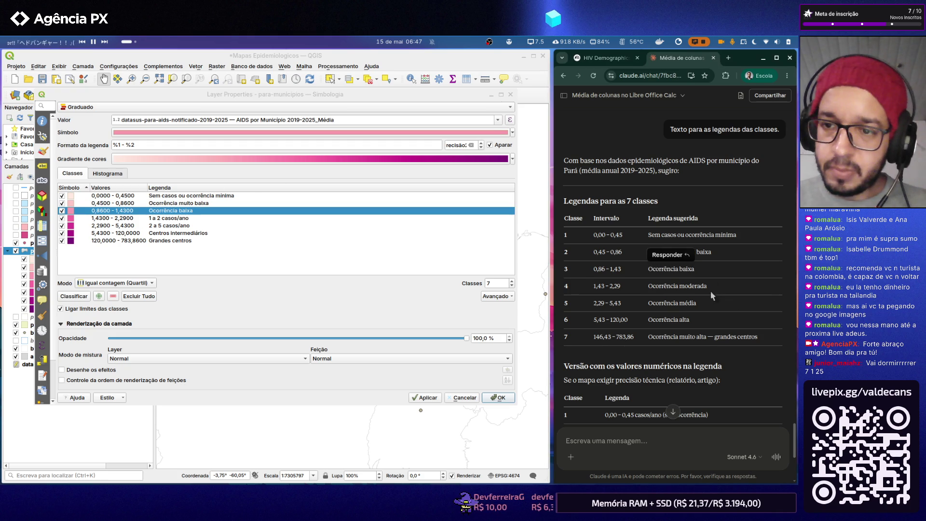
- Relabel classes four to six Ocorrência moderada, Ocorrência média and Ocorrência alta
left_click_drag(649, 286, 710, 288)
key("ctrl+c")
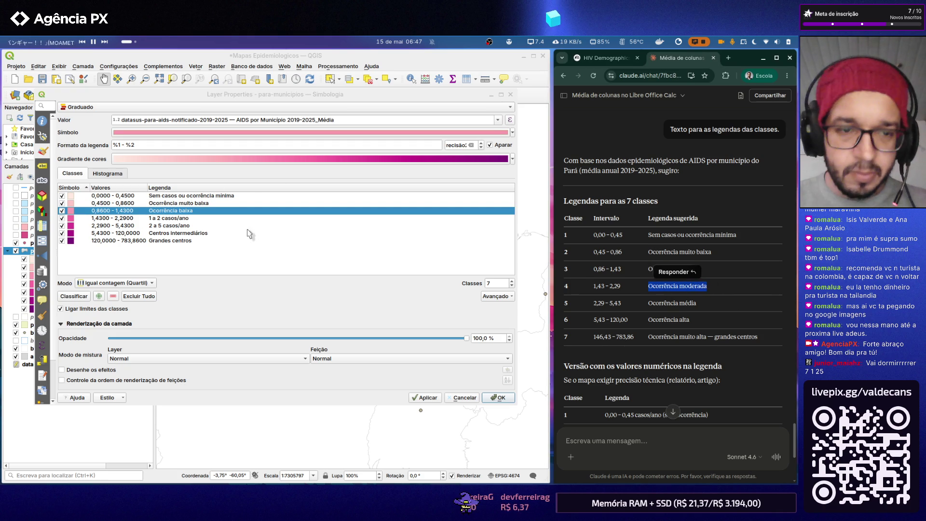
double_click(166, 218)
key("ctrl+v")
left_click(745, 300)
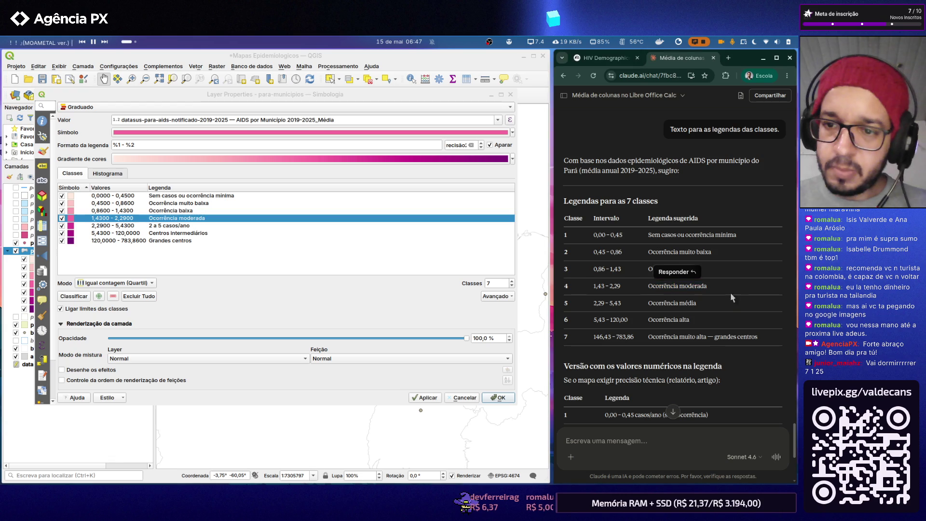
left_click_drag(673, 303, 695, 303)
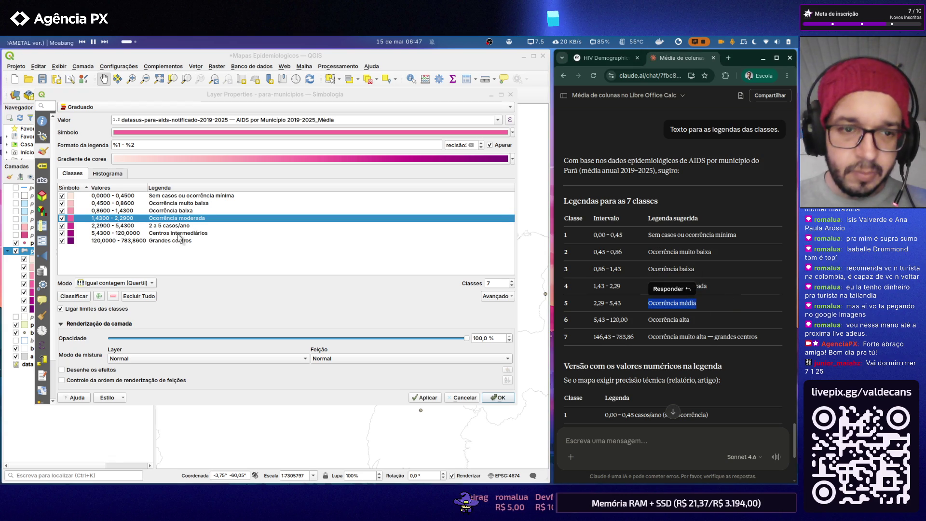
double_click(174, 225)
type("Ocorrência média")
left_click(667, 330)
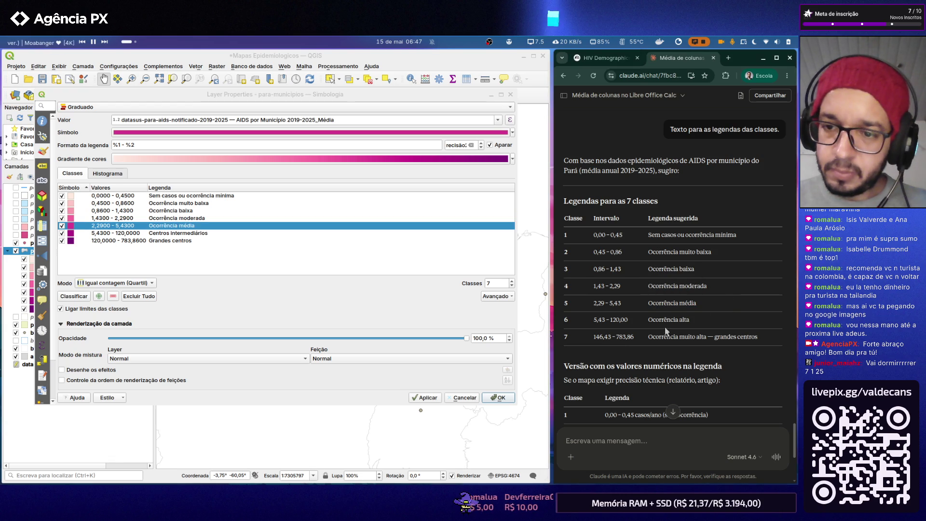
left_click_drag(649, 321, 689, 321)
key("ctrl+c")
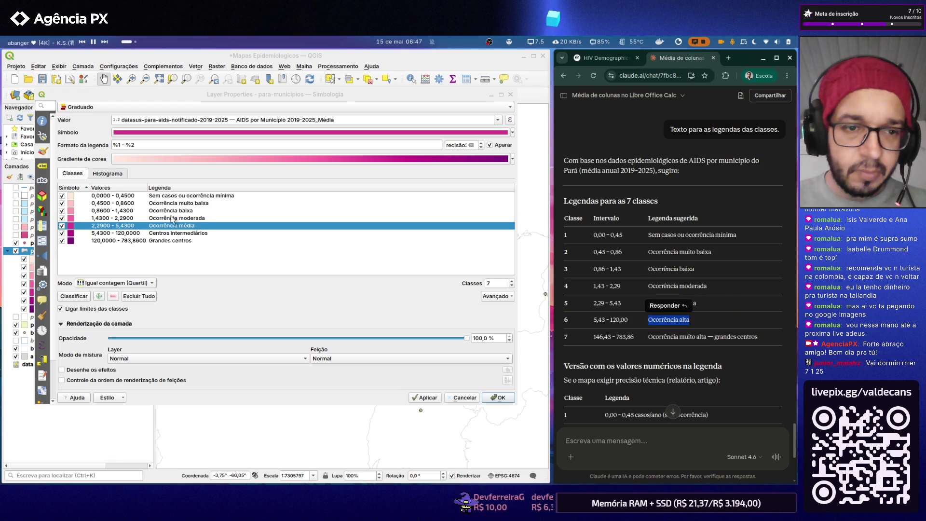
double_click(175, 233)
key("ctrl+v")
left_click(718, 292)
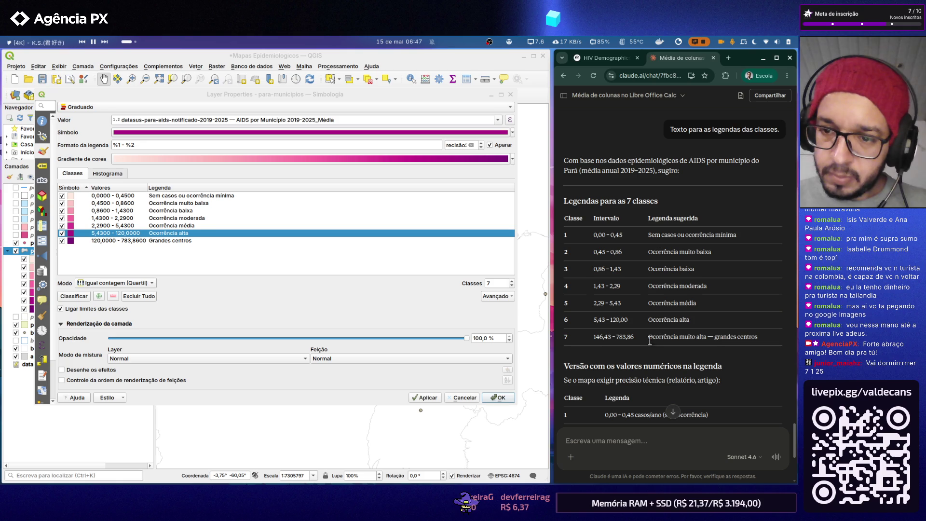
- Relabel the top class Ocorrência muito alta, then apply and confirm the new legend
left_click_drag(649, 337, 706, 340)
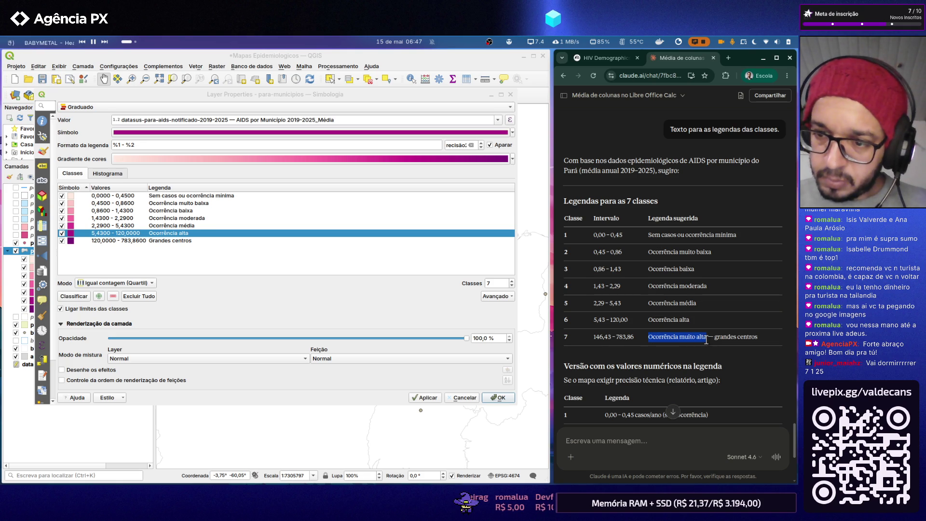
key("ctrl+c")
double_click(167, 240)
key("ctrl+v")
key("Return")
left_click(235, 269)
left_click(430, 400)
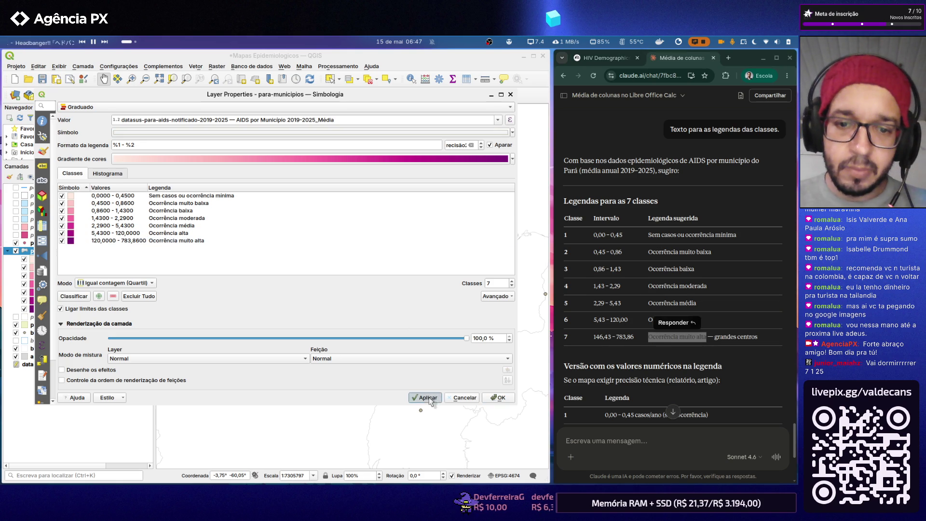
left_click(499, 398)
scroll(360, 300, "down", 2)
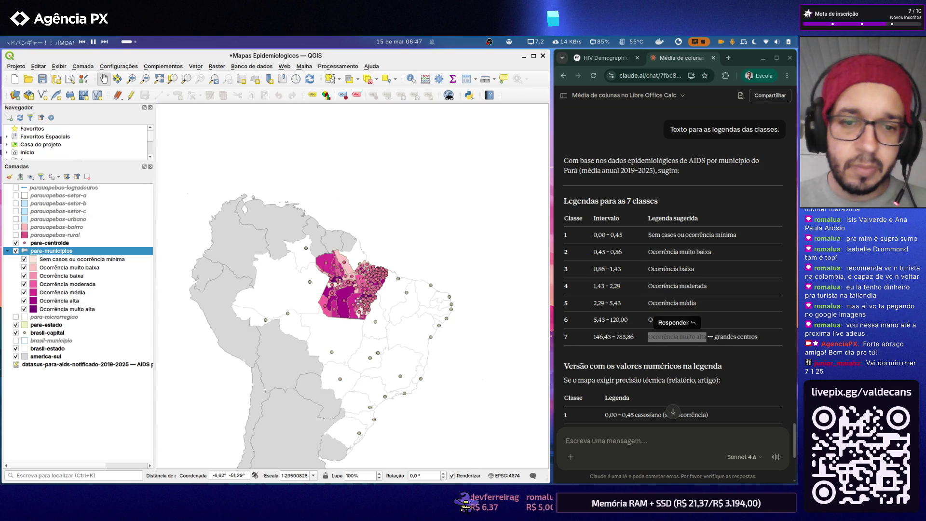
scroll(358, 301, "up", 1)
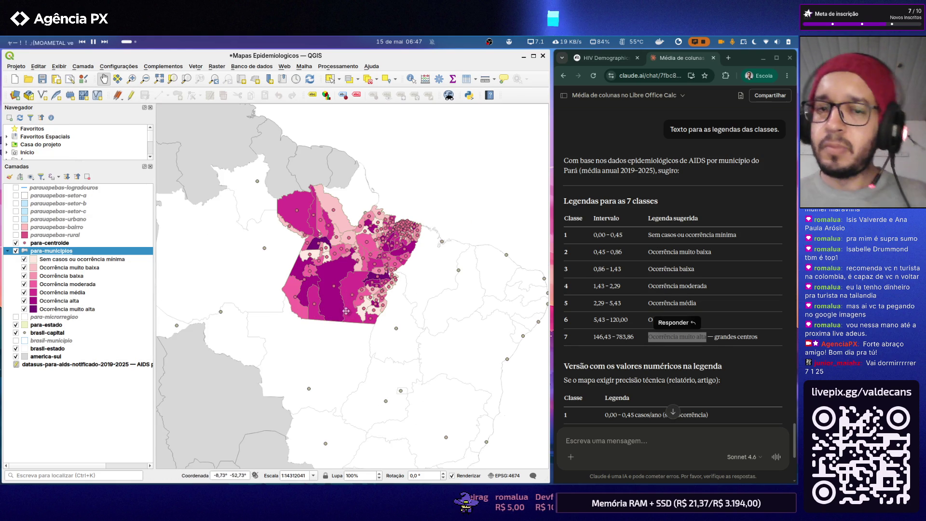
- Switch the para-municipios classes to the Reds colour ramp and confirm
double_click(40, 252)
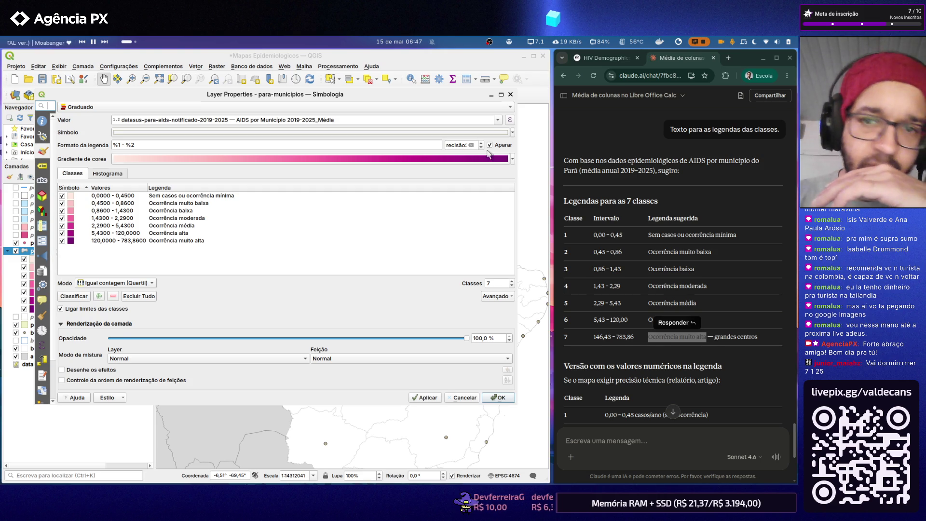
left_click(513, 160)
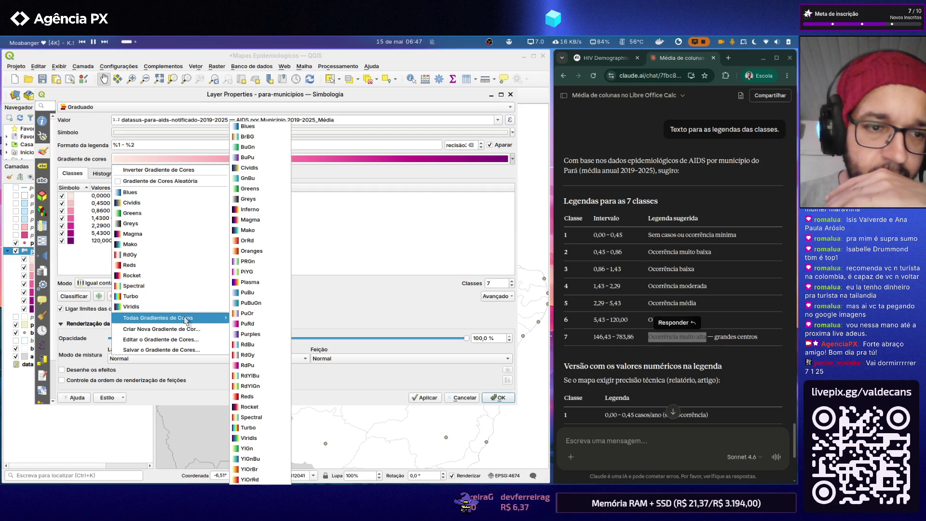
mouse_move(158, 318)
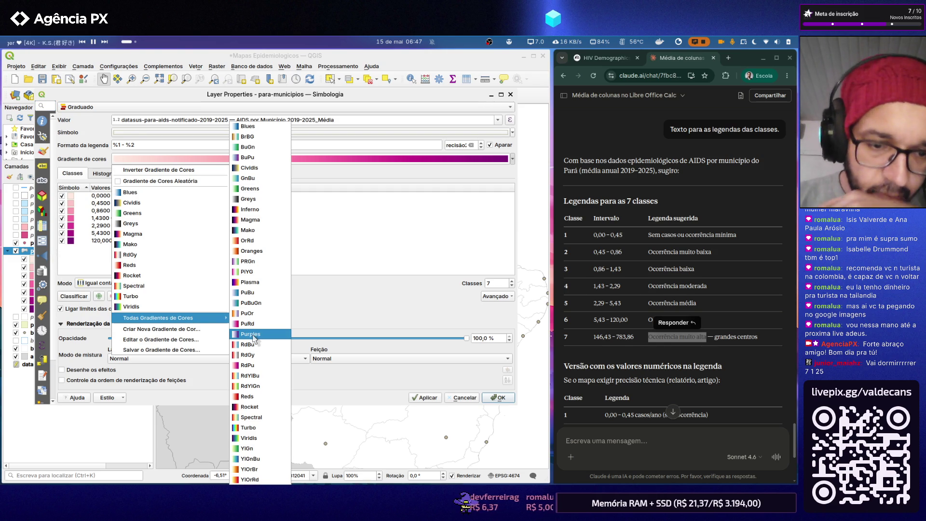
left_click(254, 398)
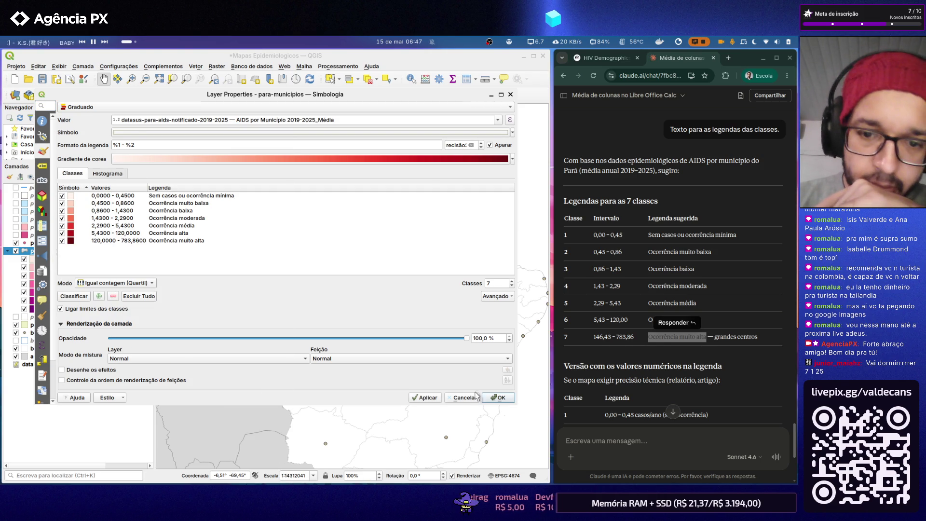
left_click(499, 397)
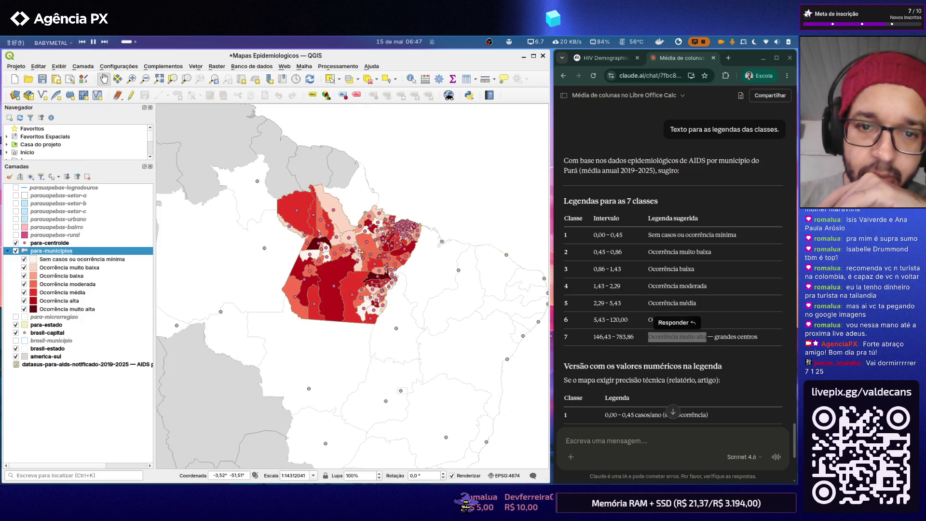
scroll(407, 259, "up", 1)
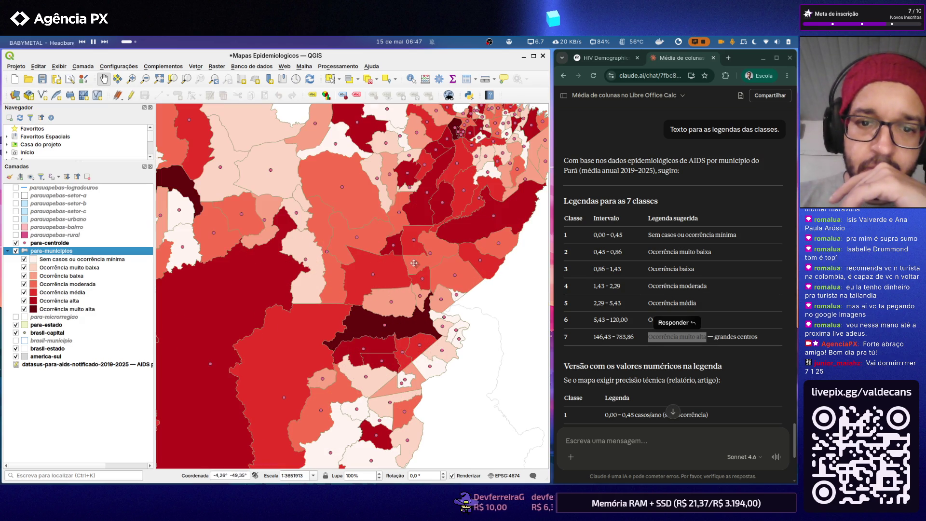
scroll(406, 260, "down", 1)
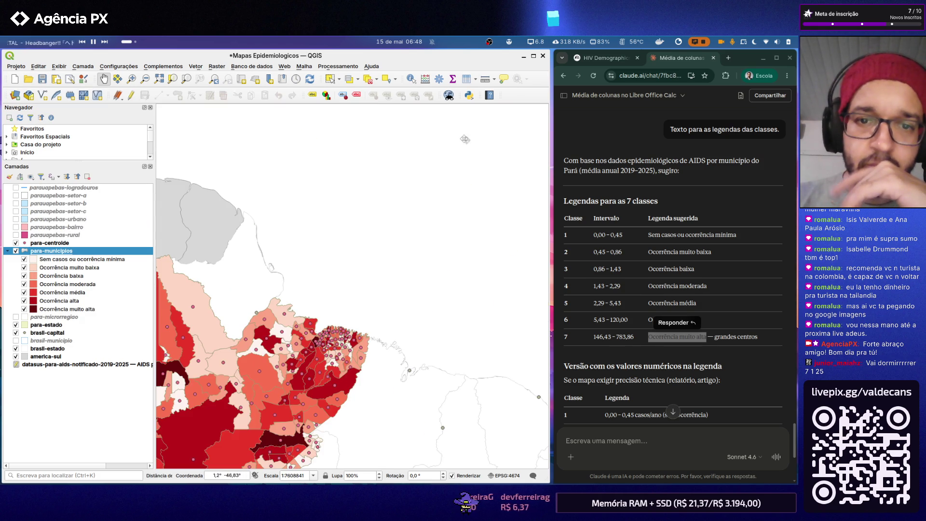
scroll(430, 220, "down", 1)
scroll(430, 221, "down", 1)
scroll(327, 319, "up", 1)
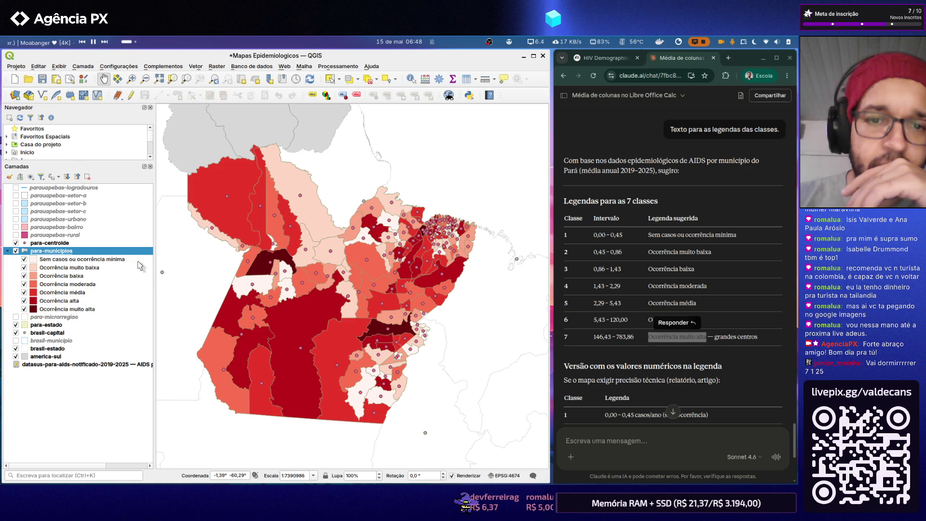
double_click(77, 252)
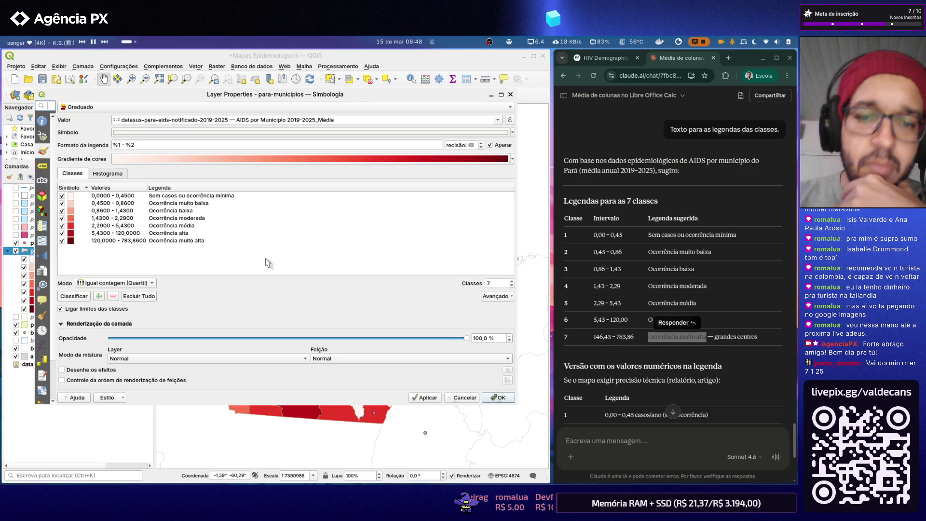
left_click(505, 159)
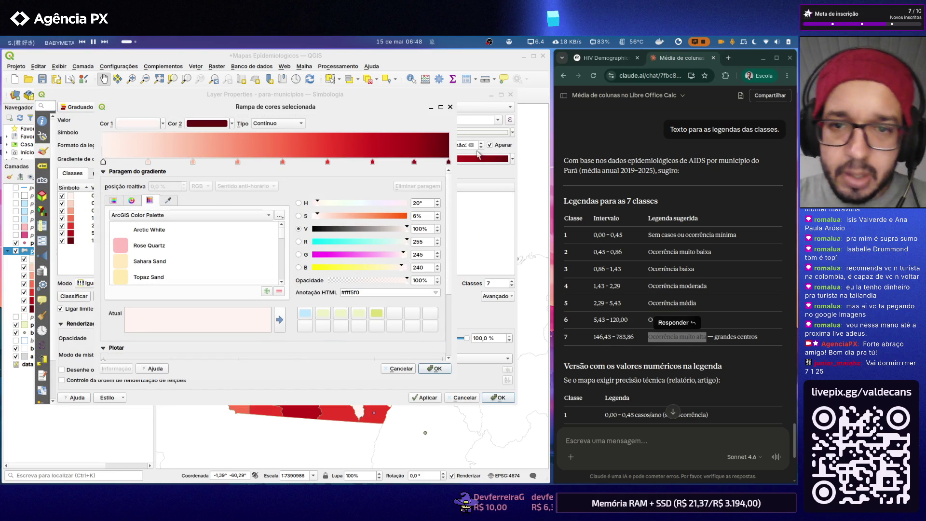
key("Escape")
left_click(512, 159)
mouse_move(157, 318)
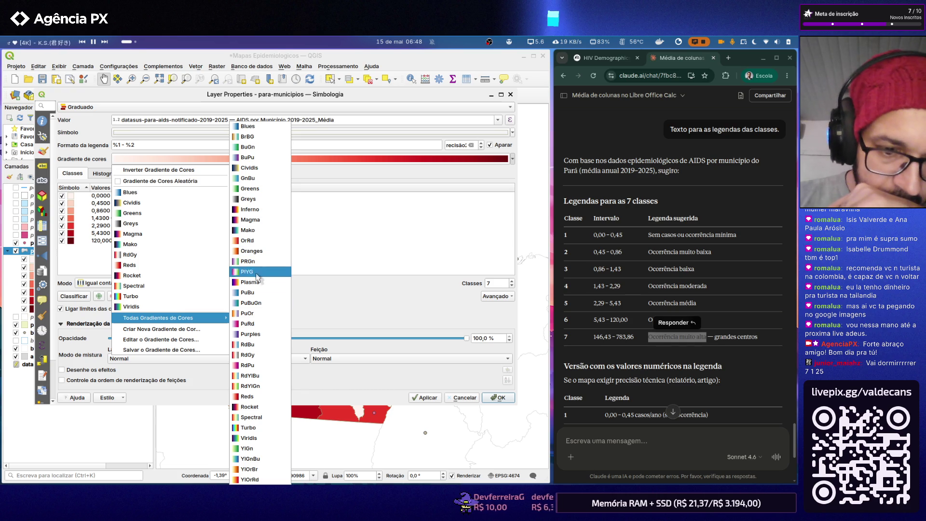
left_click(244, 400)
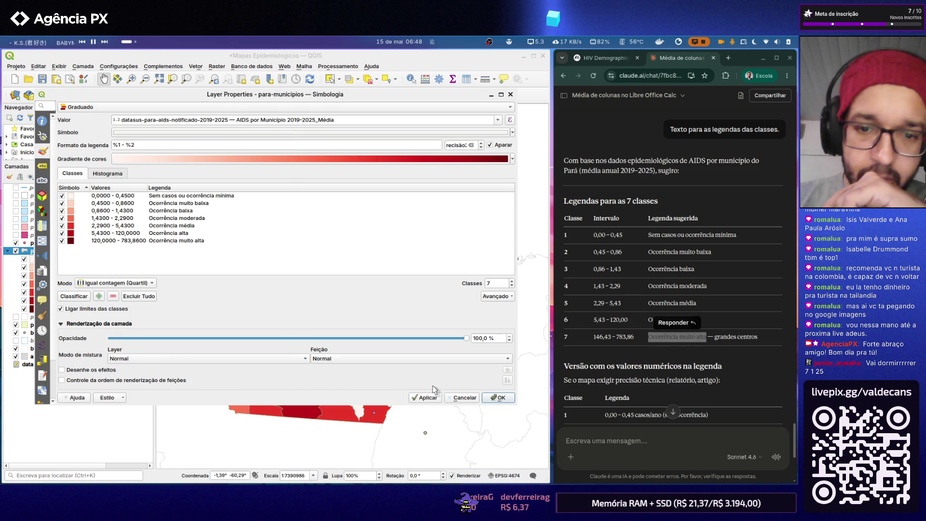
left_click(501, 397)
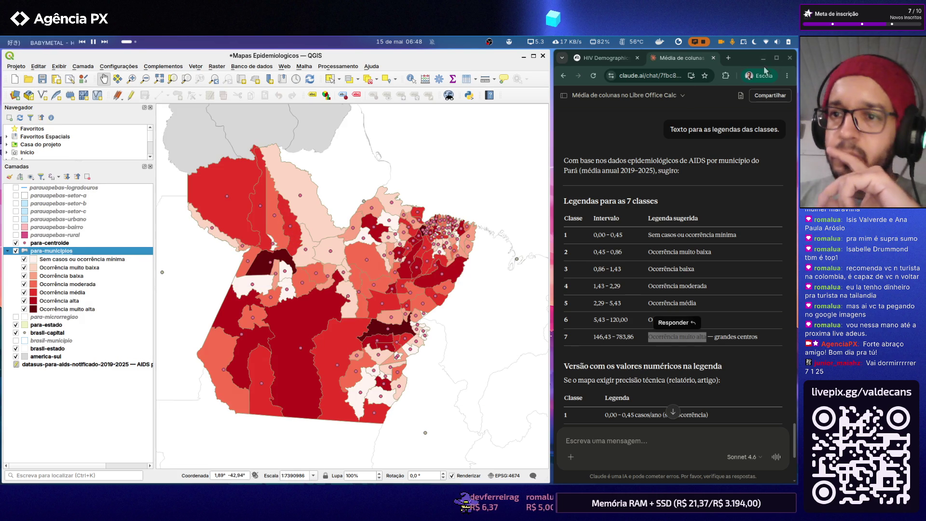
left_click(767, 42)
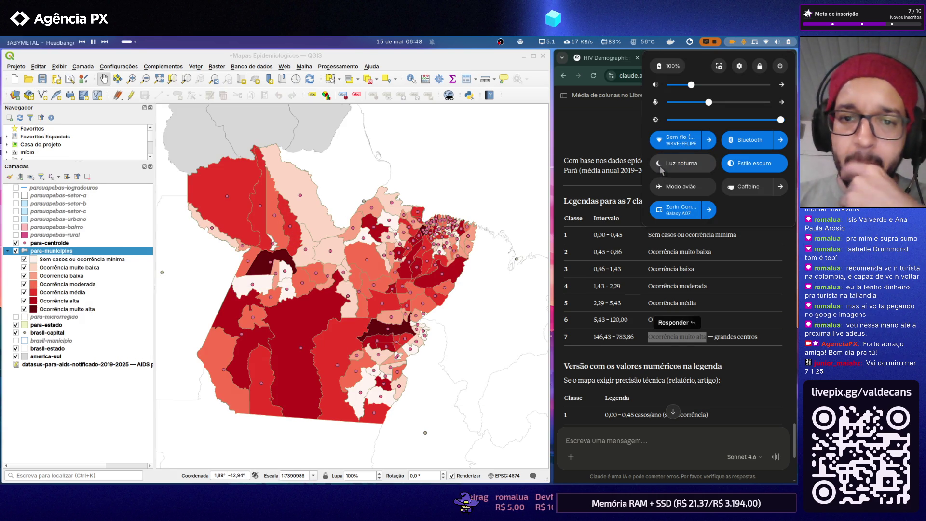
- Dismiss the system quick-settings panel over the map
left_click(466, 336)
scroll(420, 304, "down", 2)
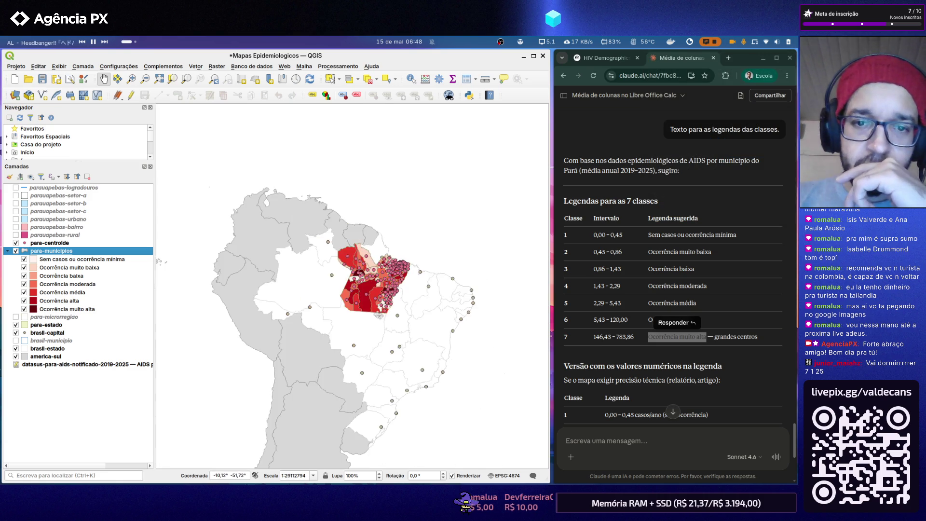
scroll(370, 287, "up", 2)
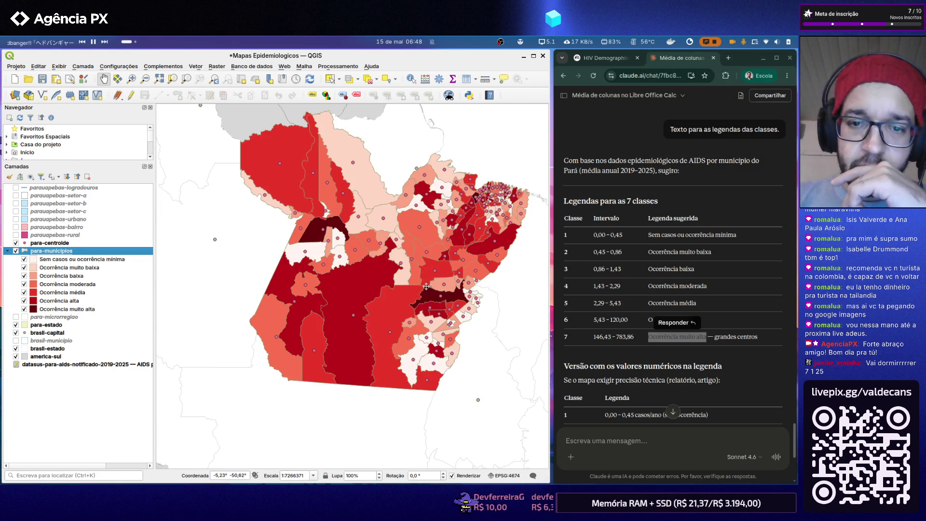
scroll(437, 281, "up", 1)
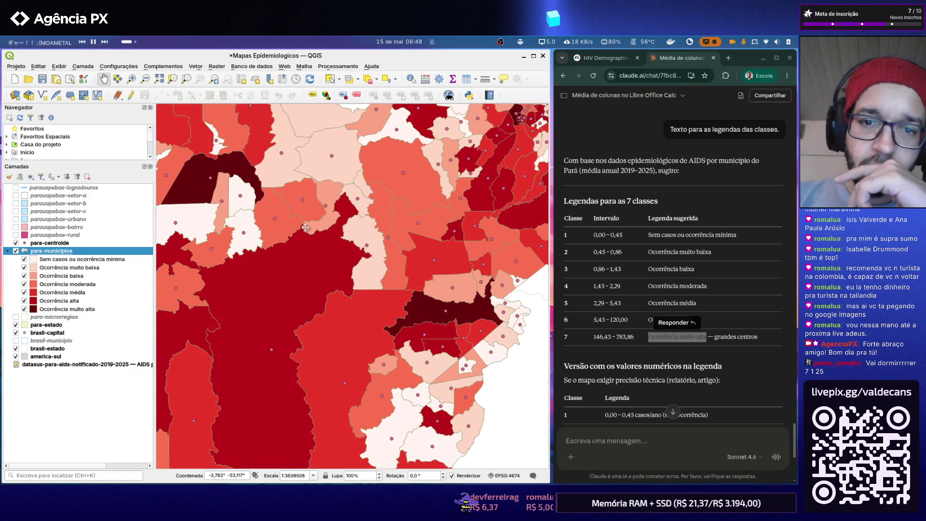
scroll(304, 227, "down", 1)
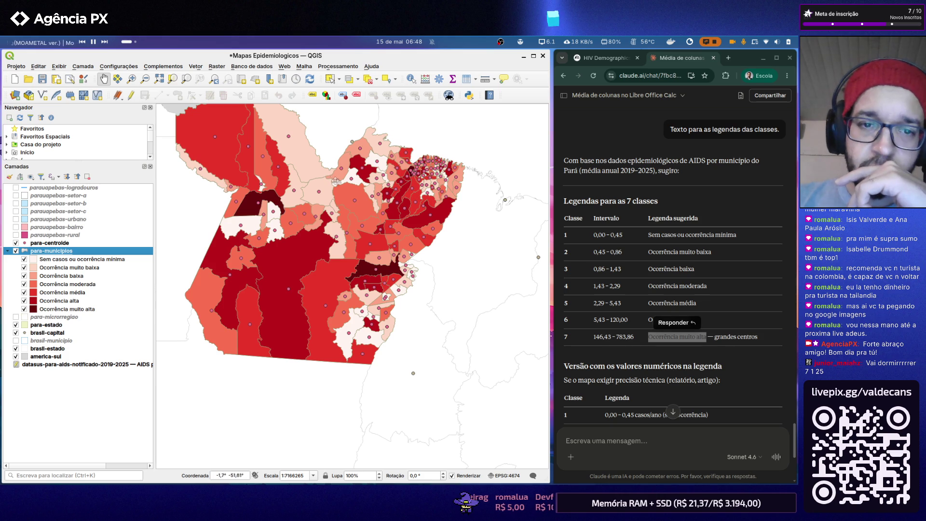
scroll(333, 181, "up", 1)
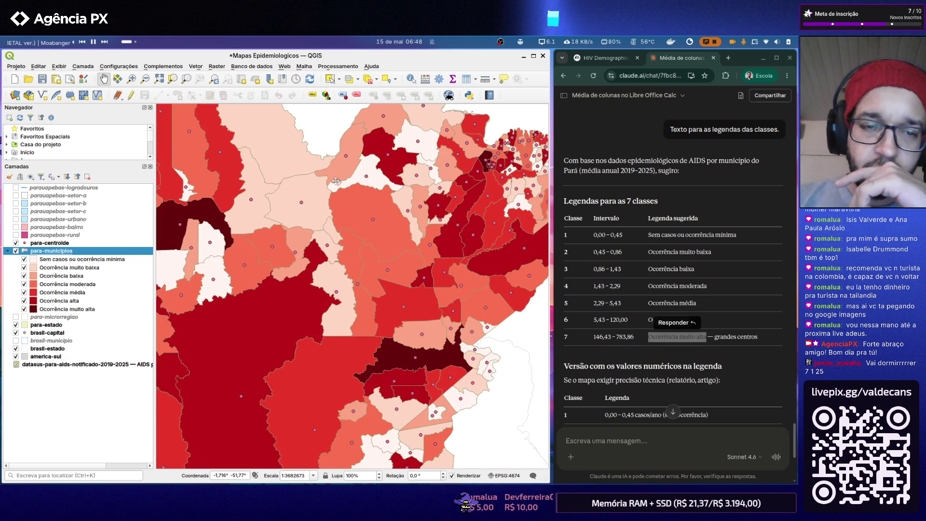
scroll(336, 182, "down", 1)
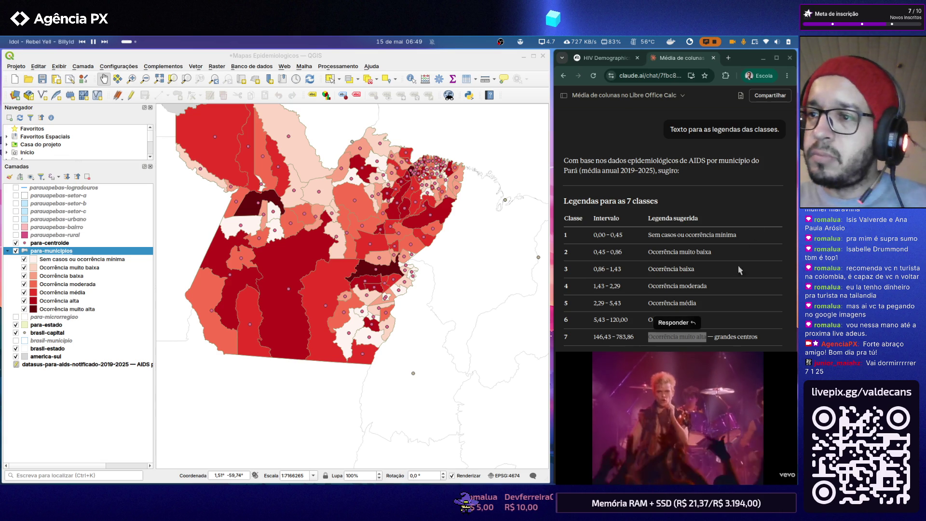
scroll(732, 233, "down", 1)
scroll(733, 233, "down", 2)
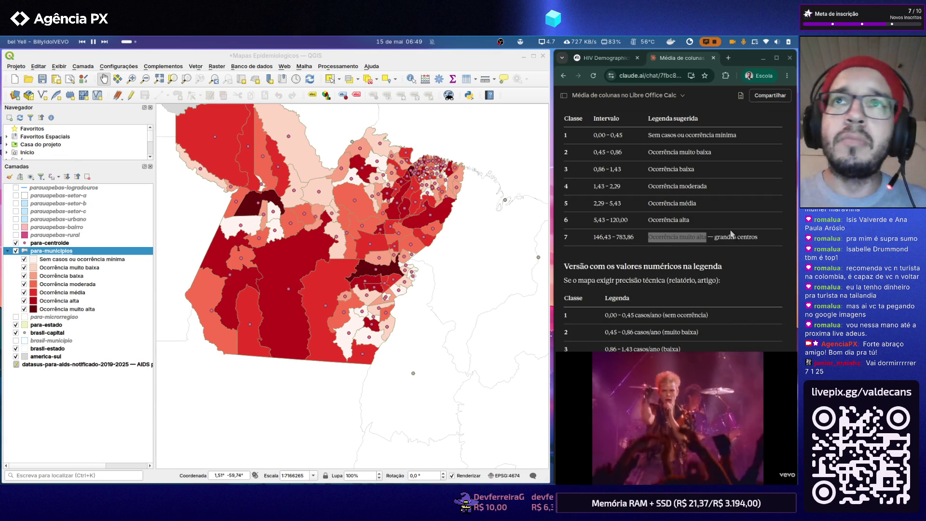
scroll(759, 287, "up", 3)
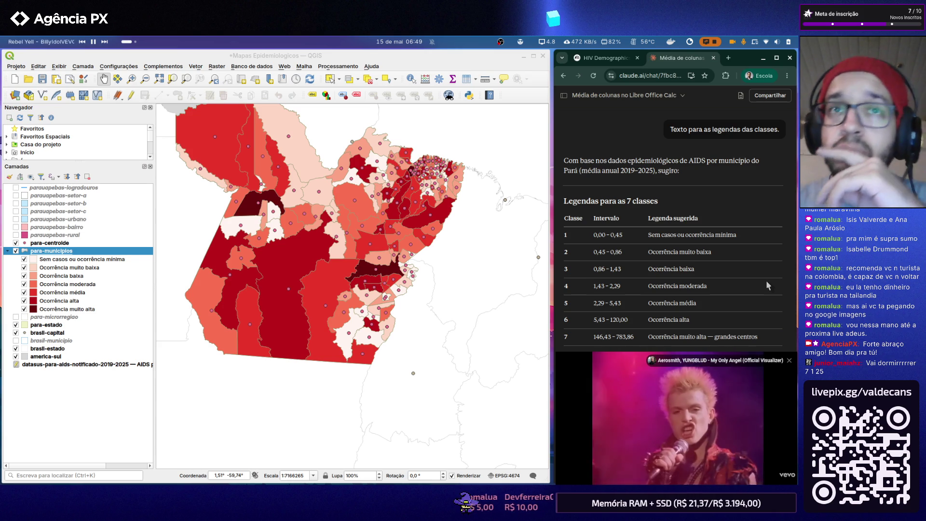
scroll(423, 282, "down", 2)
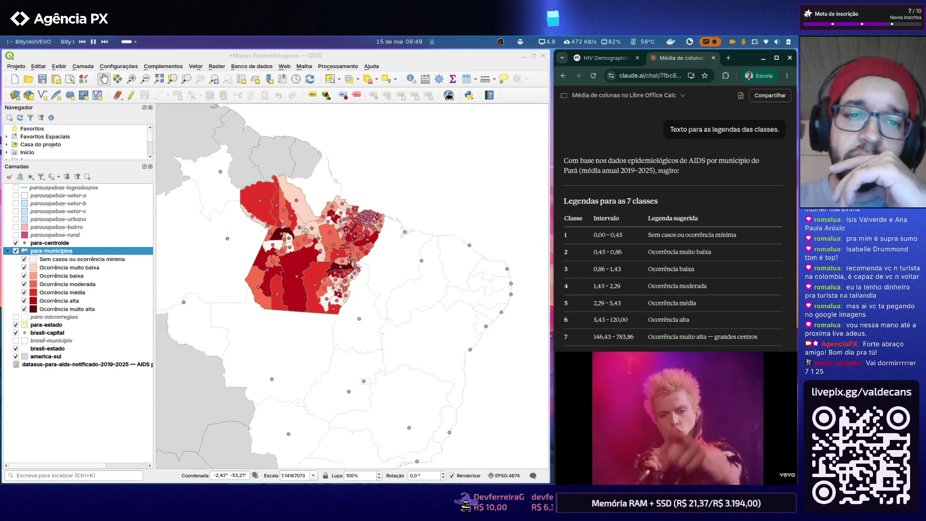
scroll(326, 276, "up", 3)
scroll(292, 275, "down", 1)
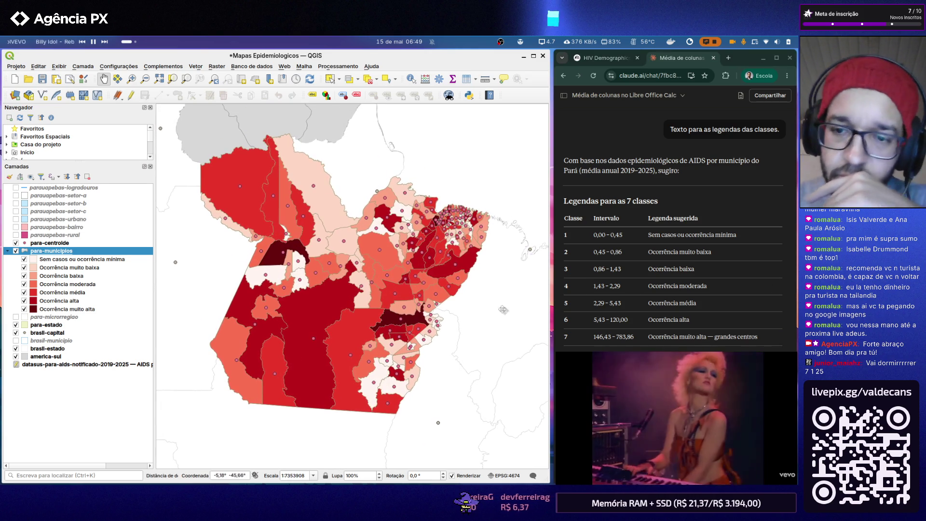
scroll(786, 332, "down", 3)
scroll(786, 332, "down", 3)
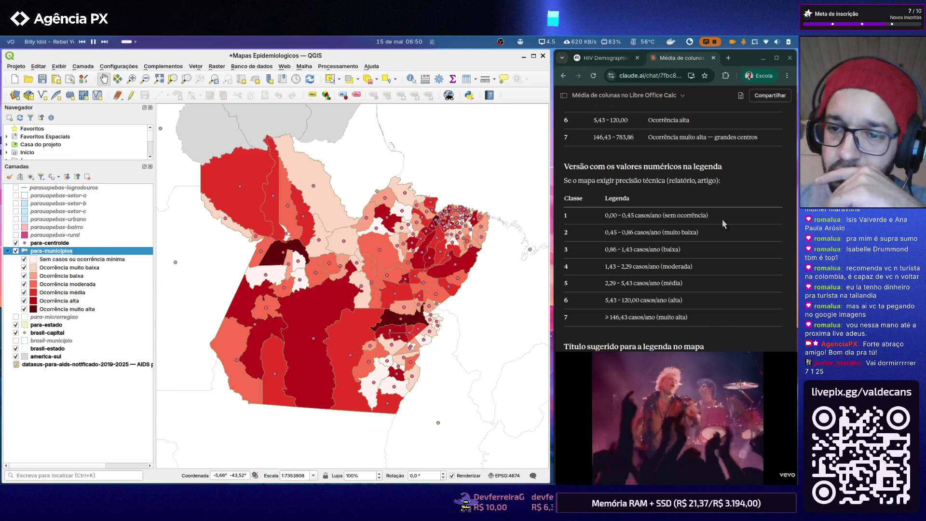
scroll(723, 219, "down", 1)
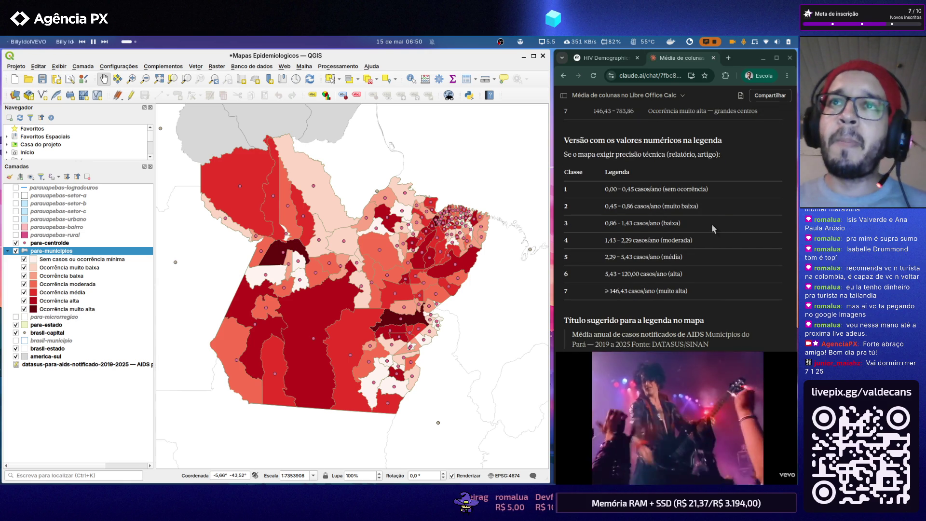
scroll(715, 231, "up", 2)
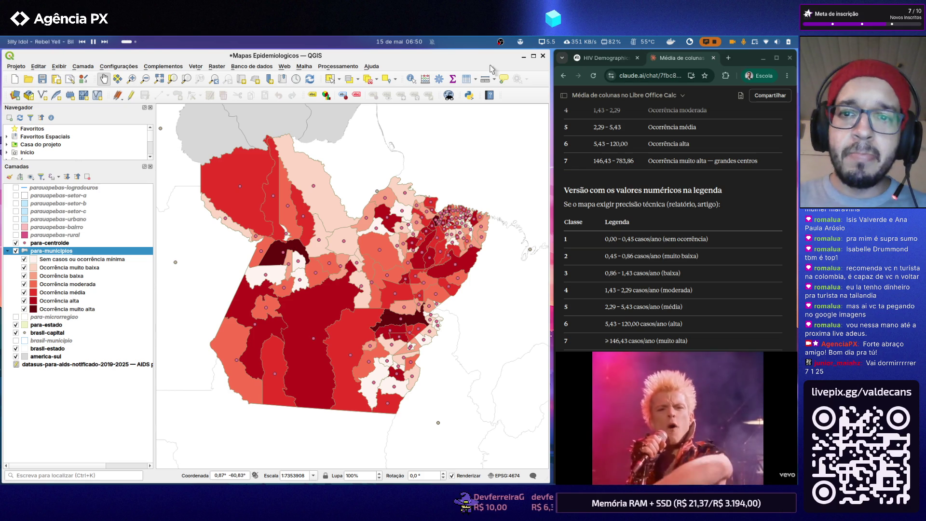
left_click(16, 67)
mouse_move(27, 246)
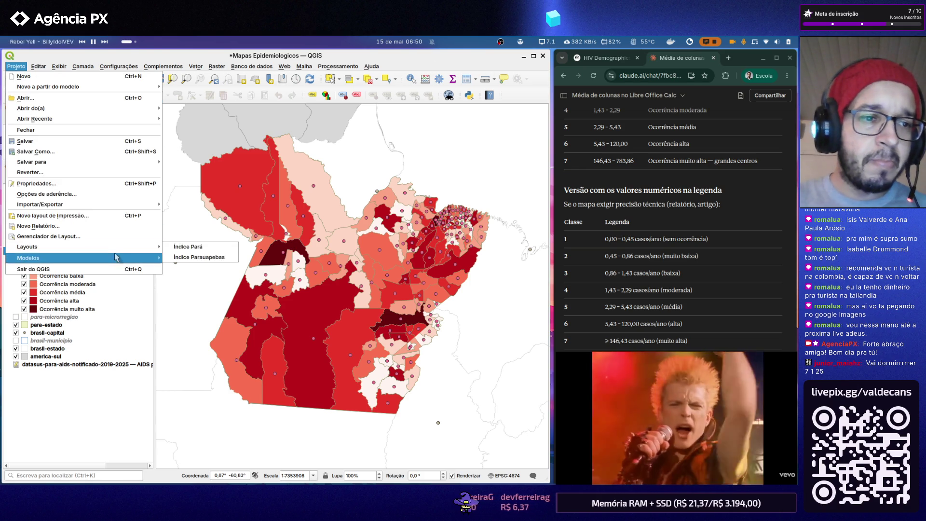
left_click(182, 252)
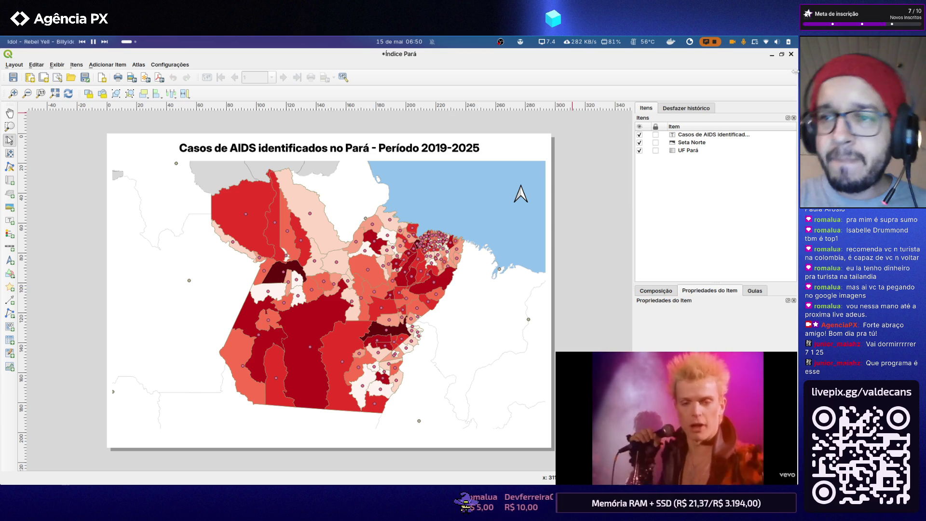
left_click(792, 55)
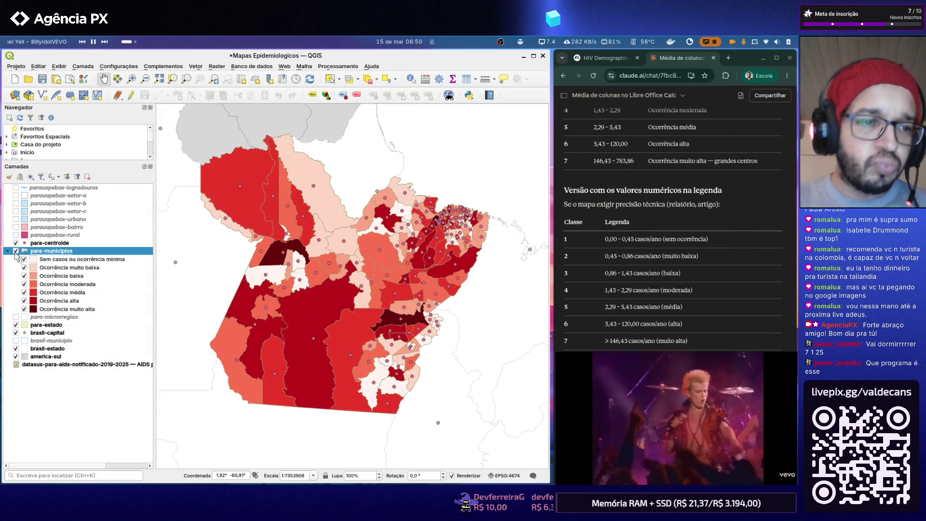
- Collapse para-municipios, toggle brasil-estado visibility, and start choosing its fill colour in Simbologia
left_click(9, 251)
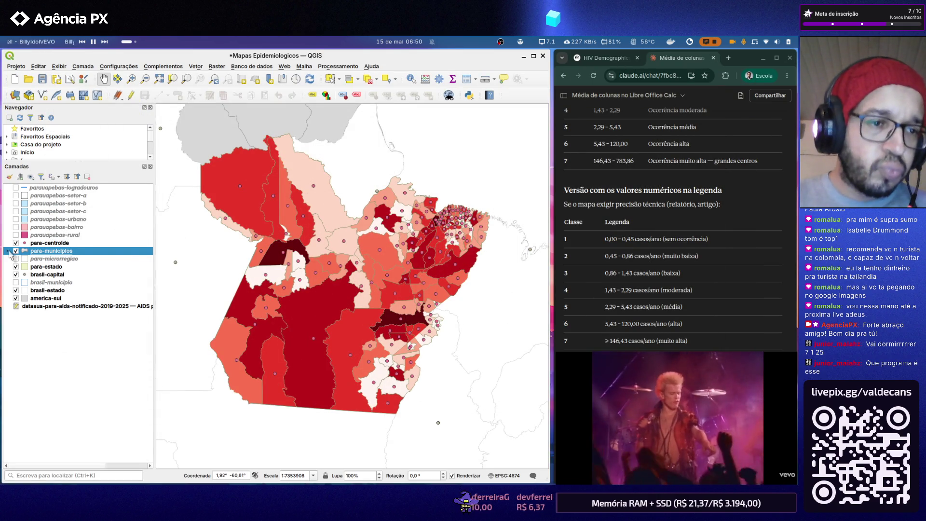
left_click(60, 259)
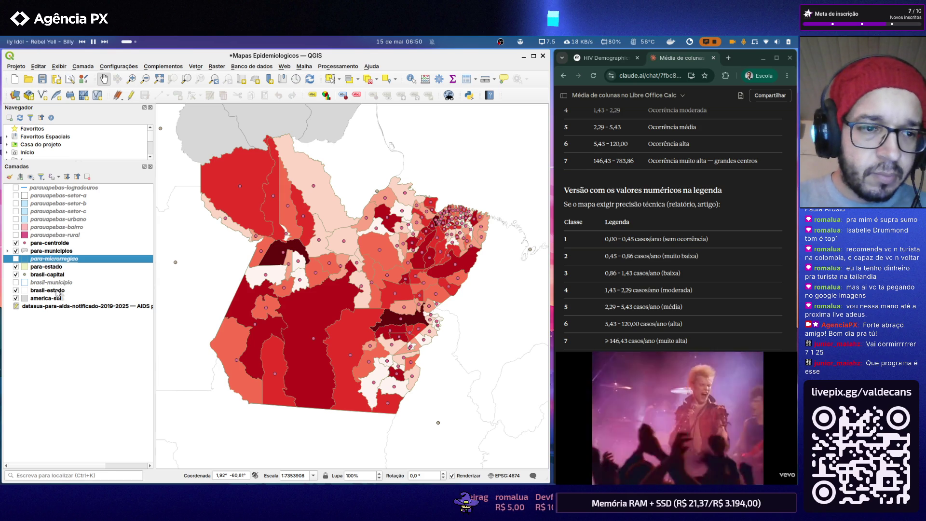
left_click(57, 291)
left_click(32, 299)
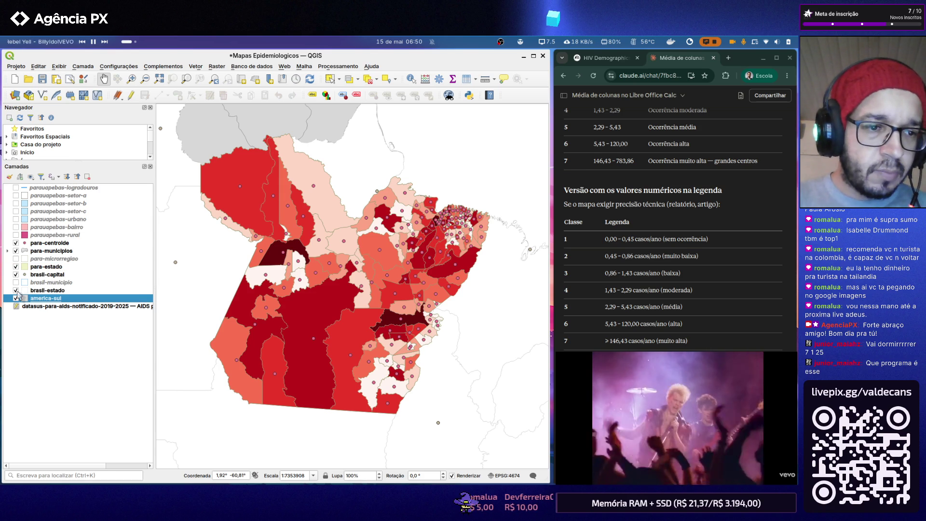
left_click(16, 290)
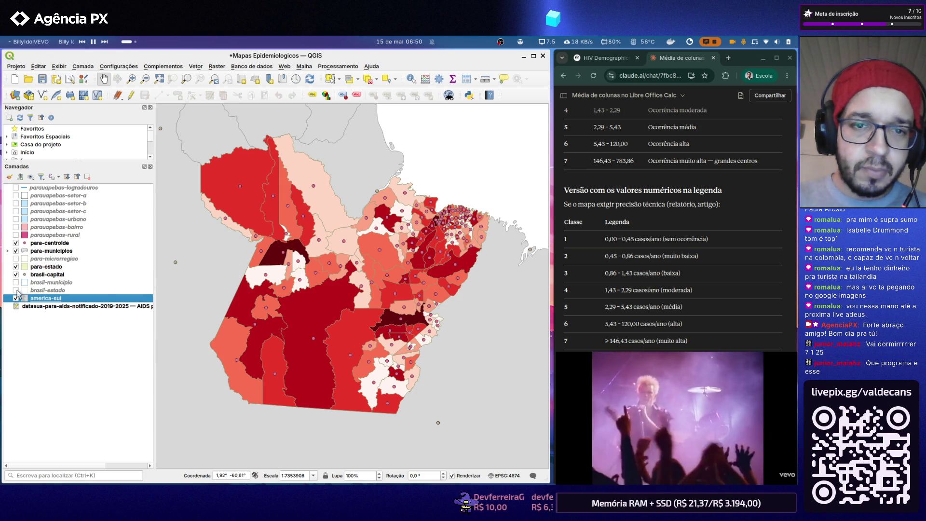
scroll(310, 250, "down", 2)
scroll(309, 266, "up", 1)
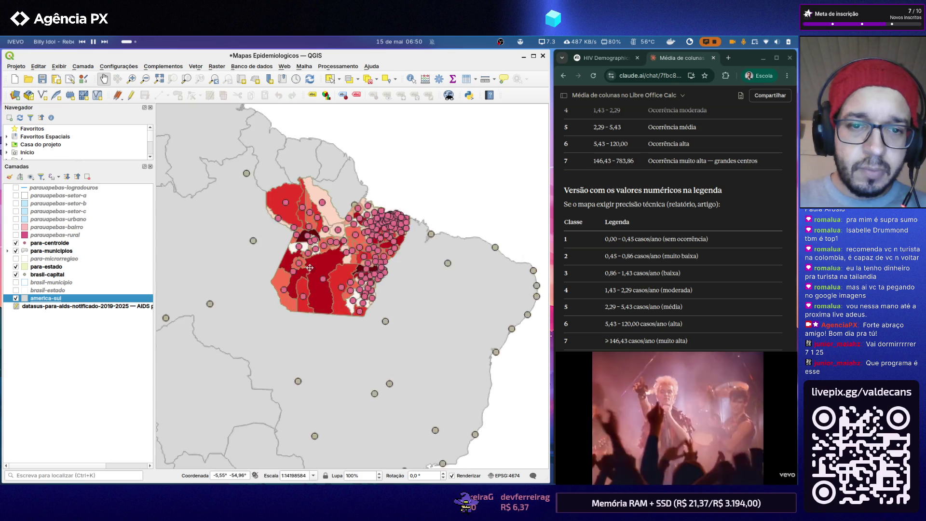
left_click(16, 290)
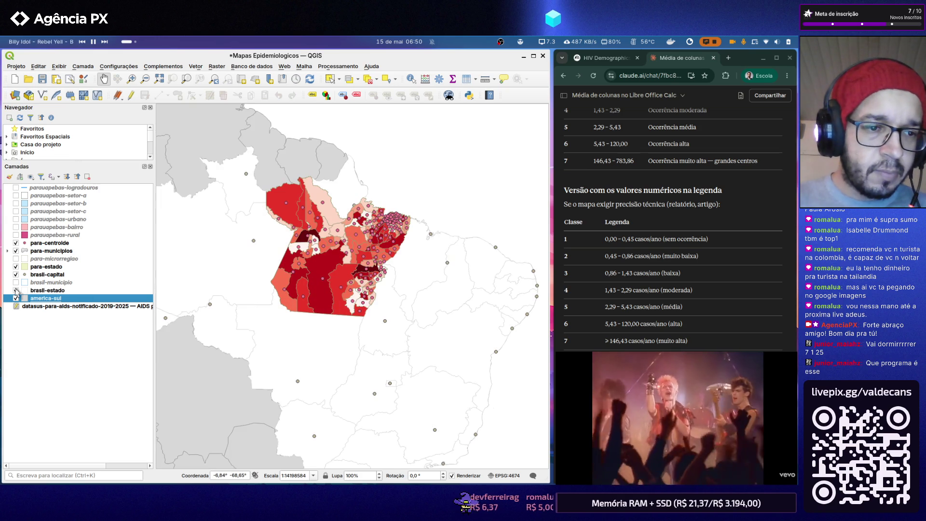
left_click(65, 291)
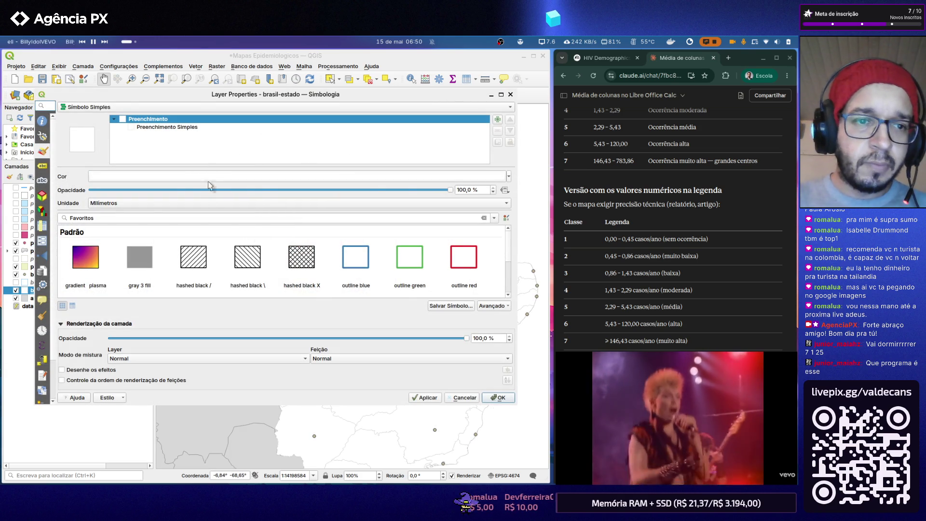
left_click(210, 177)
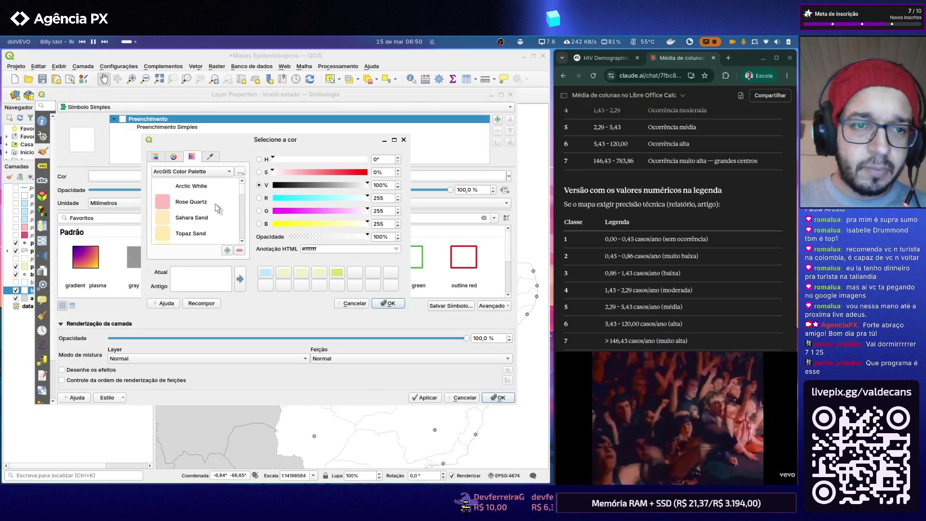
scroll(211, 205, "down", 2)
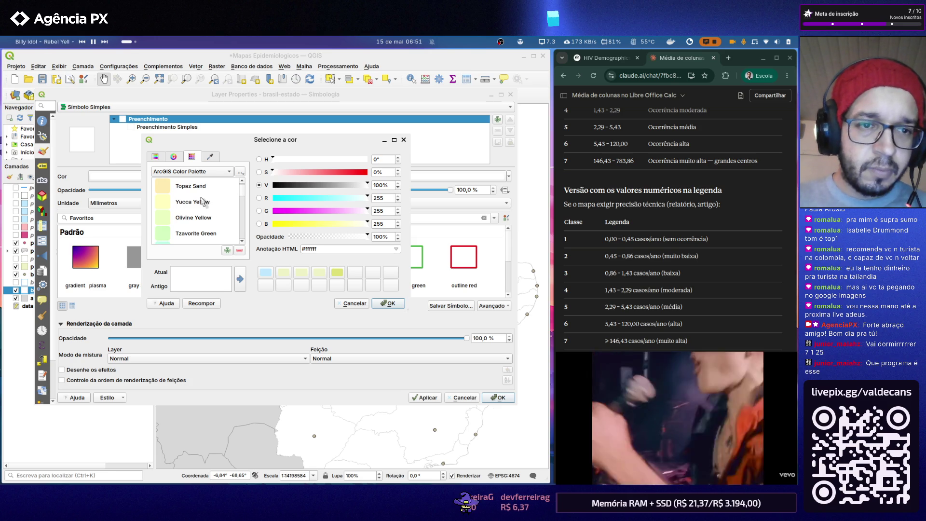
scroll(205, 203, "down", 2)
scroll(205, 203, "down", 2)
scroll(205, 203, "down", 2)
scroll(205, 203, "down", 2)
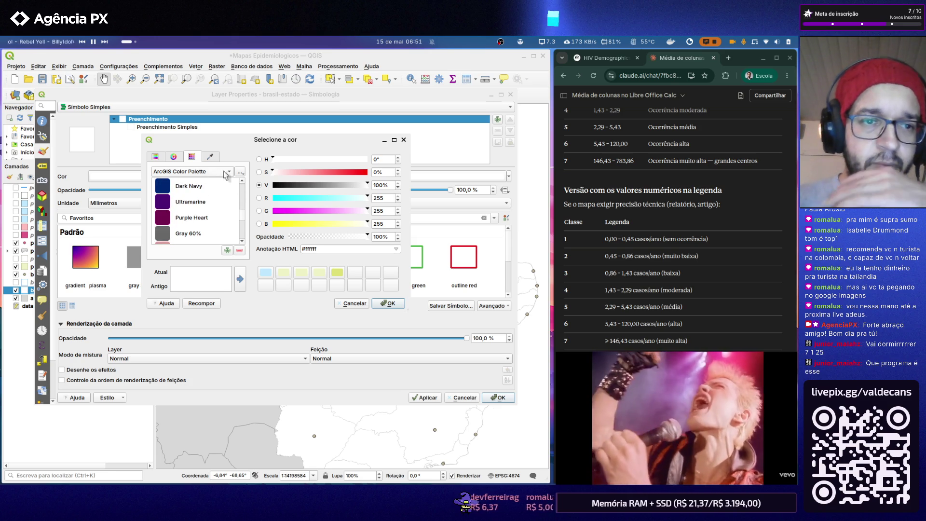
- Browse the DGU, AFNOR and ArcGIS palettes and set the states fill to Lime Dust
left_click(231, 173)
left_click(221, 204)
scroll(220, 204, "down", 2)
scroll(221, 205, "down", 2)
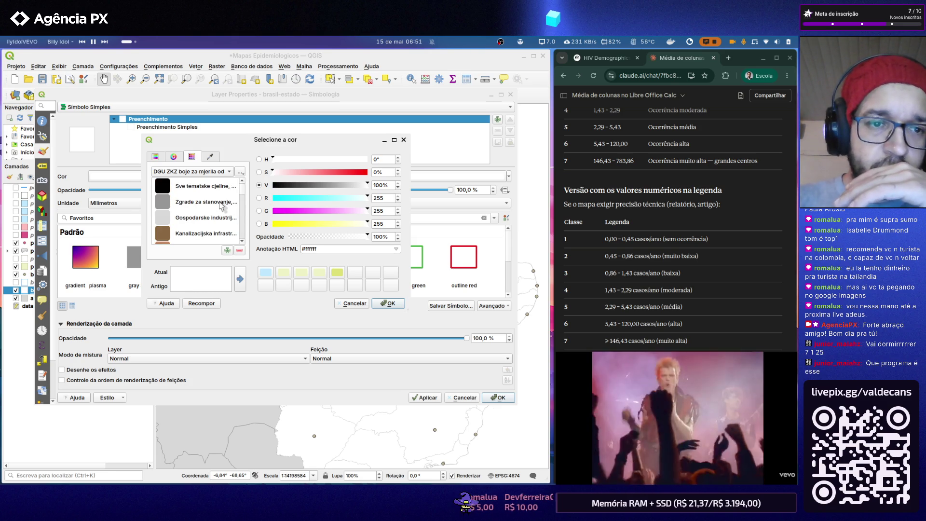
scroll(222, 205, "down", 2)
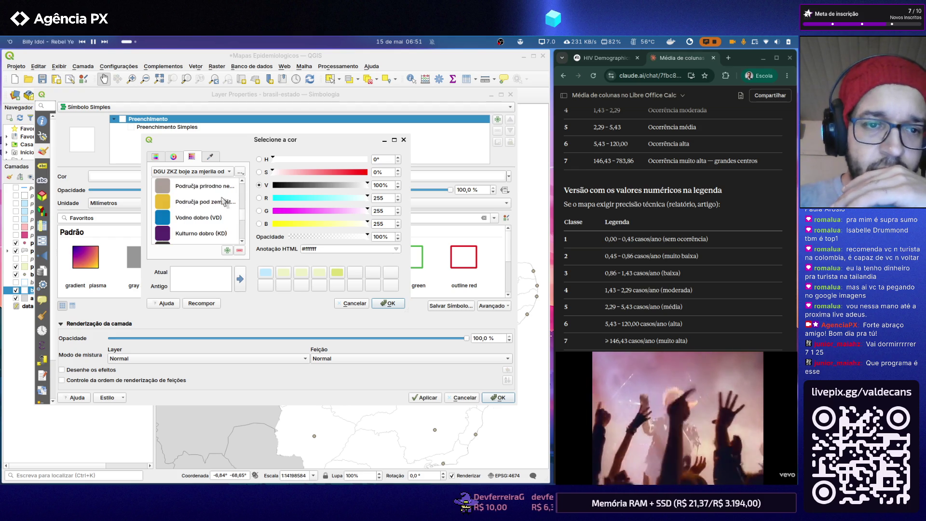
scroll(222, 205, "down", 1)
scroll(224, 203, "down", 1)
scroll(224, 203, "down", 1)
scroll(225, 202, "up", 3)
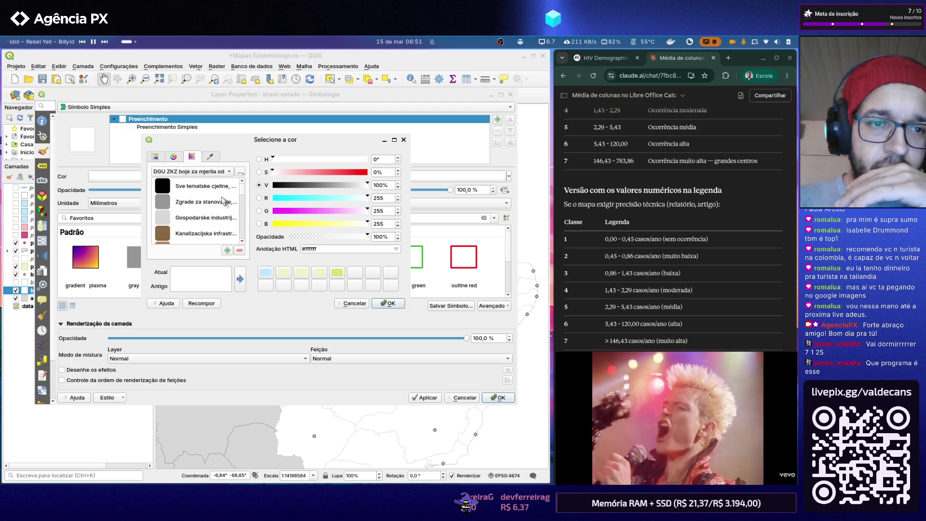
left_click(230, 175)
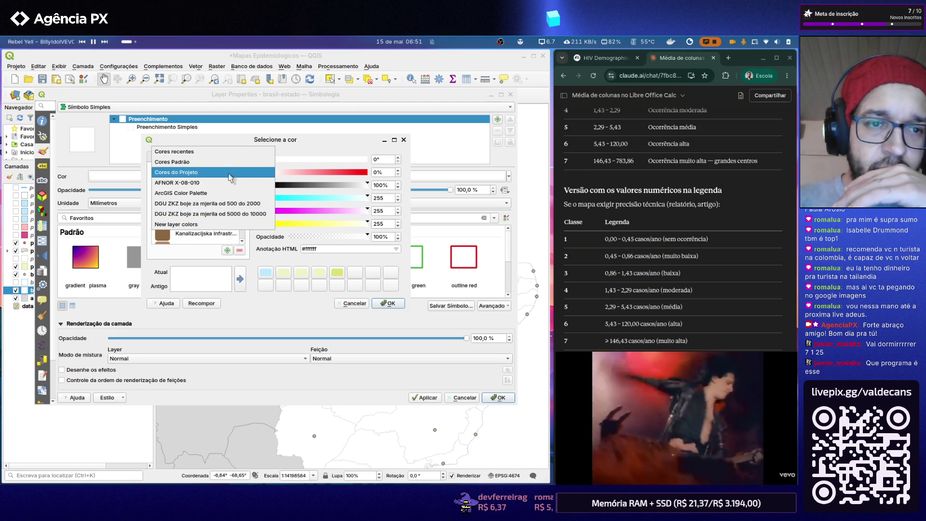
left_click(220, 205)
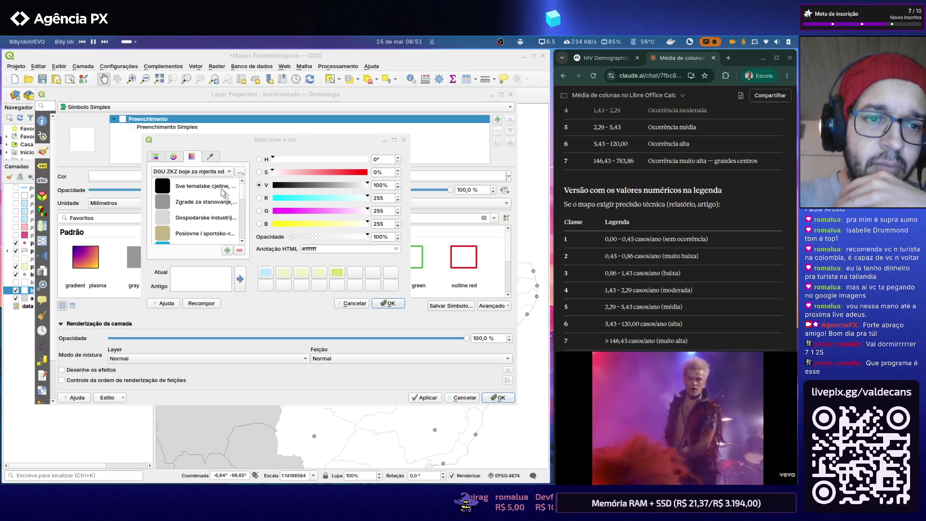
scroll(220, 203, "down", 1)
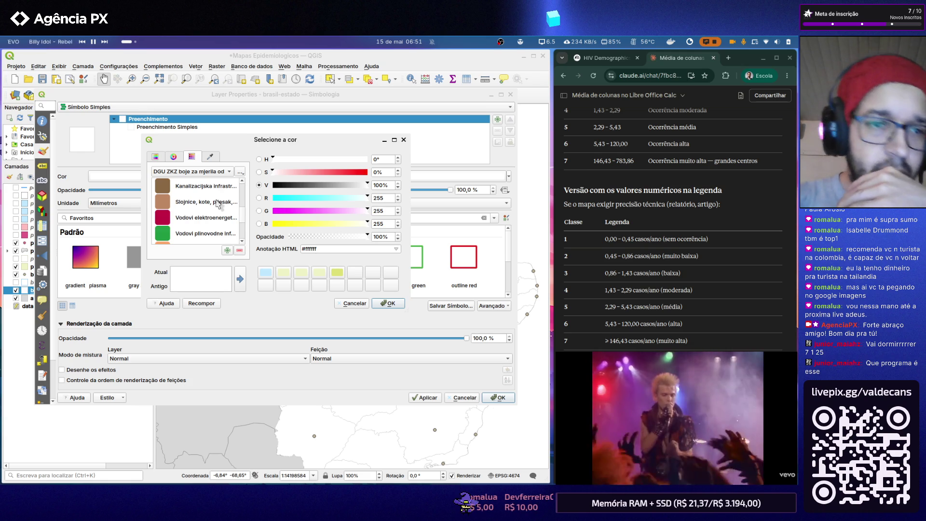
scroll(219, 203, "down", 1)
scroll(220, 203, "down", 1)
scroll(220, 205, "down", 2)
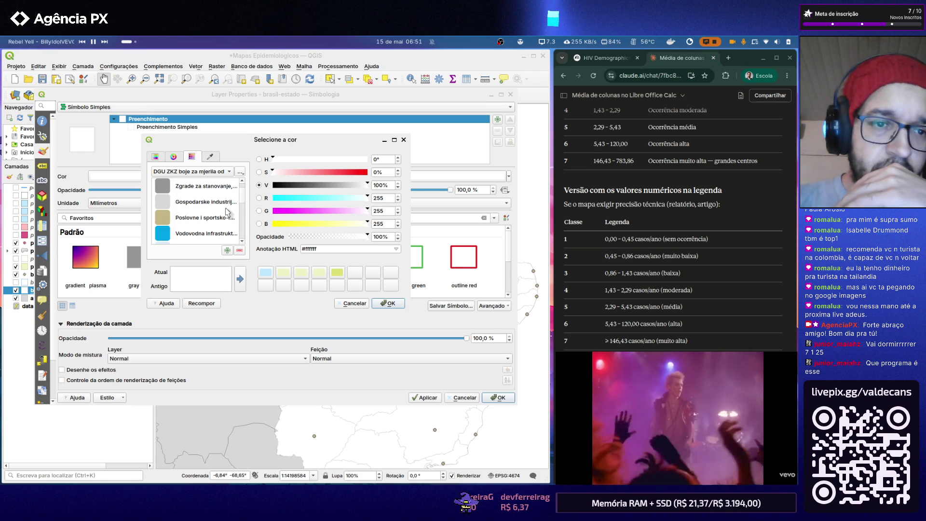
scroll(230, 214, "up", 1)
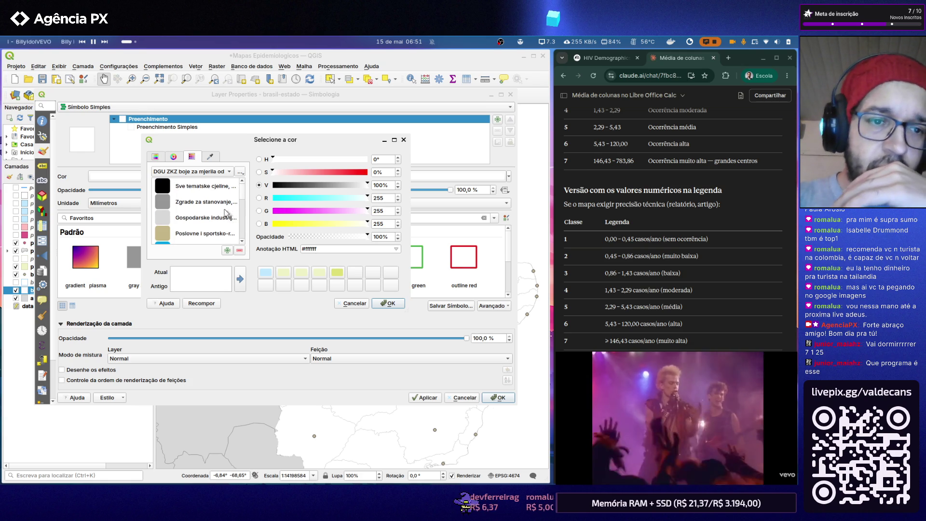
scroll(230, 215, "down", 2)
scroll(224, 210, "down", 1)
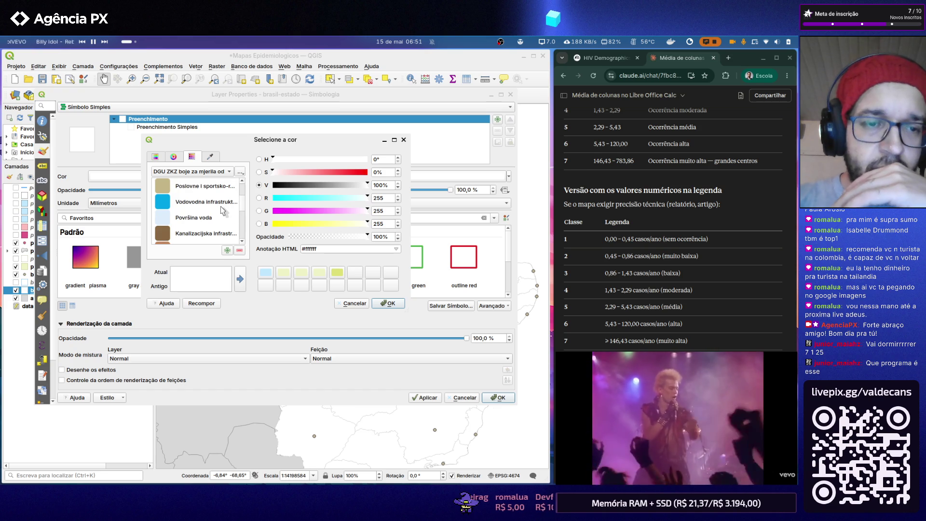
scroll(222, 209, "down", 3)
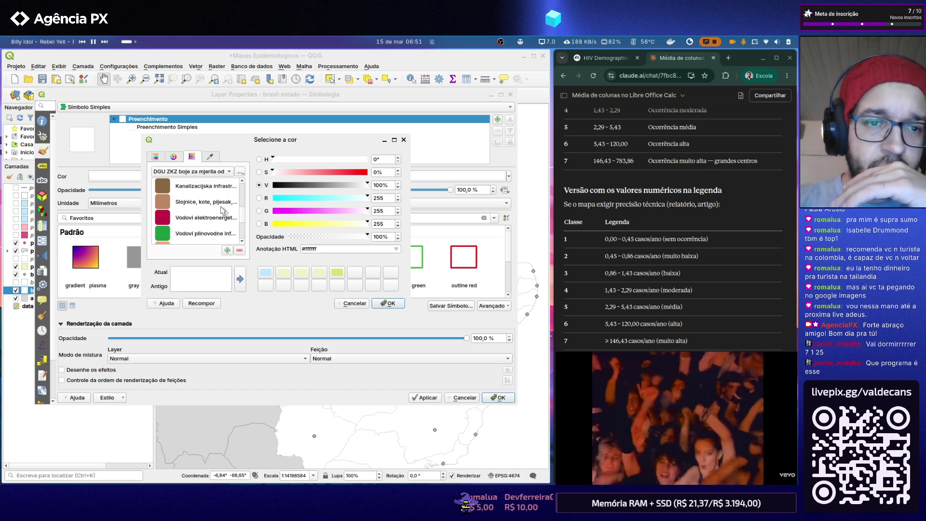
scroll(222, 211, "down", 1)
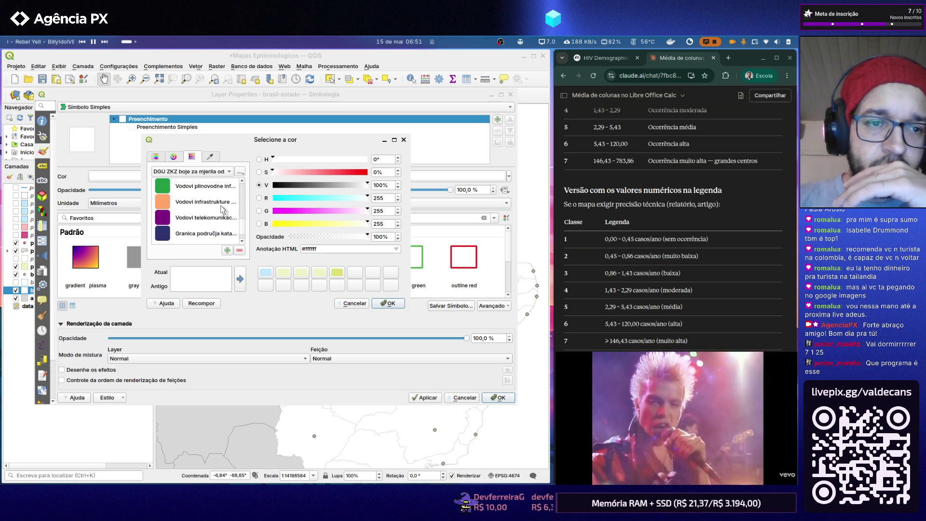
scroll(222, 210, "down", 1)
left_click(230, 174)
left_click(220, 185)
scroll(214, 195, "up", 3)
scroll(214, 196, "down", 2)
scroll(214, 196, "down", 2)
scroll(214, 196, "down", 2)
scroll(214, 195, "down", 2)
scroll(214, 196, "down", 1)
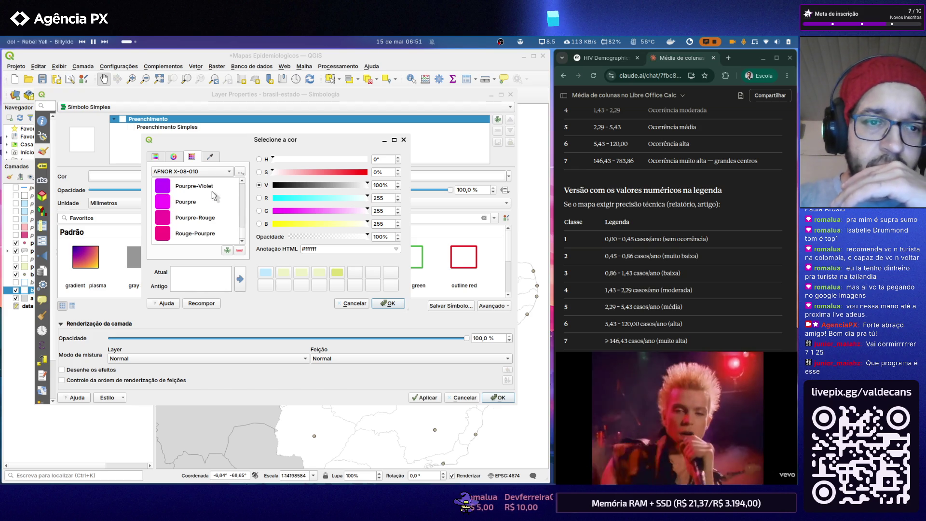
scroll(214, 196, "up", 3)
scroll(214, 195, "up", 3)
scroll(213, 195, "up", 1)
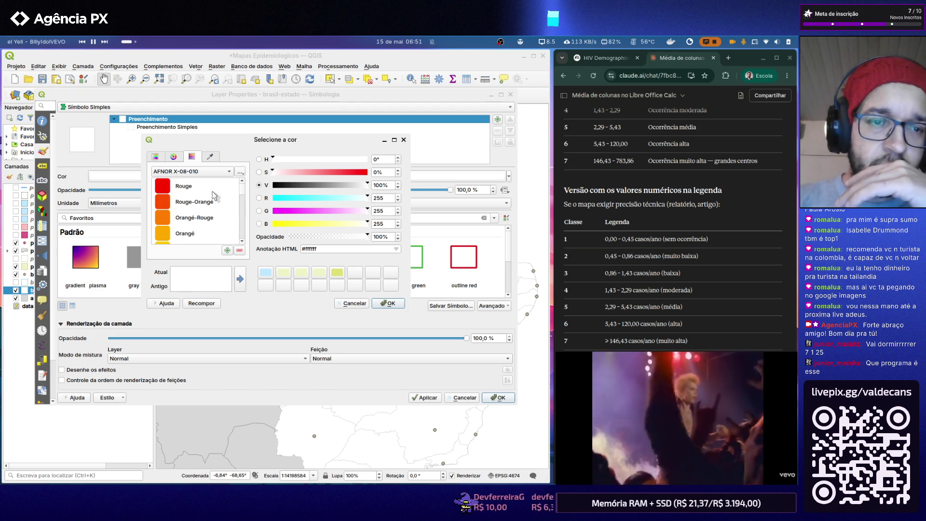
scroll(213, 196, "down", 2)
scroll(214, 195, "down", 3)
scroll(213, 196, "down", 4)
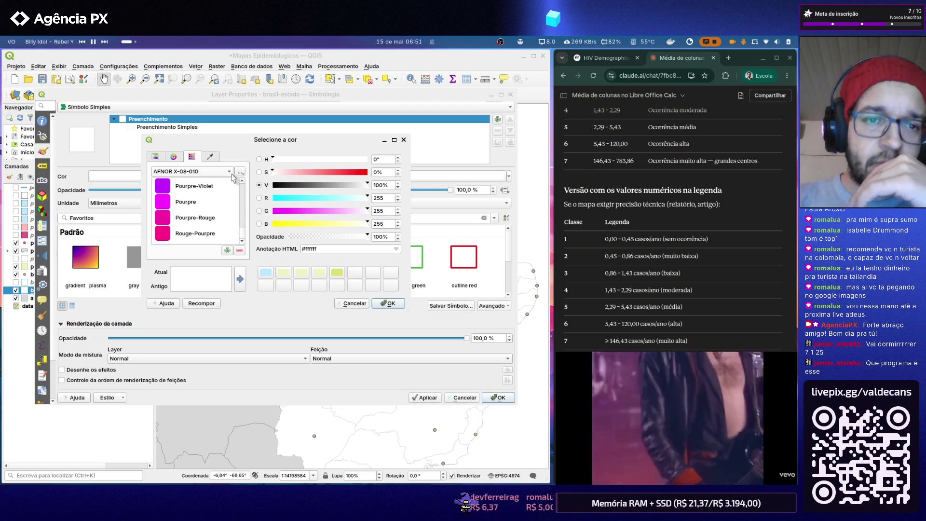
left_click(231, 175)
left_click(224, 192)
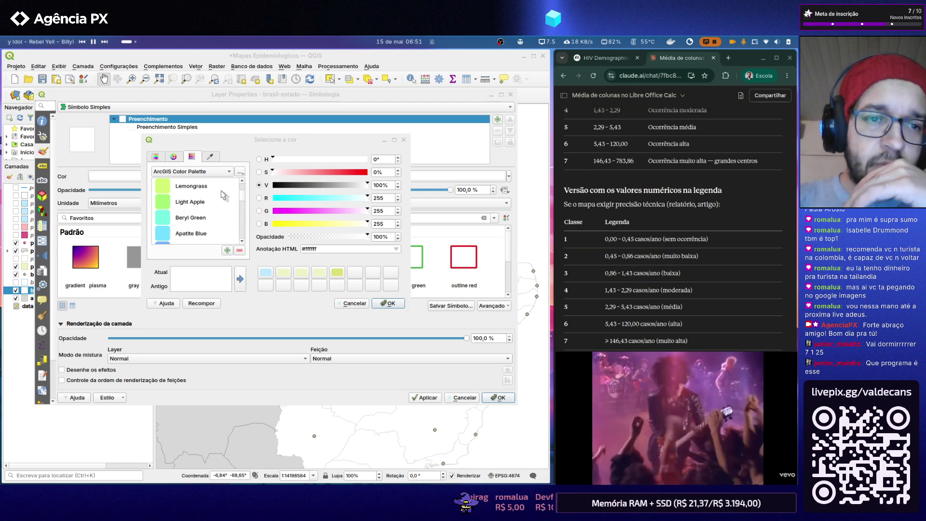
scroll(224, 207, "down", 3)
scroll(224, 207, "down", 3)
scroll(225, 207, "down", 3)
scroll(224, 206, "down", 2)
scroll(224, 207, "down", 3)
scroll(225, 207, "down", 3)
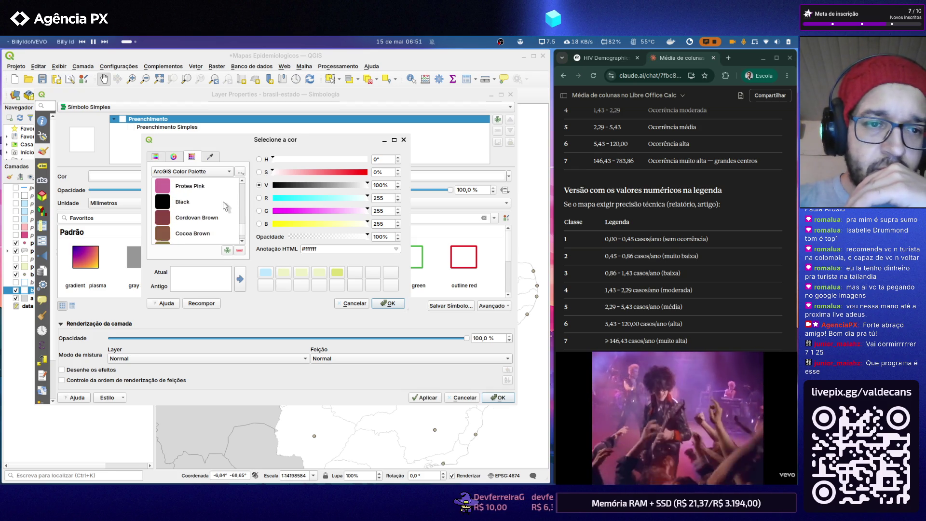
scroll(224, 207, "down", 3)
scroll(224, 207, "up", 1)
scroll(224, 206, "down", 2)
scroll(225, 206, "down", 1)
scroll(225, 206, "down", 1)
scroll(225, 206, "down", 1)
scroll(225, 206, "down", 1)
scroll(225, 206, "down", 1)
scroll(224, 206, "down", 1)
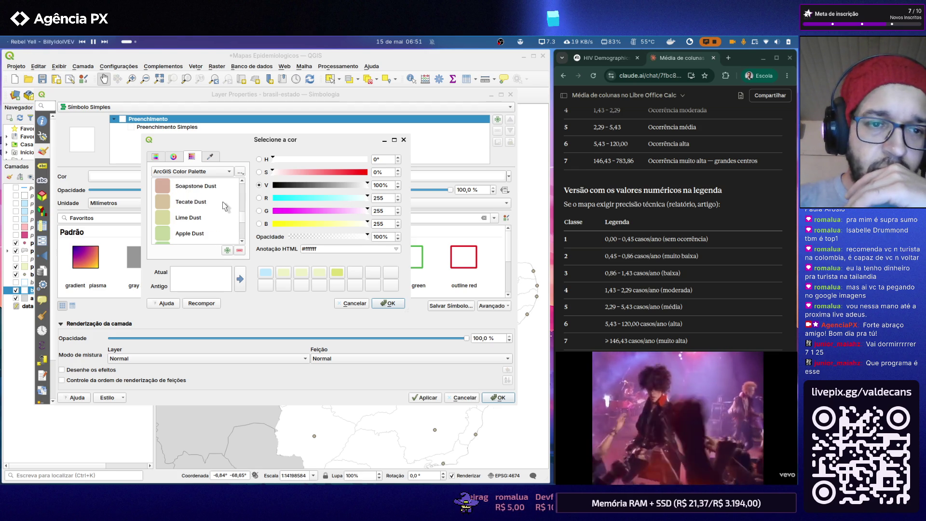
scroll(225, 206, "up", 1)
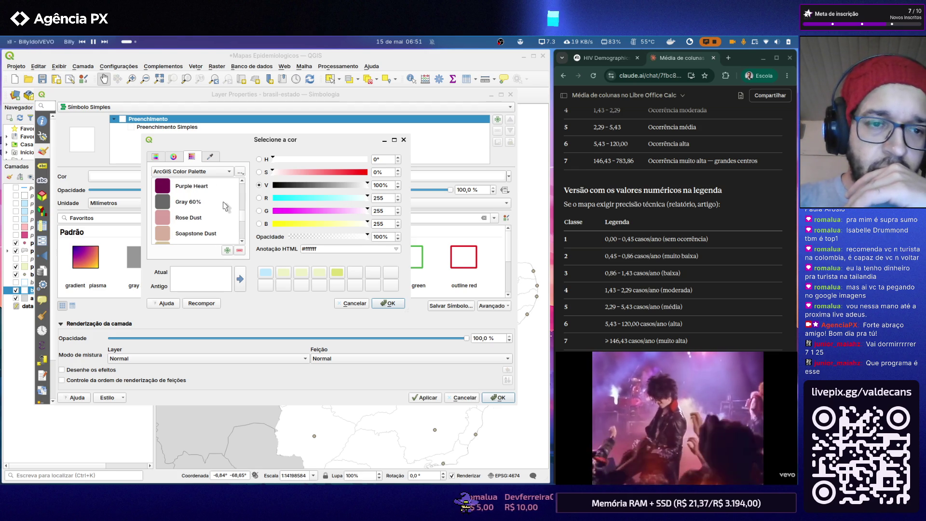
scroll(225, 206, "down", 1)
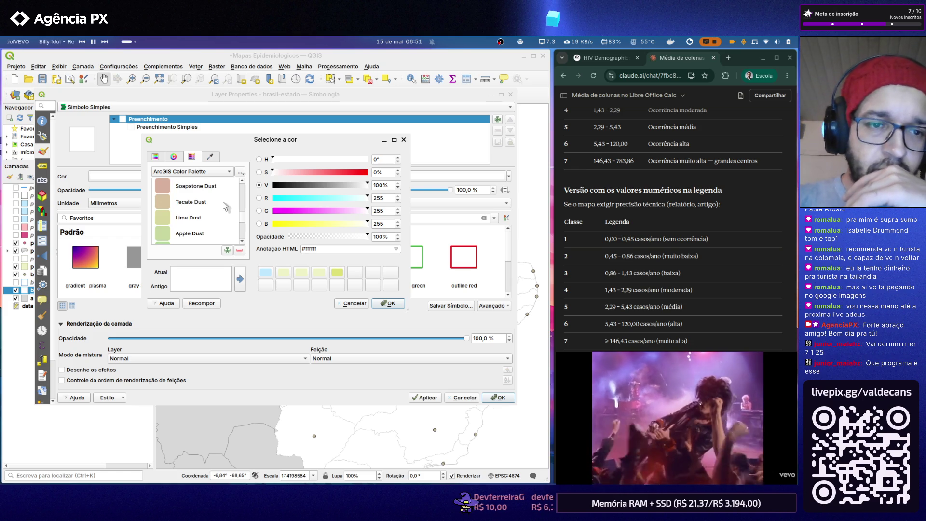
scroll(225, 206, "down", 1)
scroll(225, 207, "down", 1)
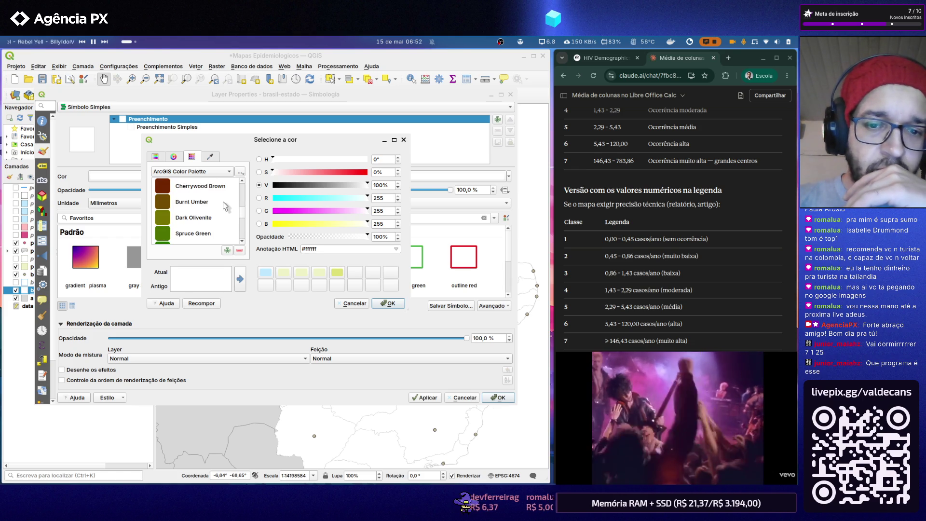
scroll(224, 206, "up", 1)
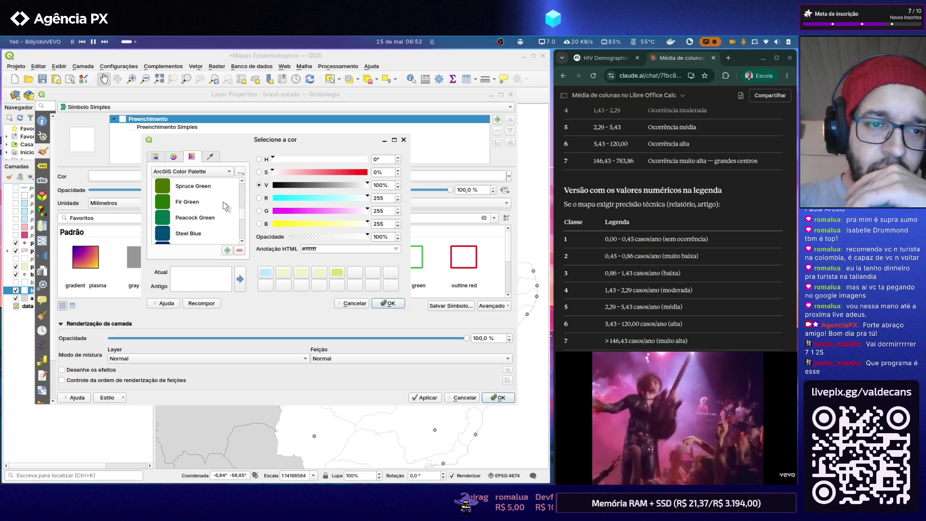
scroll(225, 206, "up", 1)
scroll(224, 206, "up", 1)
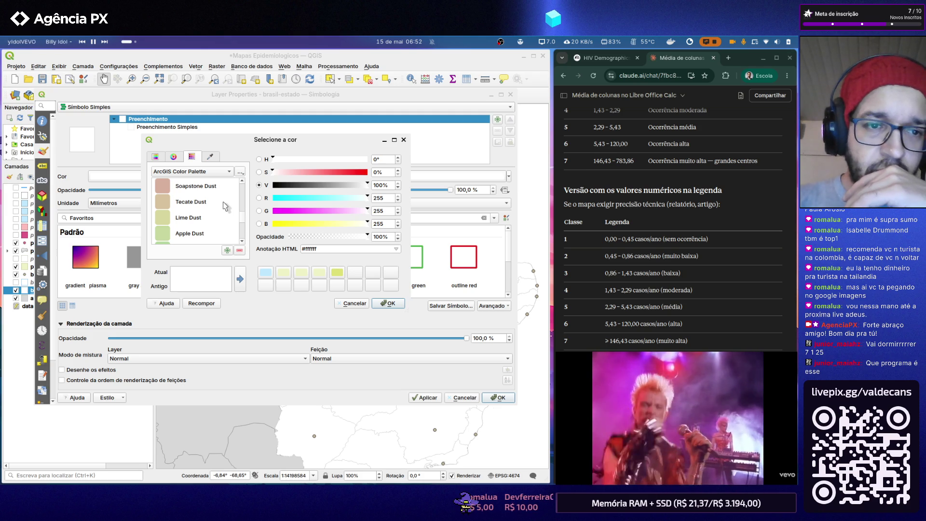
left_click(211, 218)
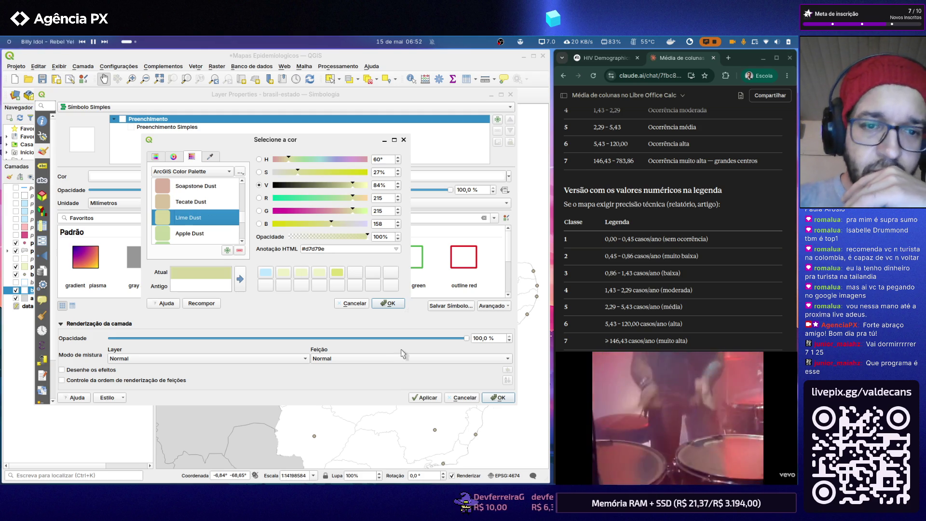
left_click(382, 304)
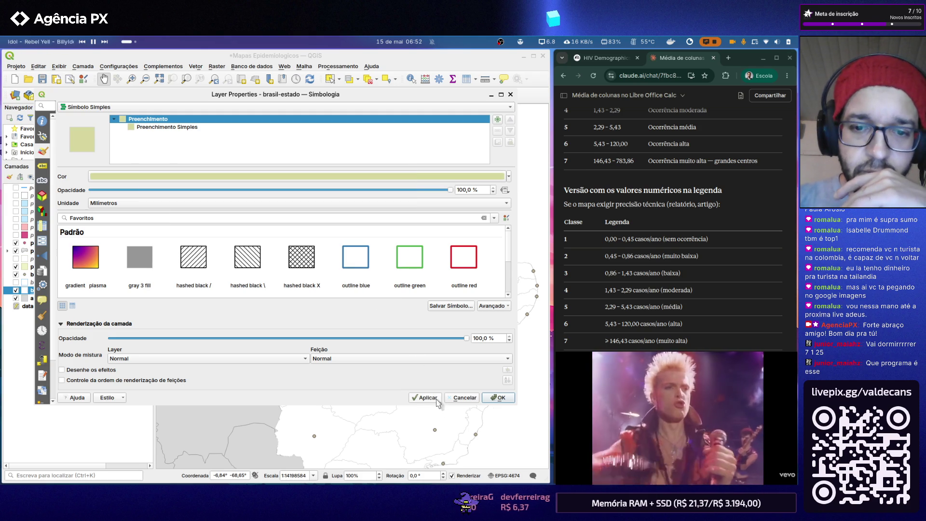
- Confirm the Lime Dust fill for brasil-estado and select the america-sul layer
left_click(499, 400)
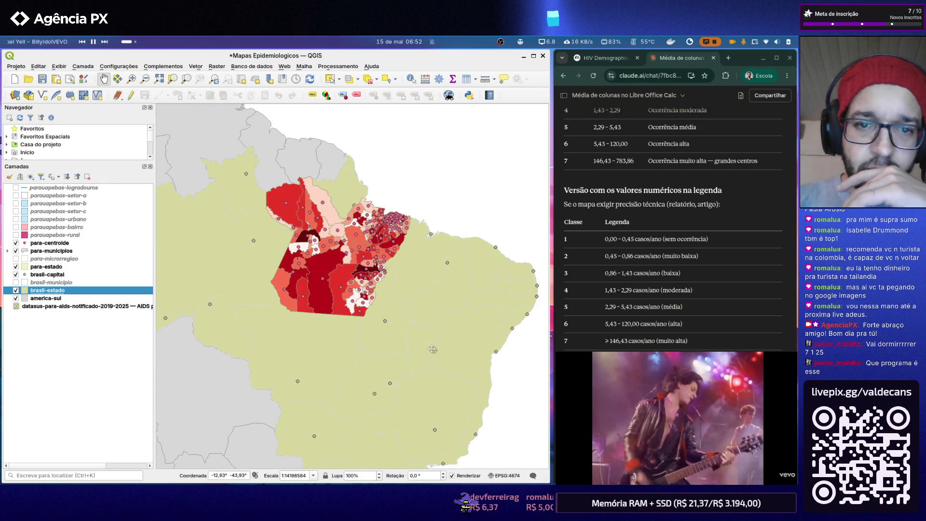
scroll(342, 250, "down", 1)
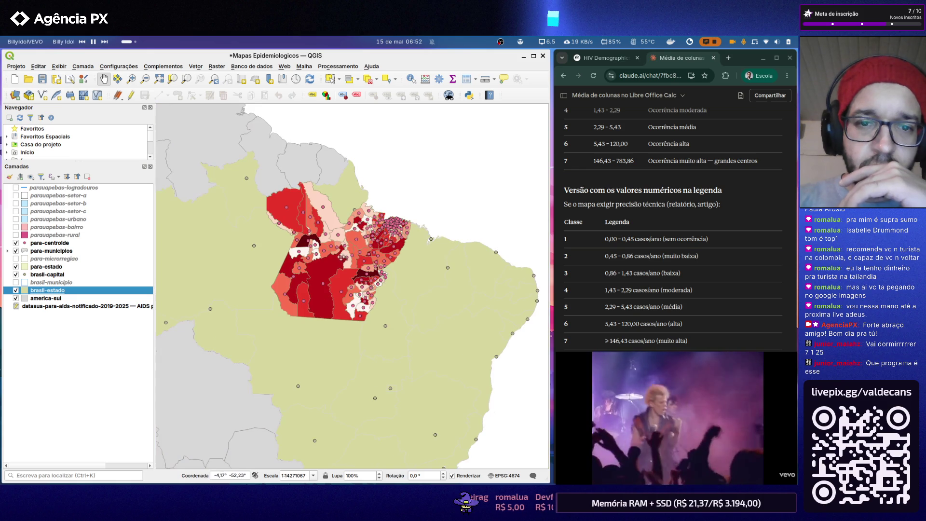
scroll(308, 220, "up", 1)
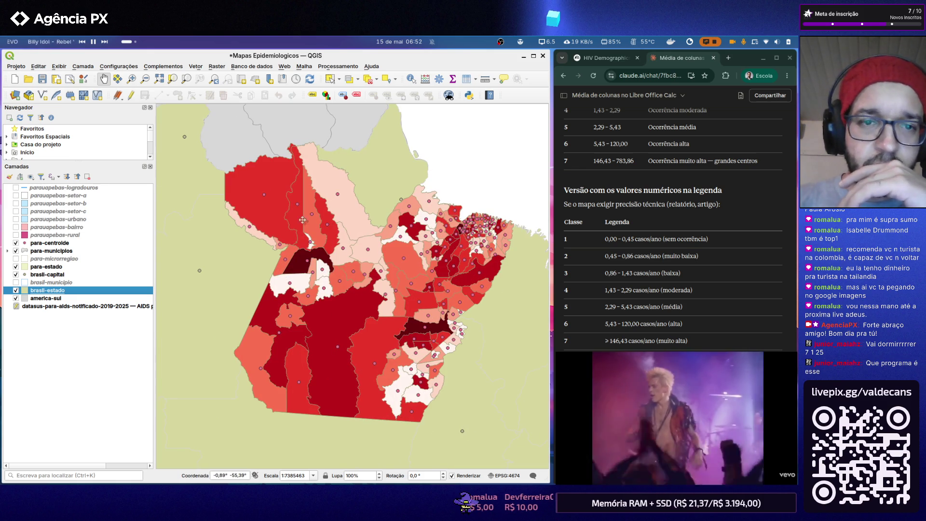
left_click(70, 298)
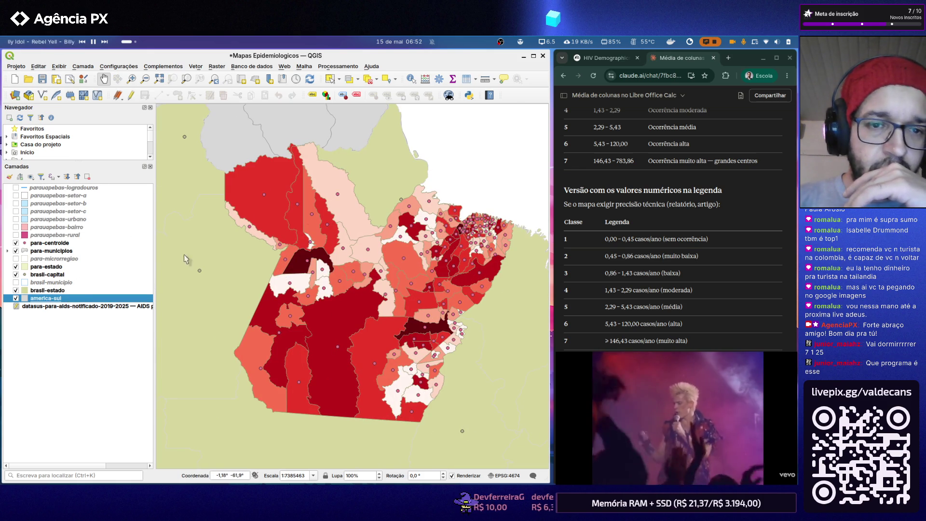
- Set america-sul's fill colour to Tecate Dust from the ArcGIS Color Palette and apply it
left_click(243, 174)
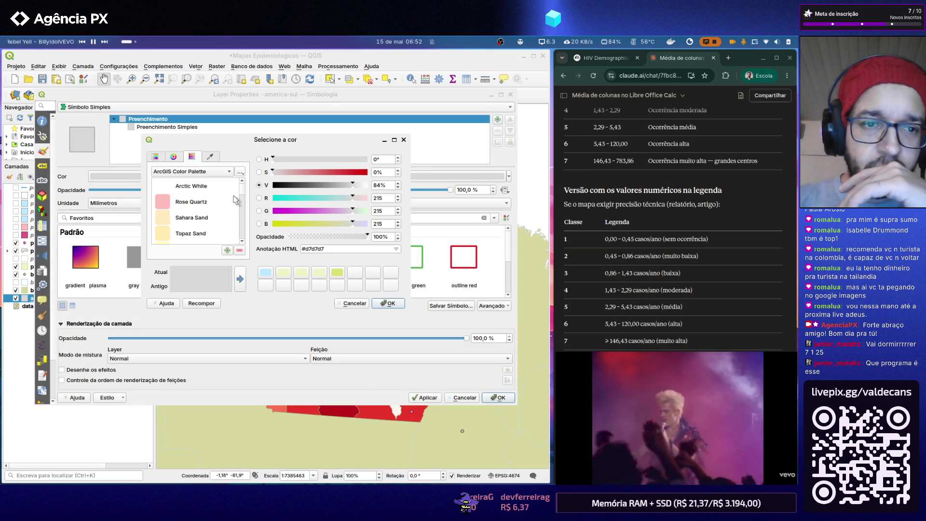
scroll(224, 201, "down", 1)
scroll(223, 200, "down", 2)
scroll(224, 201, "down", 1)
scroll(224, 202, "down", 1)
scroll(223, 203, "down", 1)
scroll(223, 203, "down", 1)
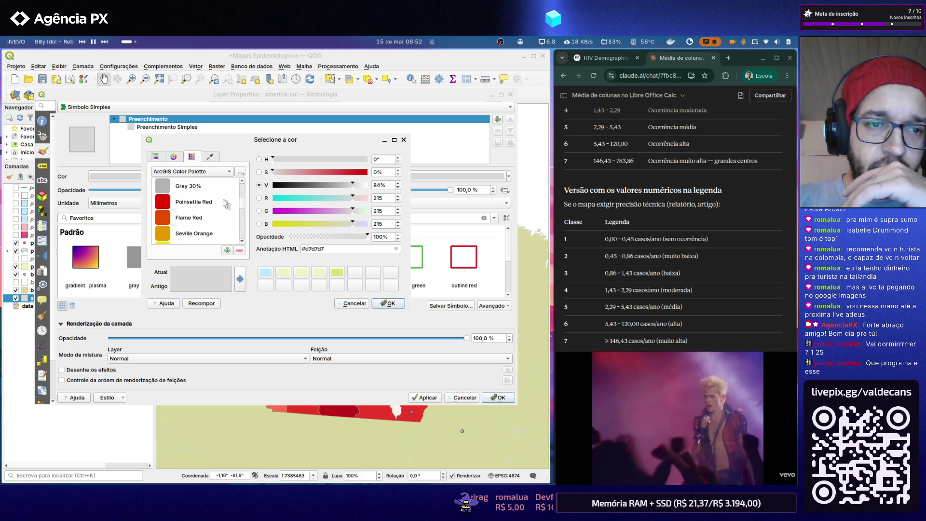
scroll(224, 203, "down", 1)
scroll(224, 203, "down", 2)
scroll(224, 203, "down", 1)
scroll(225, 204, "down", 2)
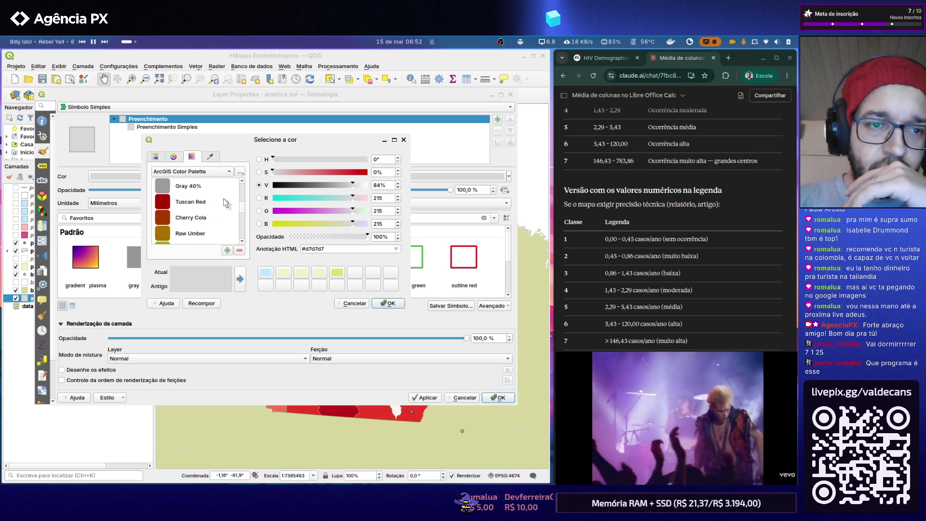
scroll(224, 203, "down", 1)
scroll(225, 203, "down", 2)
scroll(224, 203, "down", 1)
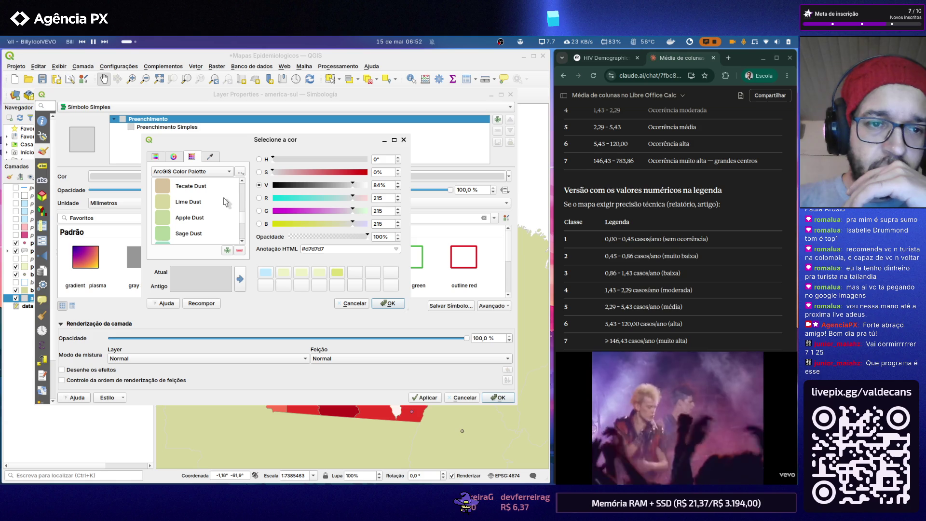
scroll(222, 195, "up", 1)
left_click(202, 237)
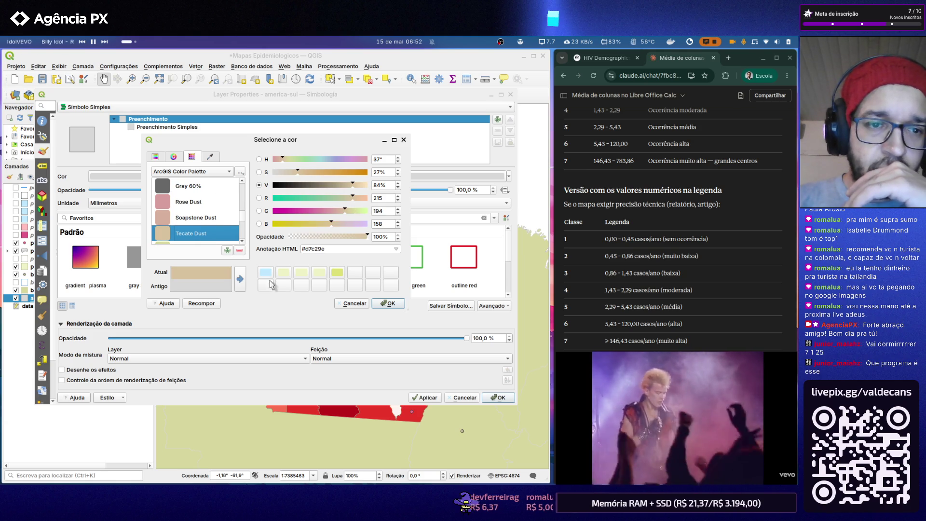
left_click(387, 303)
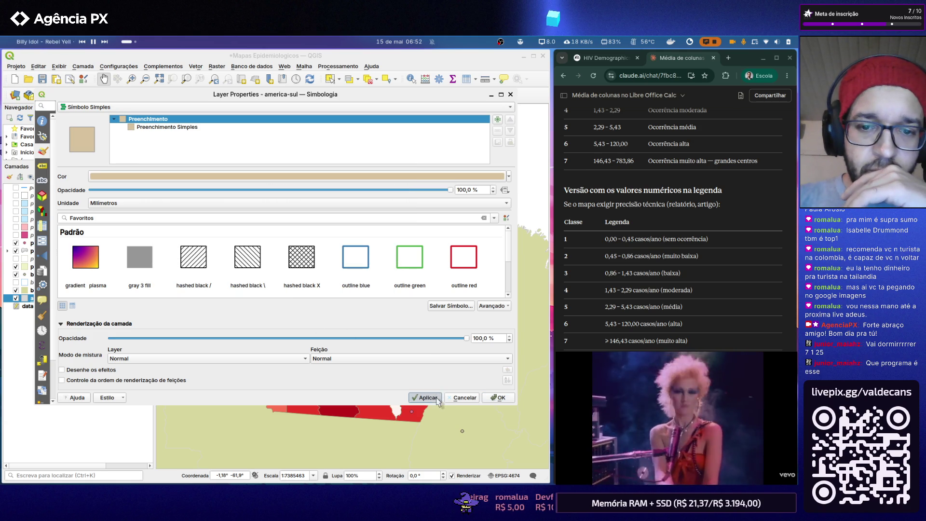
left_click(499, 397)
scroll(333, 263, "down", 1)
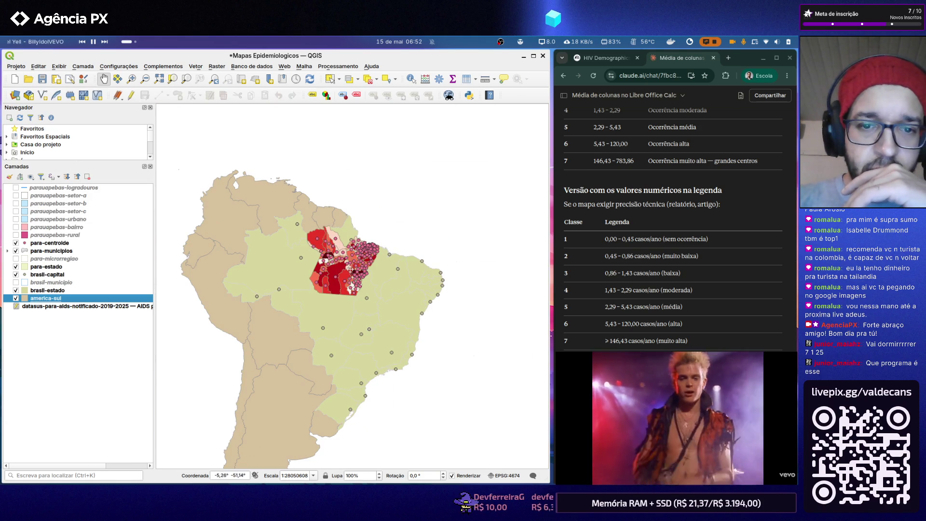
- Recentre the map on northern Brazil and open the 'Índice Pará' layout from Projeto > Layouts
left_click_drag(361, 277, 348, 263)
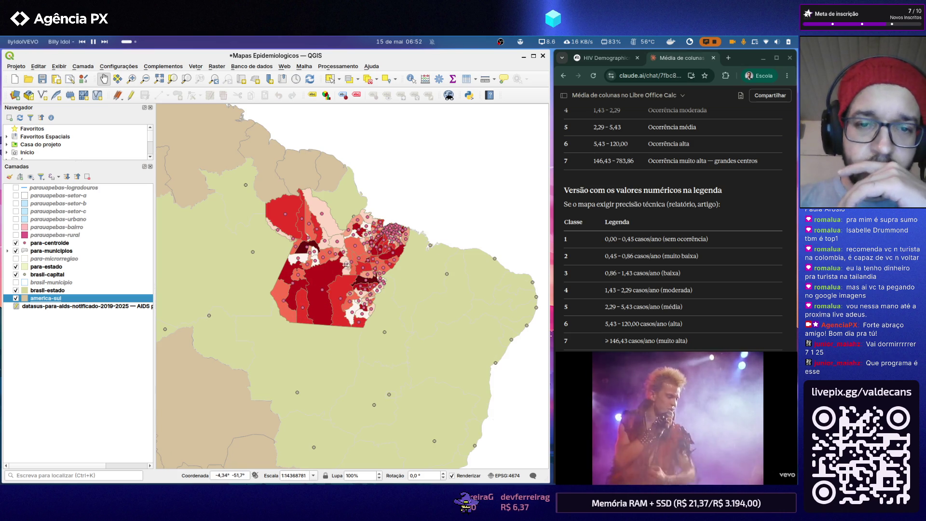
left_click(15, 67)
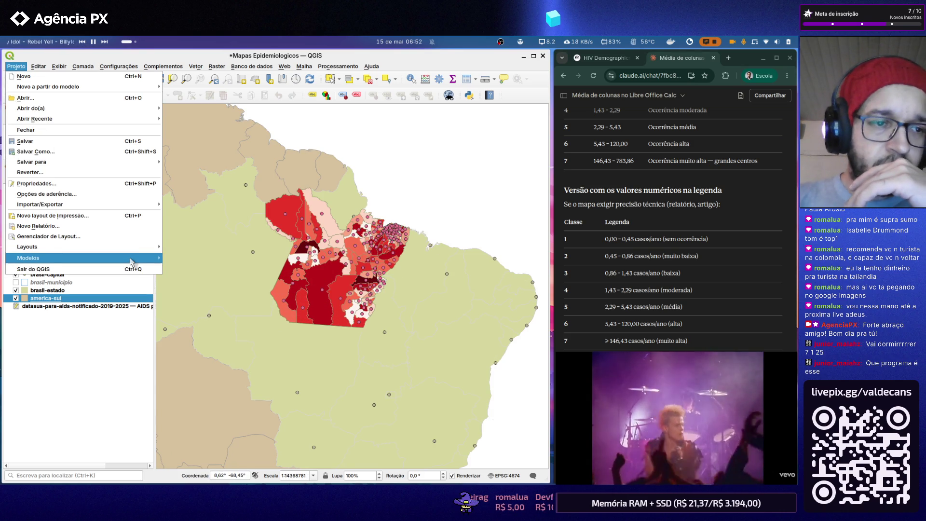
mouse_move(44, 247)
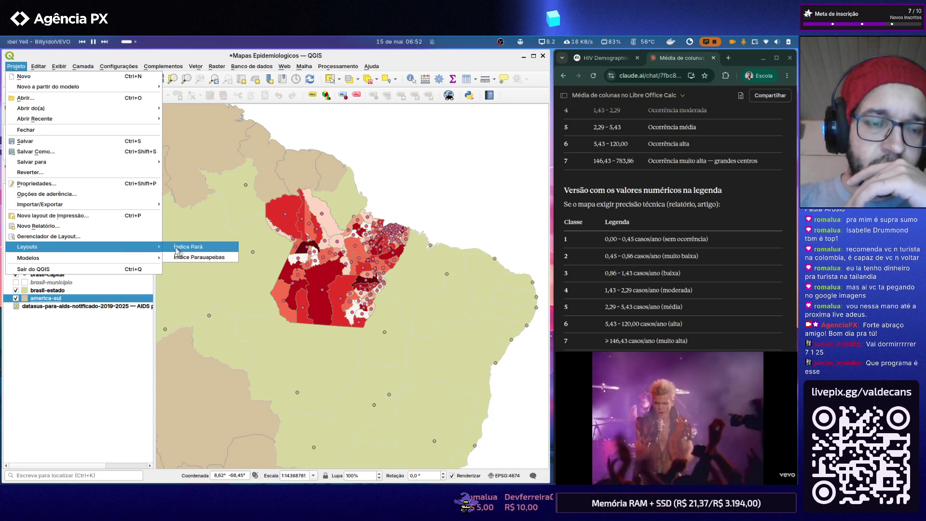
left_click(176, 248)
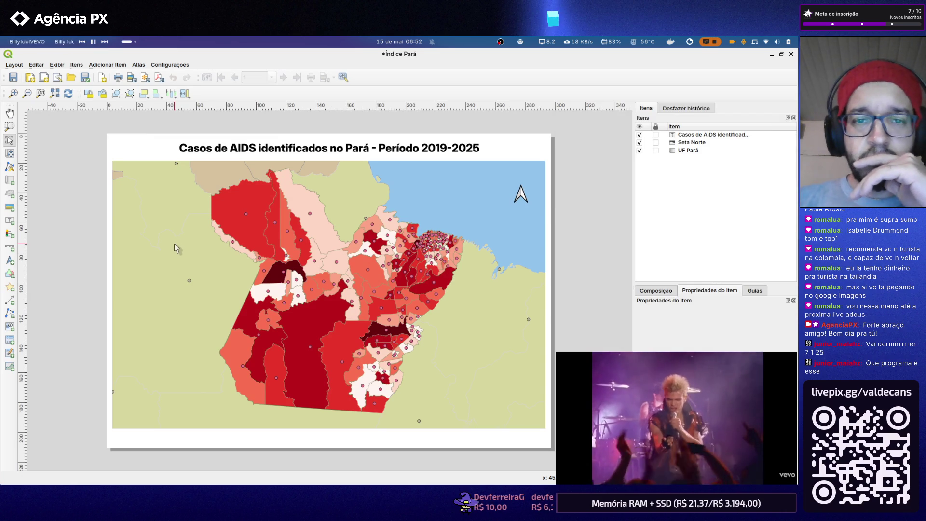
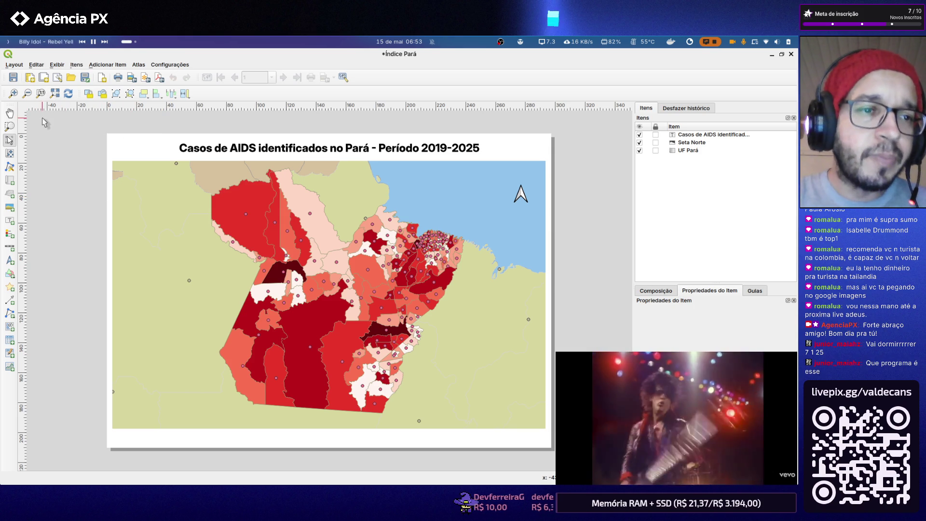
- Close the layout and give the america-sul layer a Gray 10% fill
left_click(791, 53)
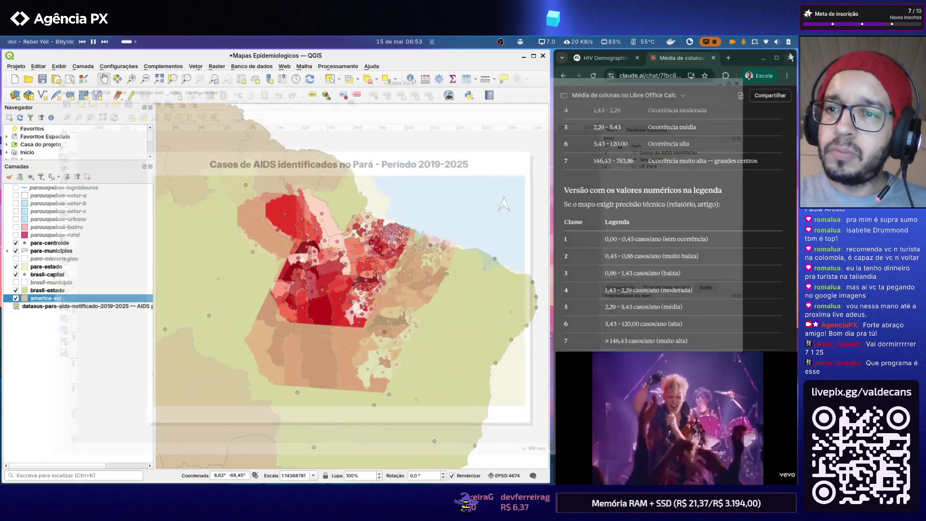
double_click(71, 301)
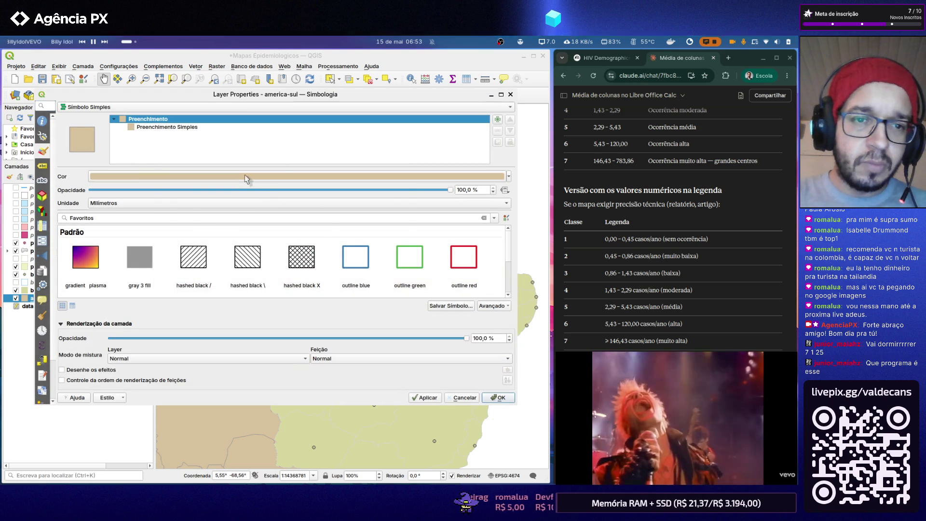
left_click(249, 177)
scroll(226, 206, "down", 2)
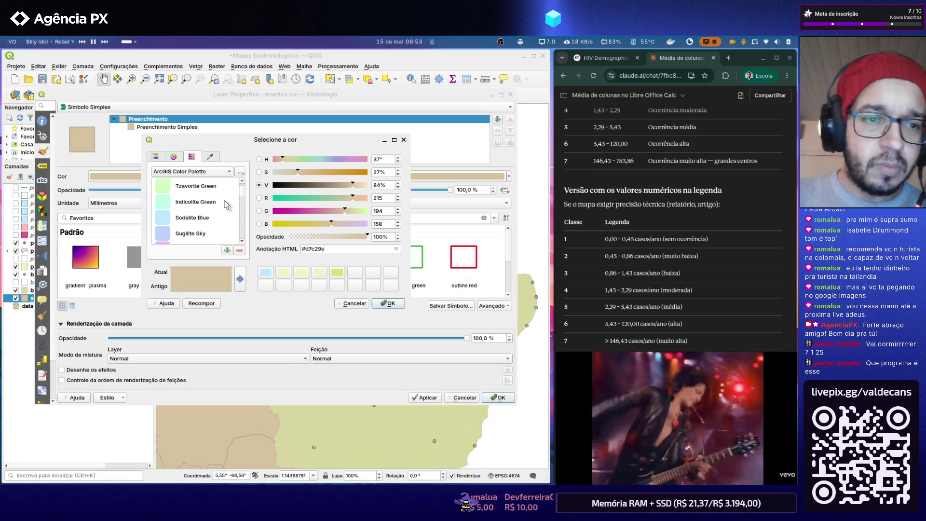
scroll(226, 206, "down", 1)
scroll(227, 206, "down", 1)
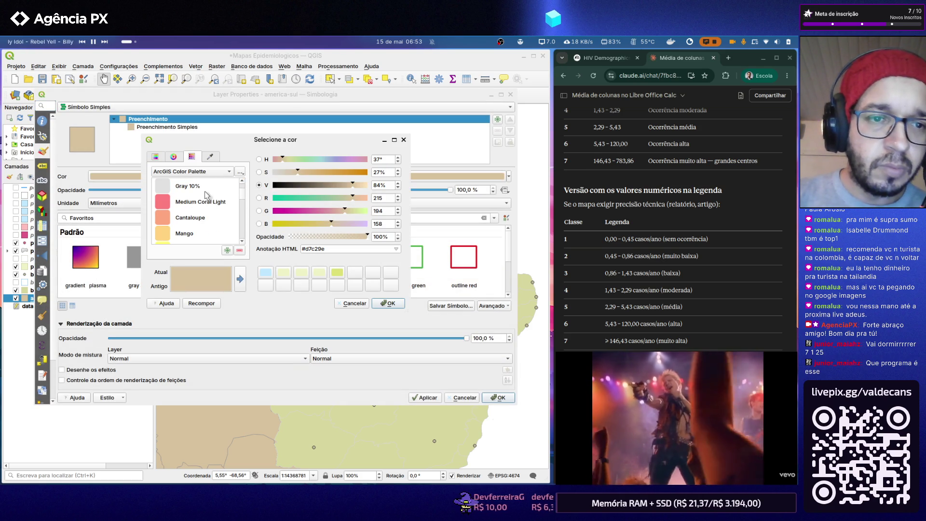
left_click(206, 192)
left_click(378, 305)
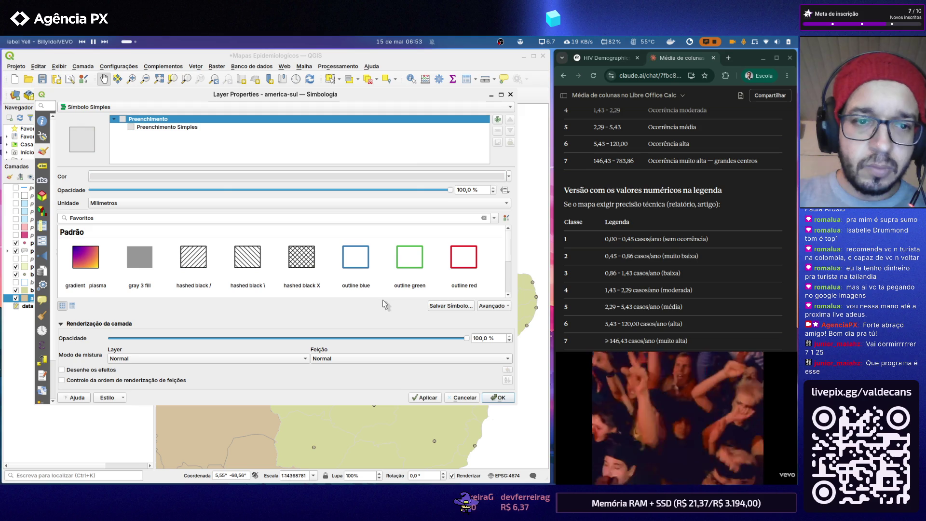
- Set the america-sul simple fill's outline to Gray 20% and apply the style
left_click(179, 128)
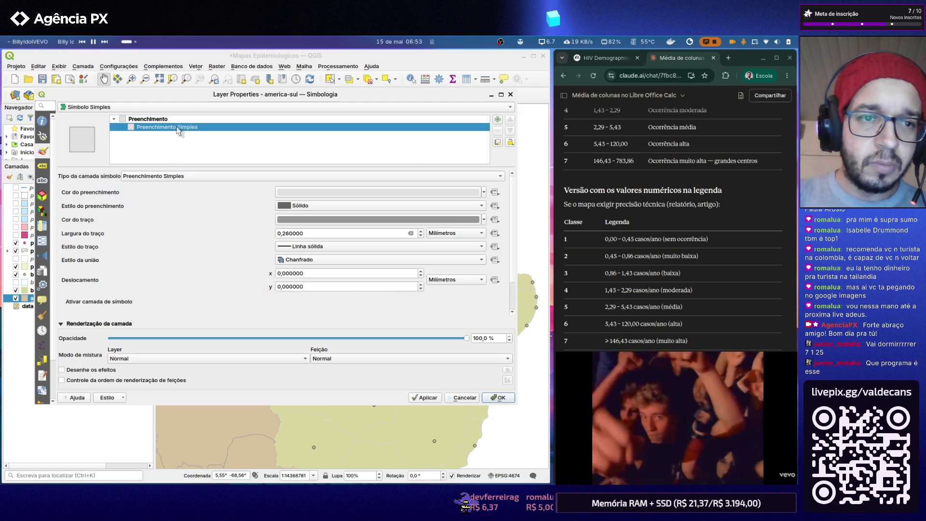
left_click(292, 220)
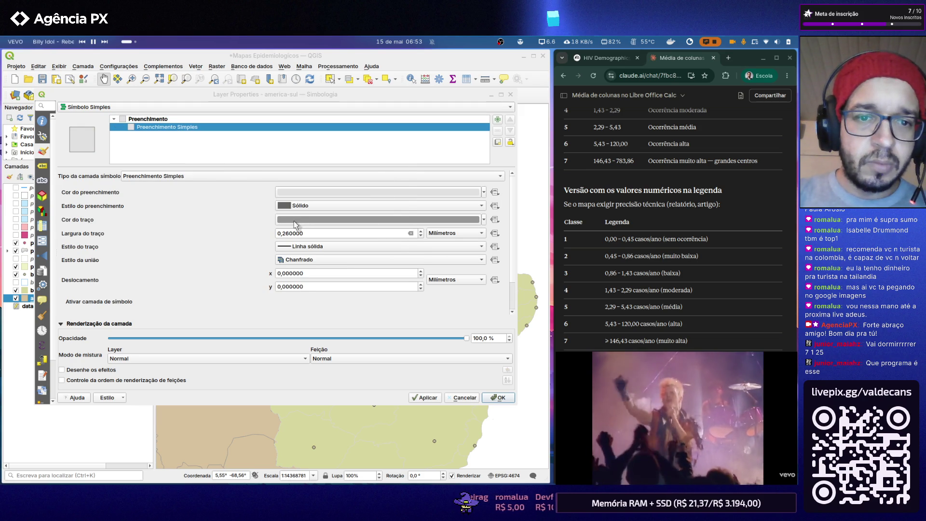
scroll(221, 227, "down", 1)
scroll(219, 220, "down", 1)
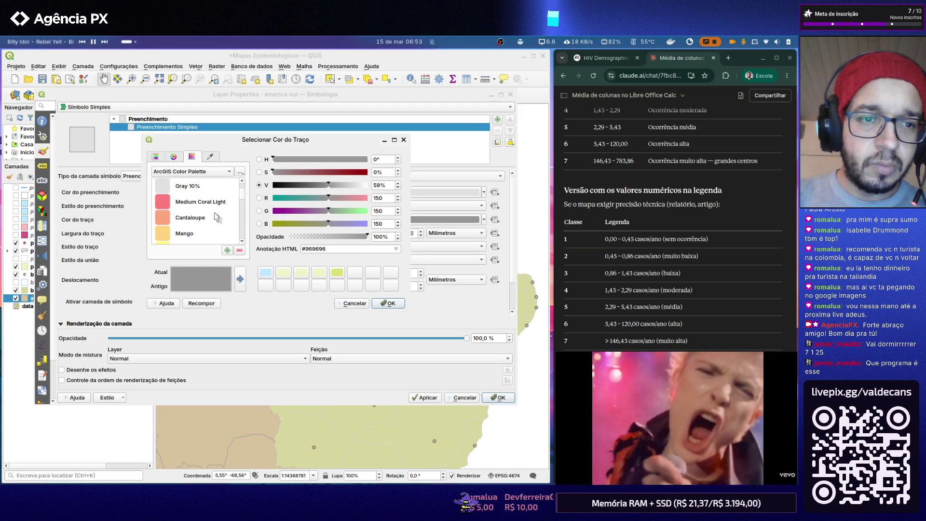
scroll(215, 217, "down", 1)
scroll(214, 215, "down", 1)
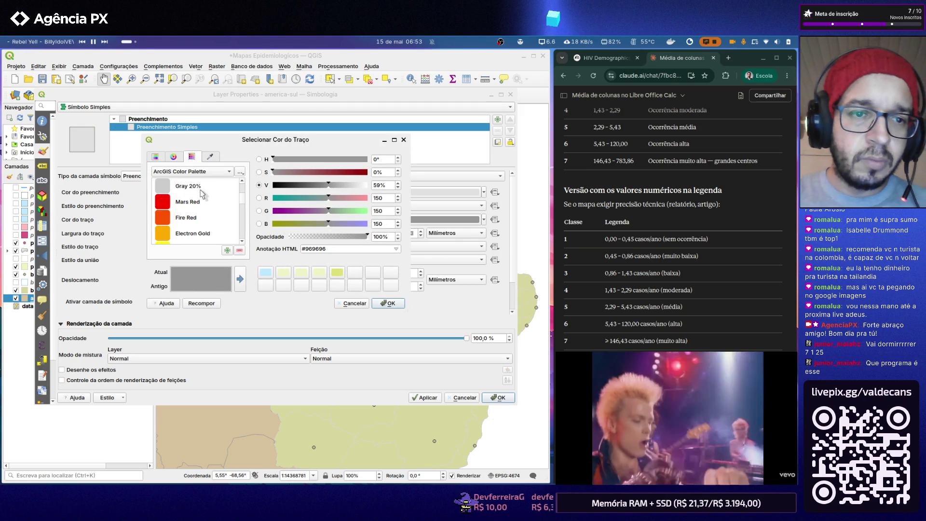
left_click(207, 190)
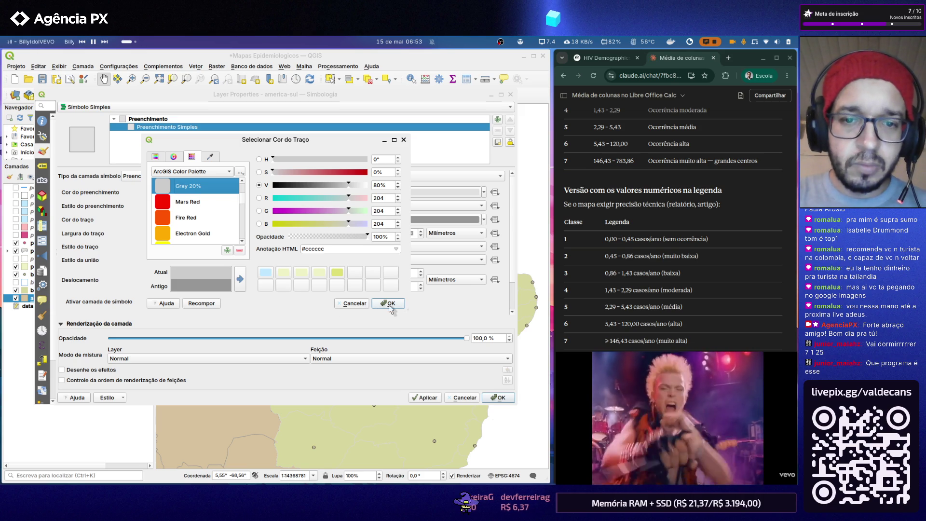
left_click(389, 303)
left_click(426, 397)
left_click(499, 397)
scroll(297, 175, "up", 1)
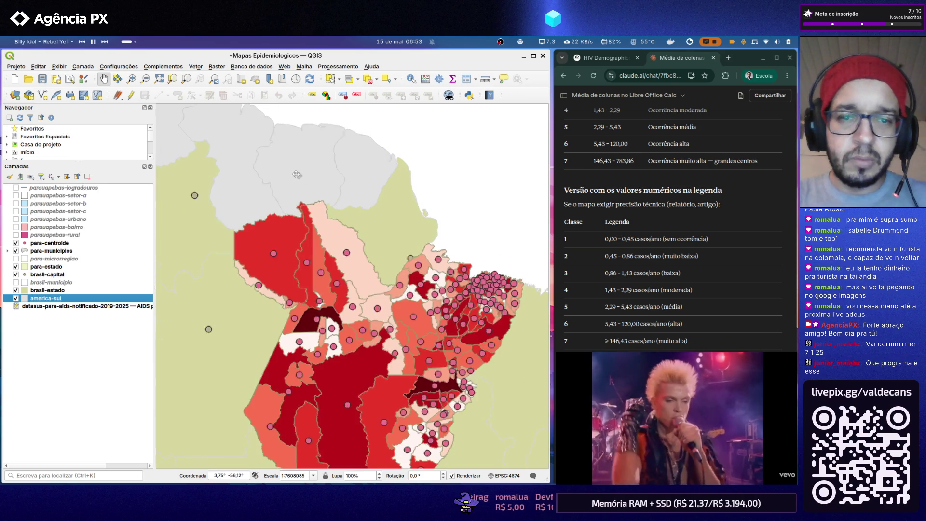
scroll(281, 176, "down", 1)
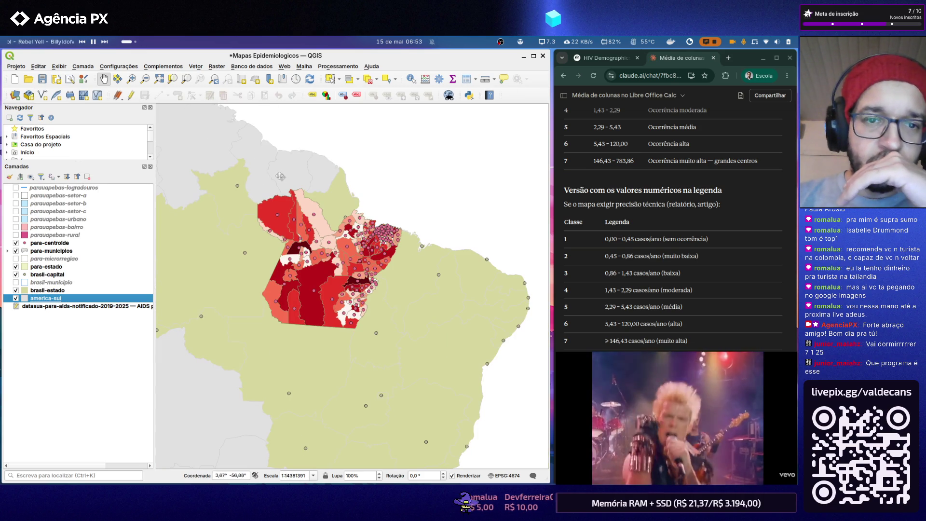
- Give the brasil-estado layer an Arctic White fill
left_click(73, 292)
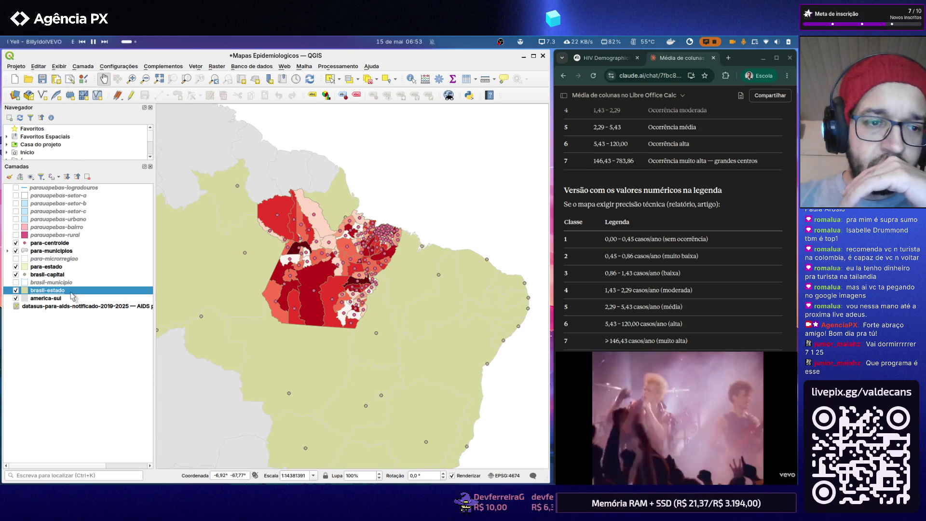
double_click(73, 293)
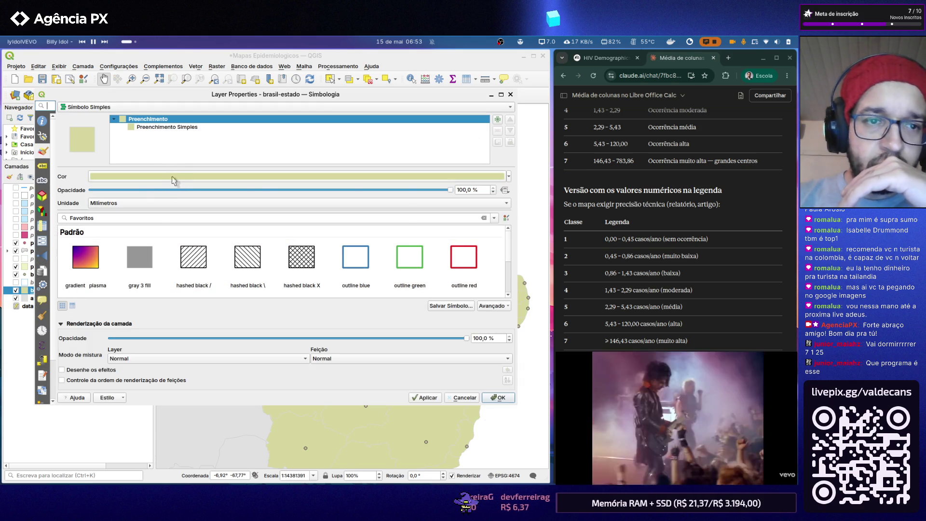
left_click(174, 176)
left_click(191, 185)
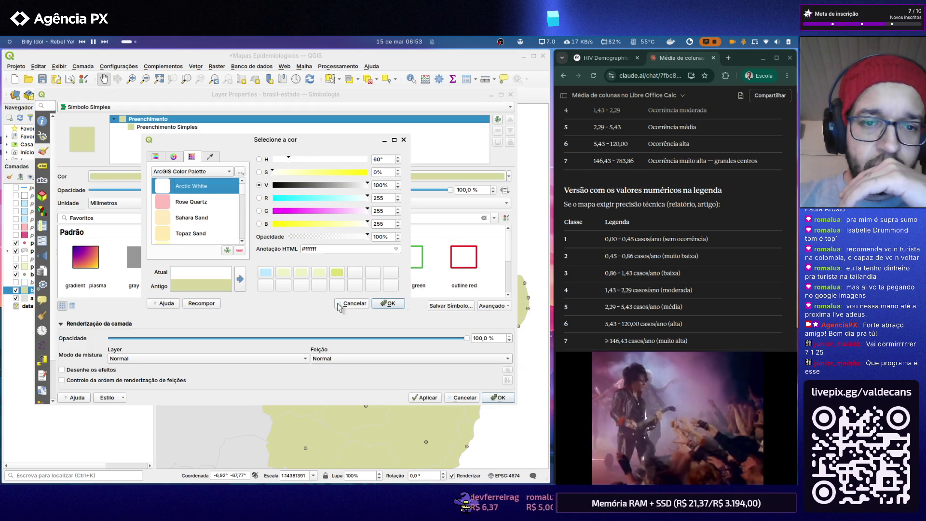
left_click(387, 305)
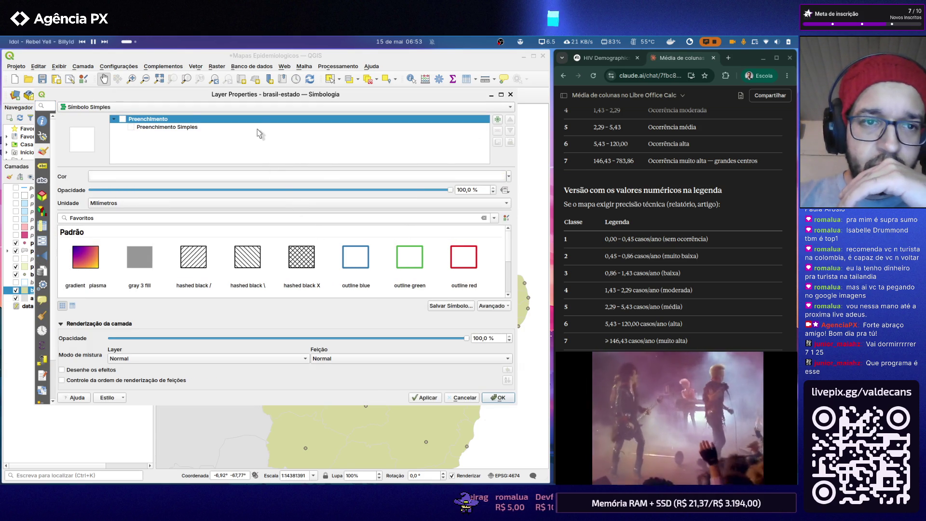
- Set the brasil-estado outline to Gray 20% and apply the style
left_click(259, 127)
left_click(297, 219)
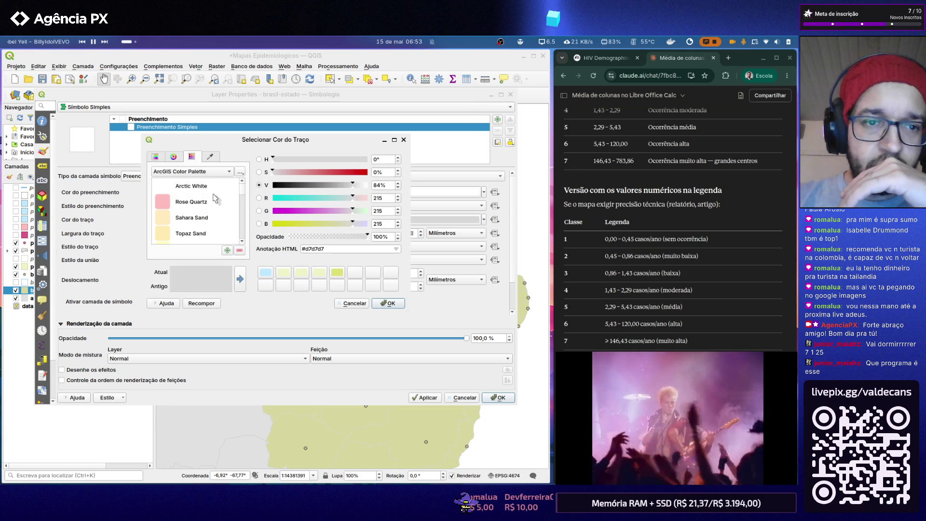
scroll(215, 197, "down", 2)
scroll(214, 197, "down", 2)
scroll(212, 211, "down", 1)
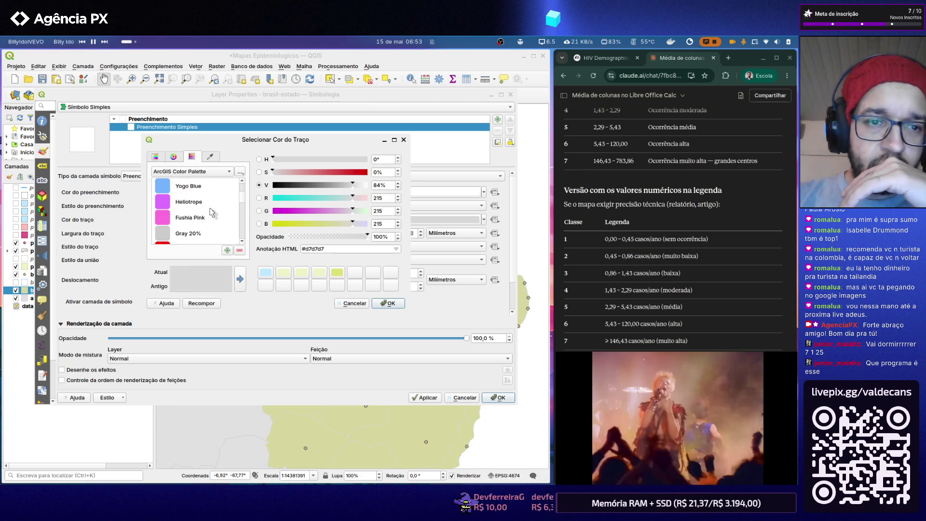
left_click(203, 233)
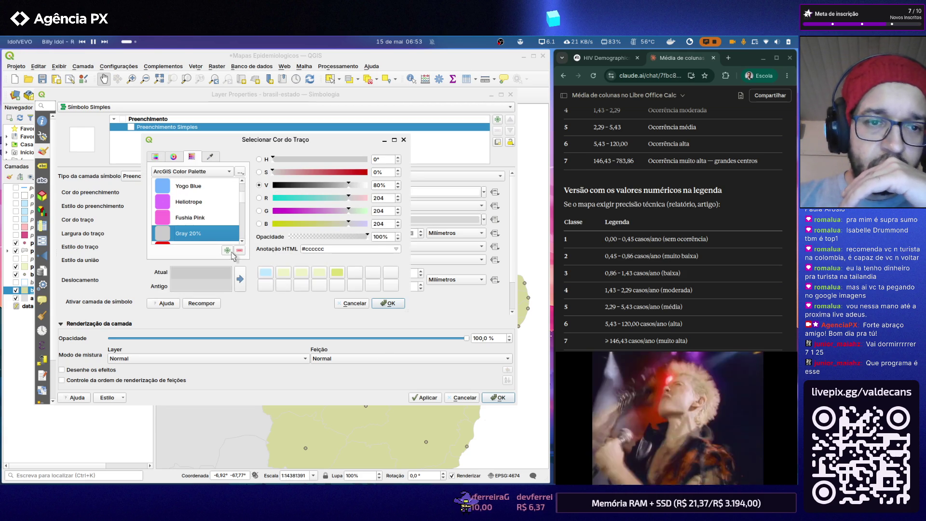
left_click(389, 303)
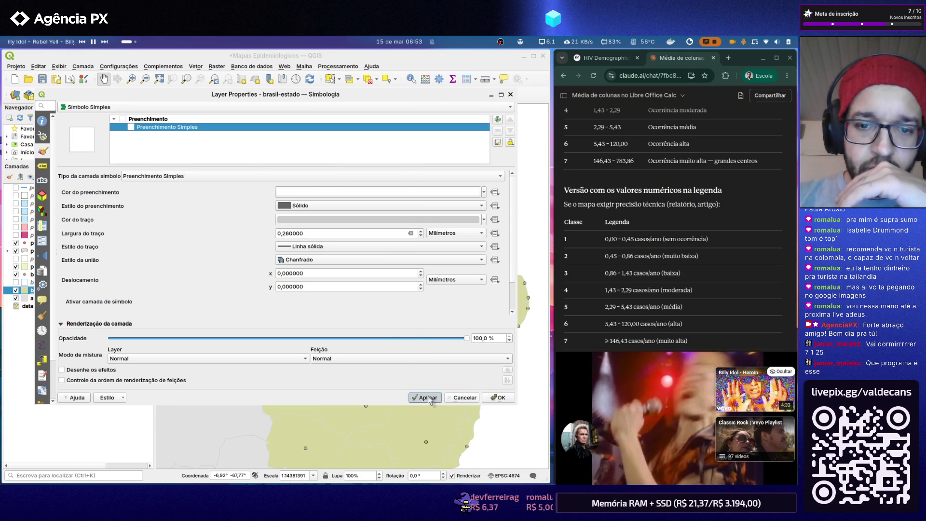
left_click(498, 398)
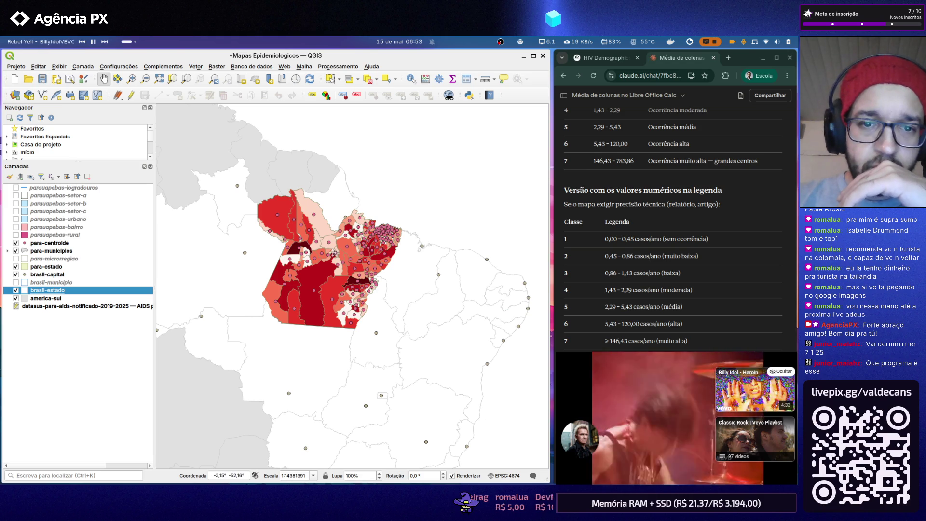
left_click(16, 66)
mouse_move(28, 246)
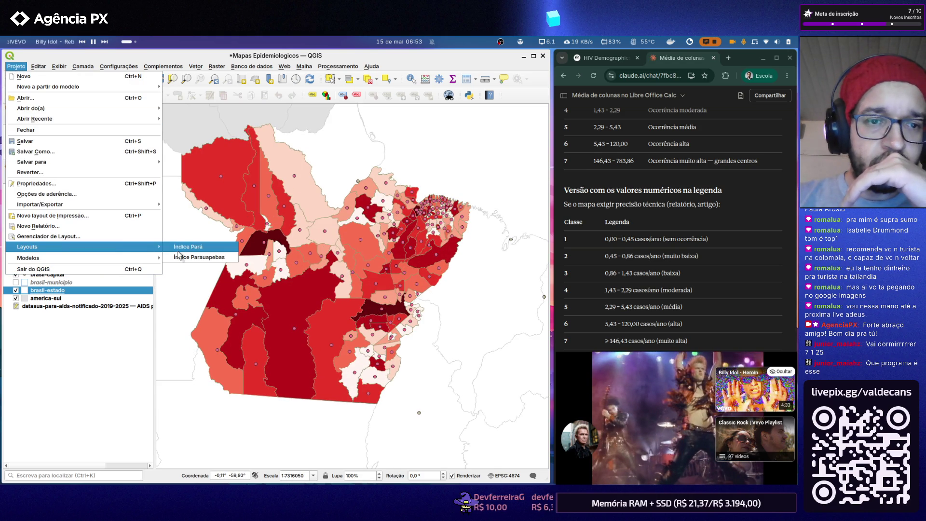
left_click(181, 248)
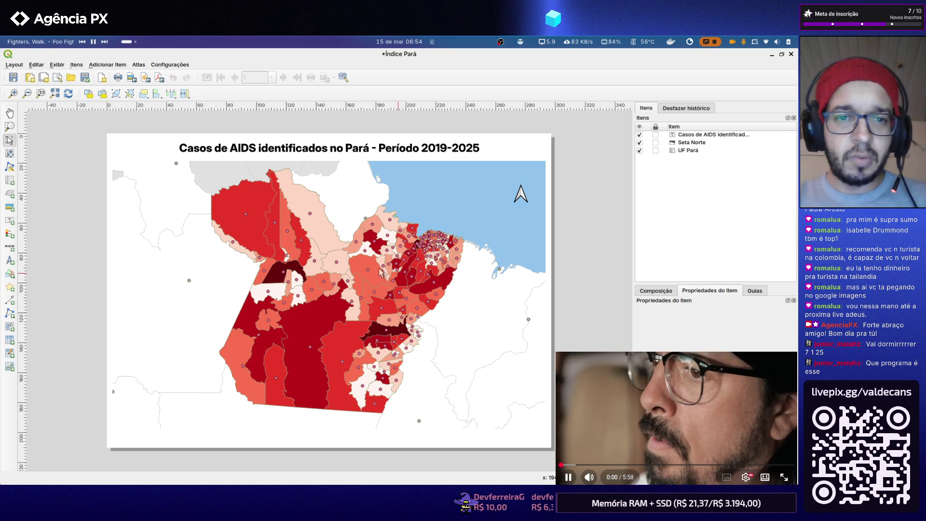
left_click(792, 56)
left_click(16, 66)
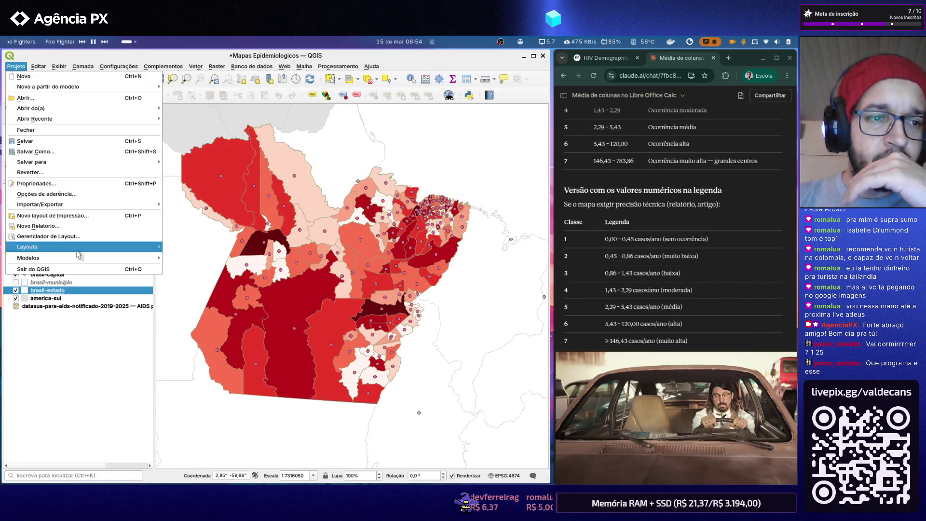
left_click(98, 332)
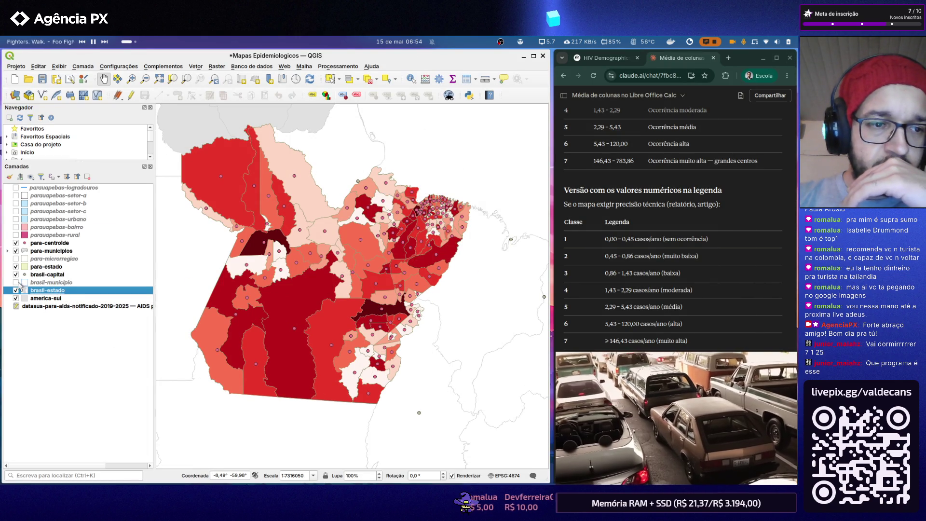
left_click(16, 282)
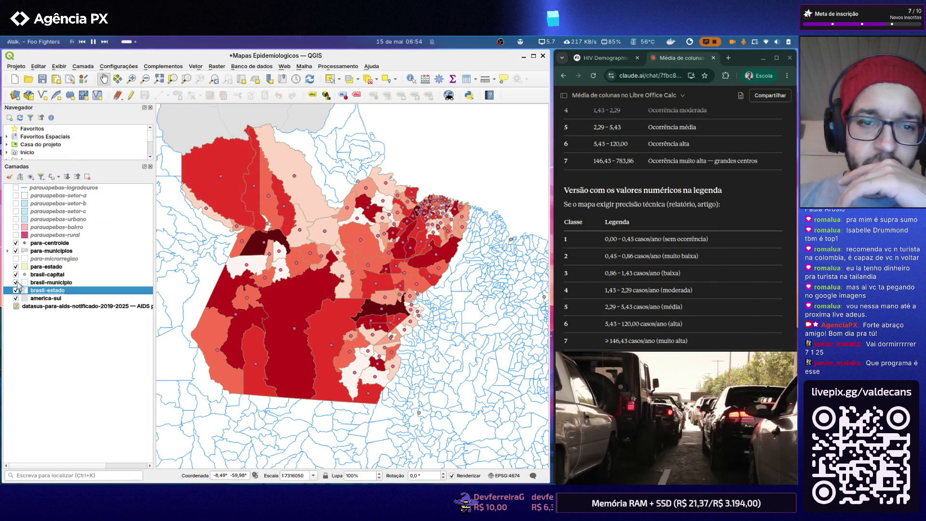
left_click(16, 282)
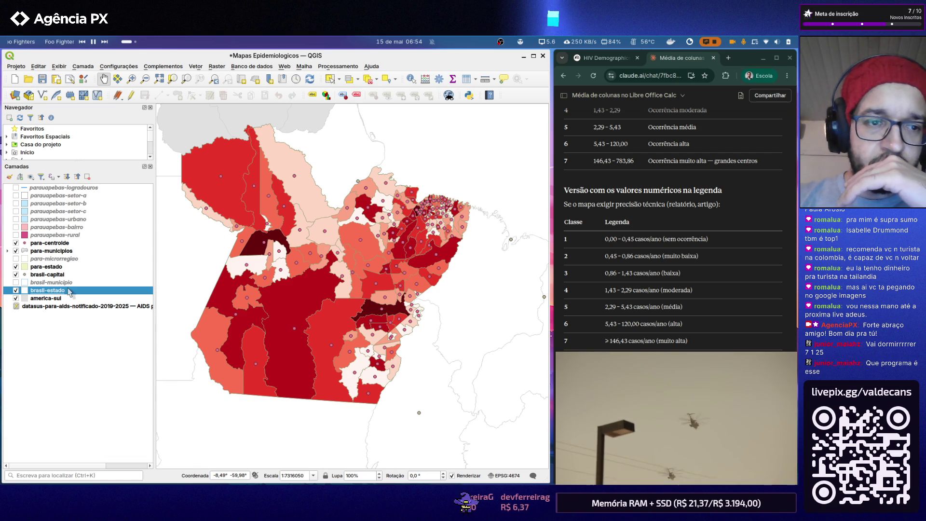
- Fill brasil-estado with Olivine Yellow from the ArcGIS palette after trying Sahara Sand, and apply it
double_click(70, 291)
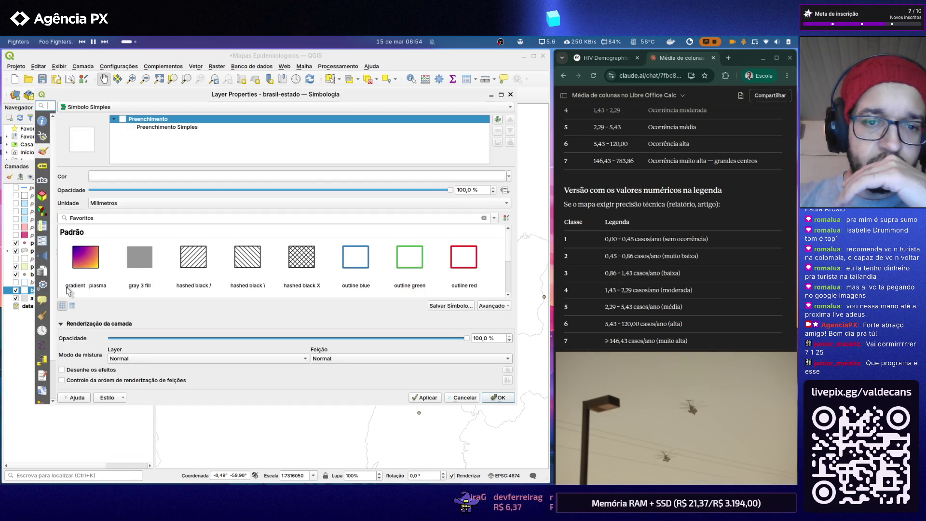
left_click(181, 180)
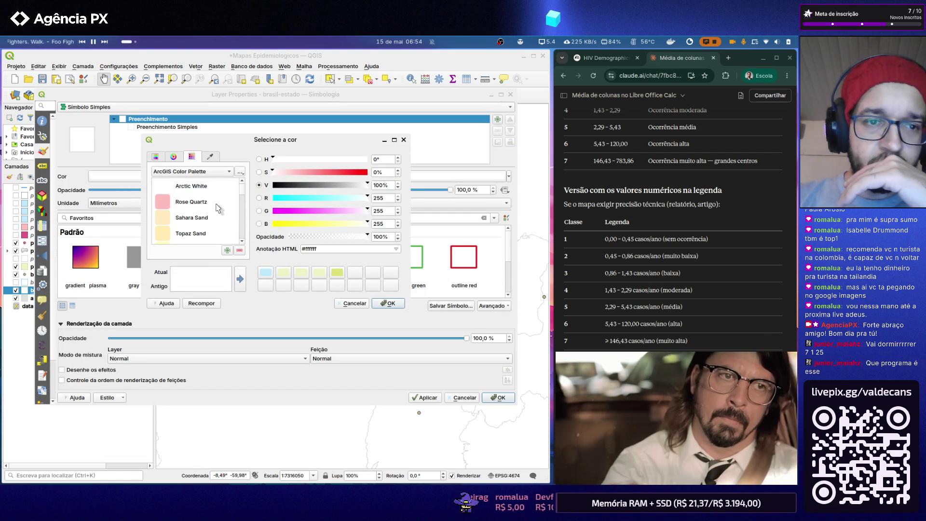
scroll(218, 209, "down", 2)
scroll(218, 208, "down", 3)
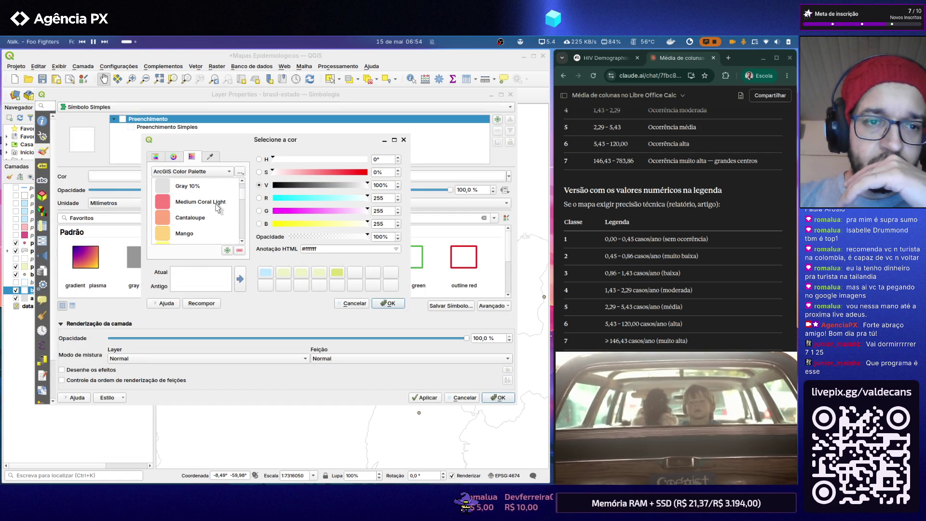
scroll(218, 208, "down", 1)
scroll(217, 208, "down", 3)
scroll(218, 208, "down", 3)
scroll(218, 208, "down", 3)
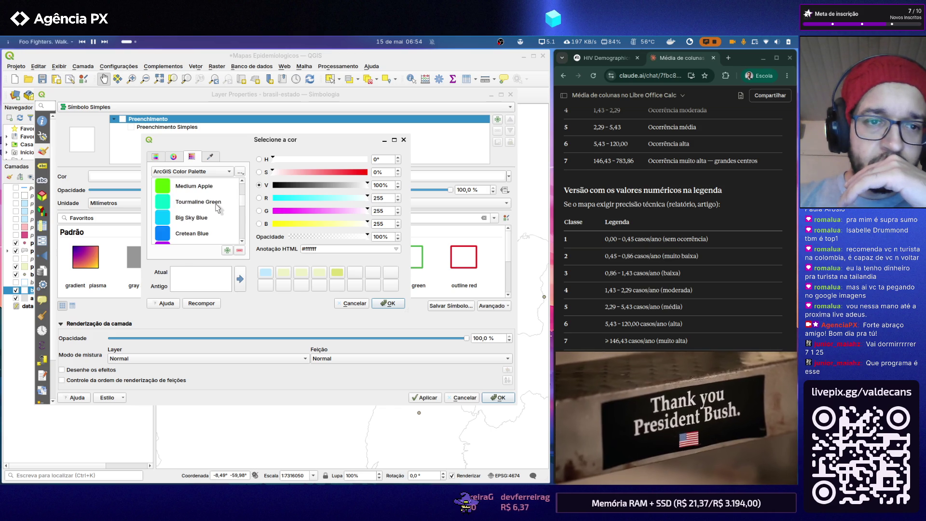
scroll(218, 208, "down", 3)
scroll(218, 208, "down", 2)
scroll(218, 208, "down", 1)
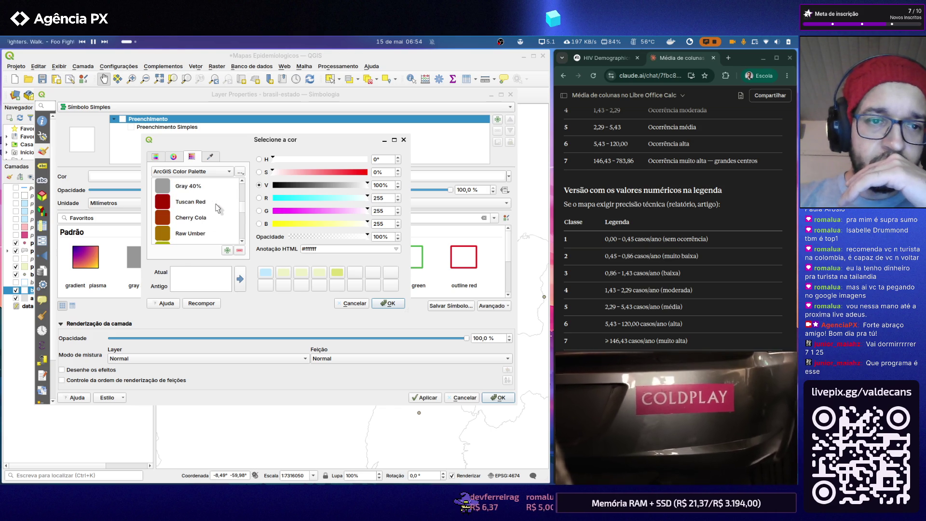
scroll(218, 208, "down", 1)
scroll(218, 208, "down", 1)
scroll(218, 208, "down", 1)
scroll(218, 207, "down", 1)
scroll(218, 208, "down", 1)
scroll(217, 208, "down", 1)
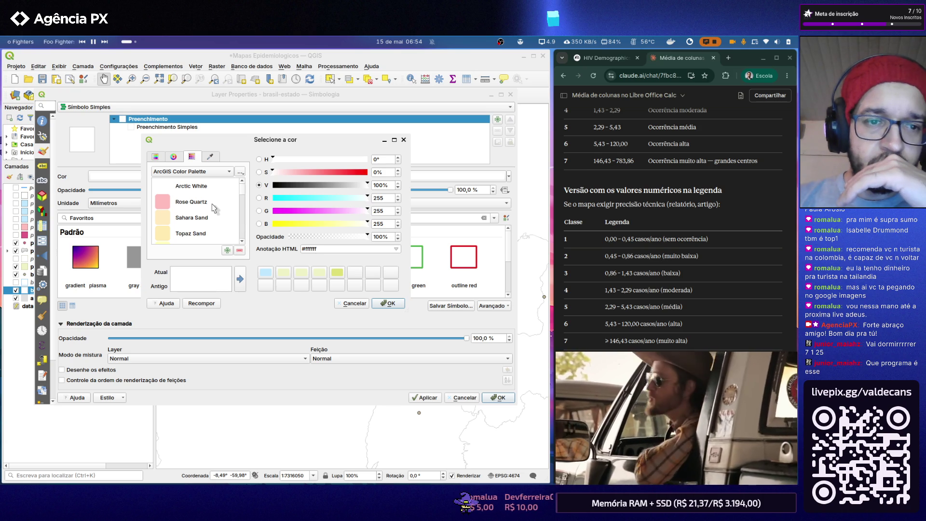
scroll(214, 222, "down", 1)
scroll(208, 214, "up", 1)
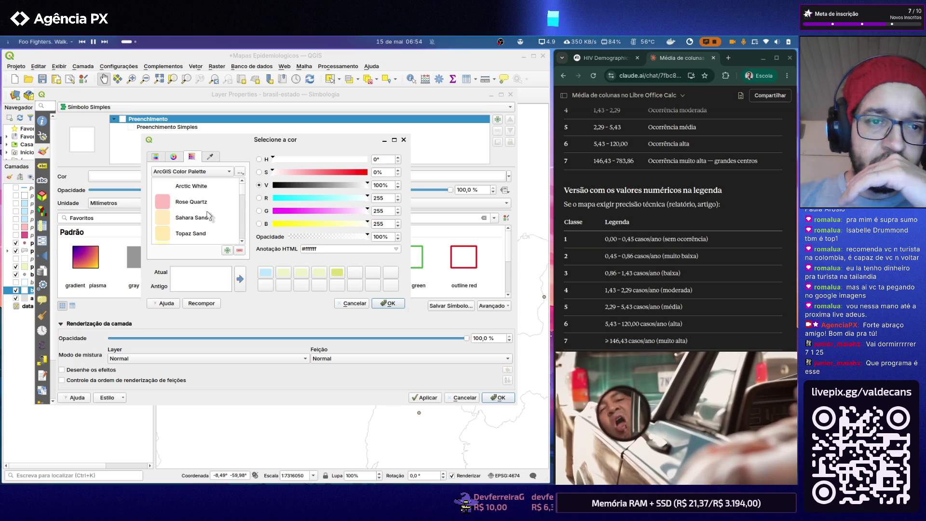
left_click(204, 219)
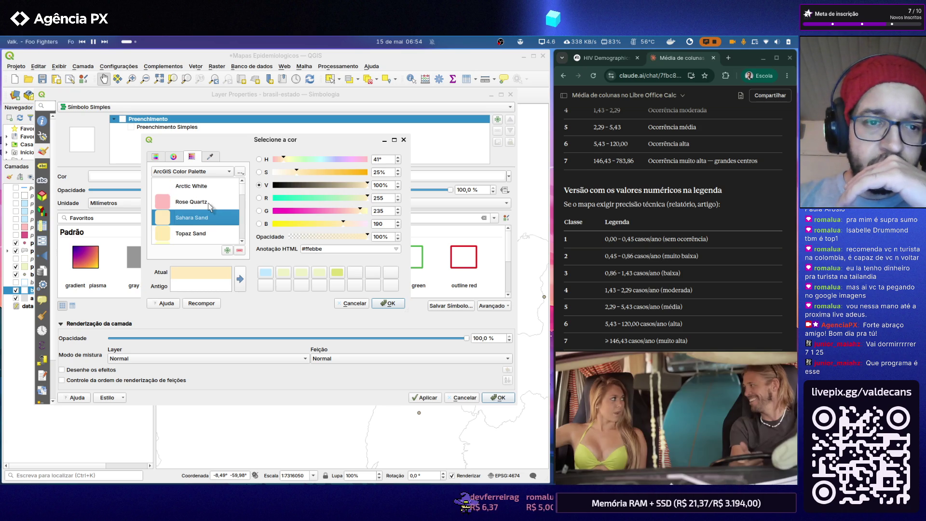
scroll(212, 198, "down", 1)
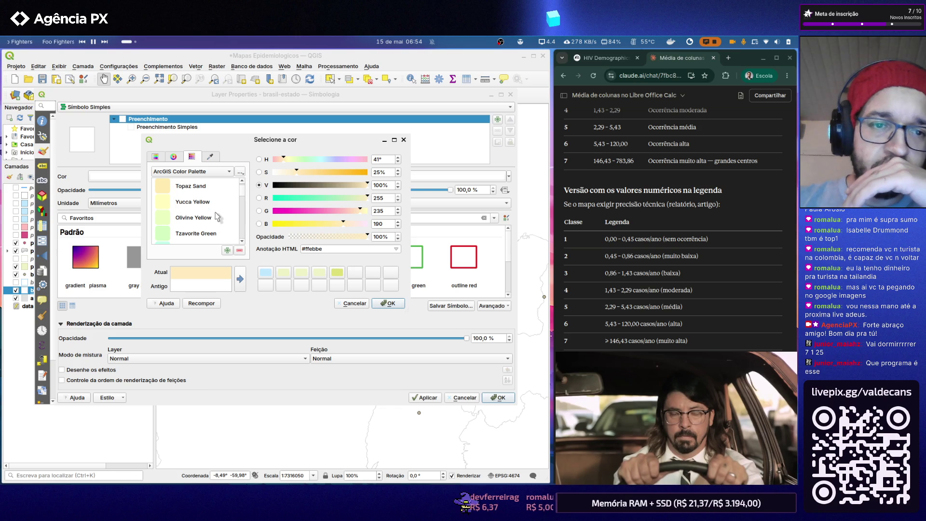
left_click(214, 222)
left_click(384, 305)
left_click(425, 397)
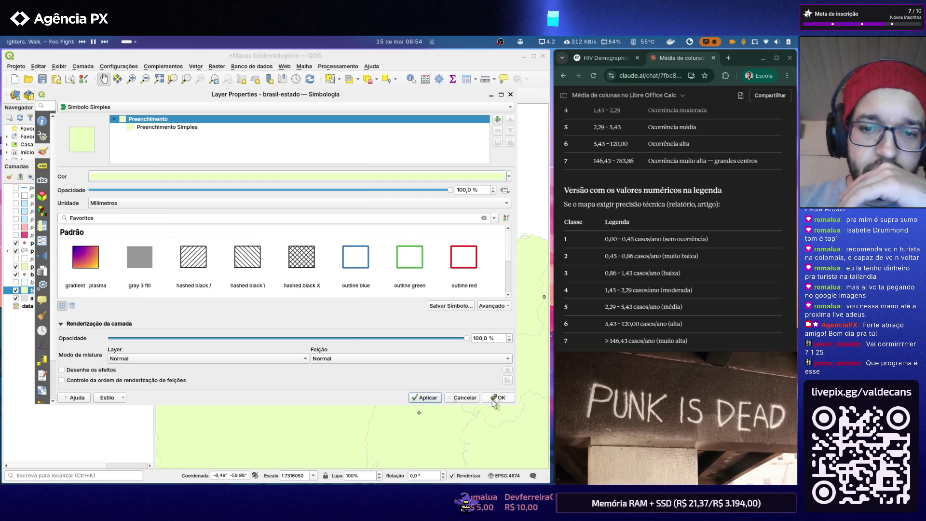
left_click(498, 398)
scroll(314, 273, "down", 1)
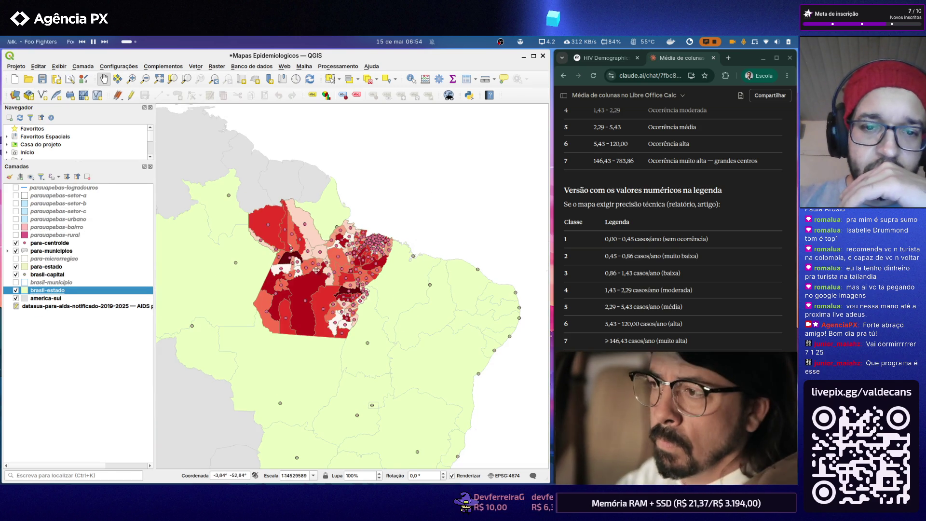
scroll(316, 270, "down", 1)
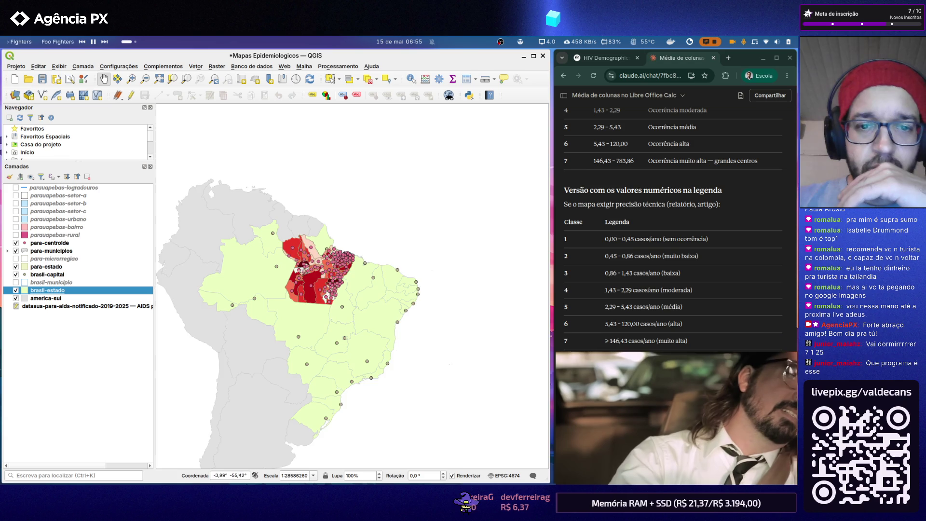
scroll(306, 267, "up", 1)
scroll(307, 268, "up", 1)
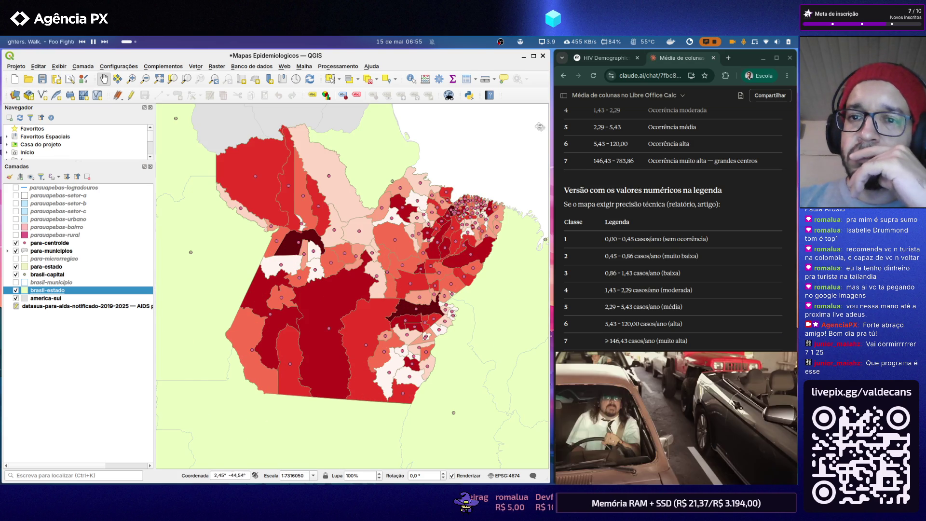
- Open a new browser tab beside QGIS
left_click(729, 58)
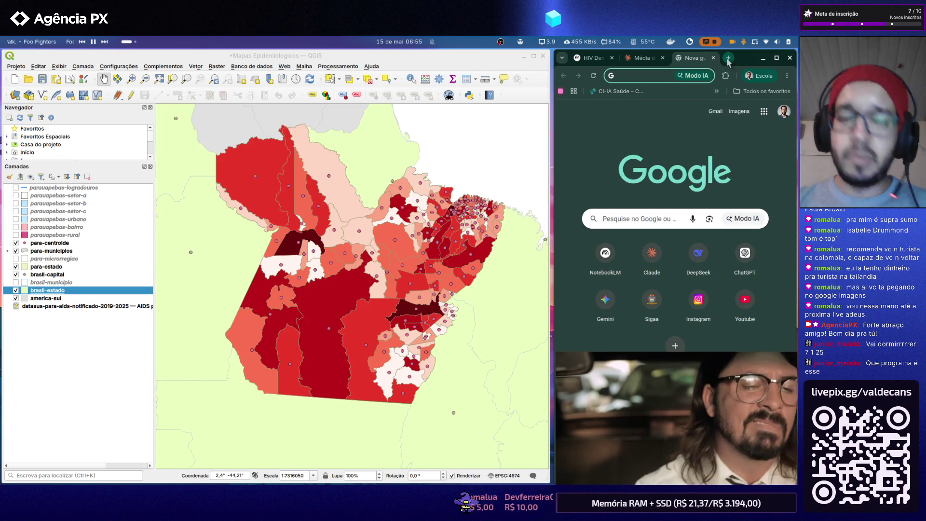
type("coolo")
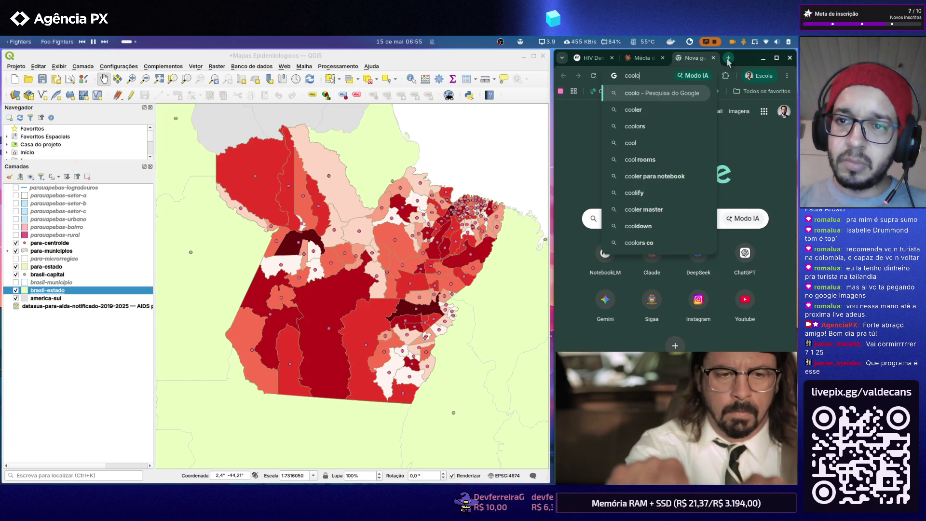
type("rs")
- Search for coolors, open coolors.co and go to its Explore Palettes page
key("Return")
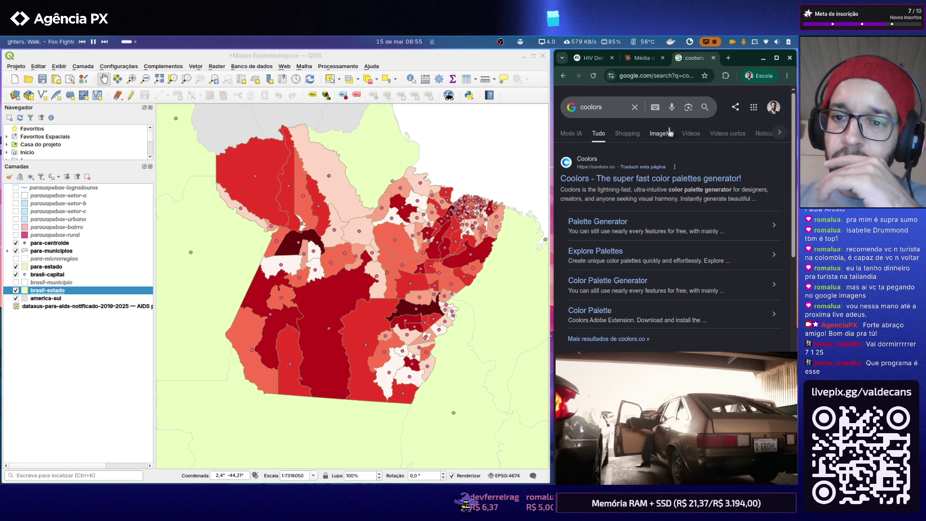
left_click(622, 179)
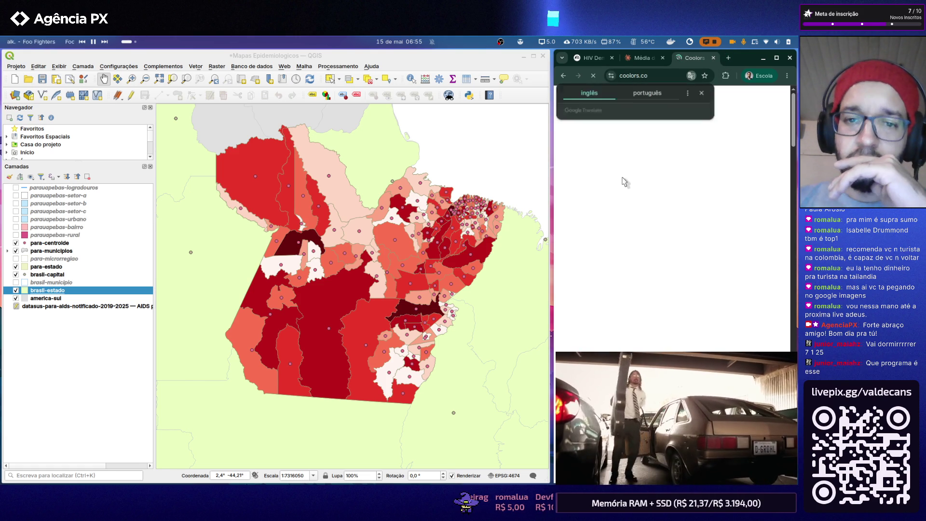
left_click(702, 95)
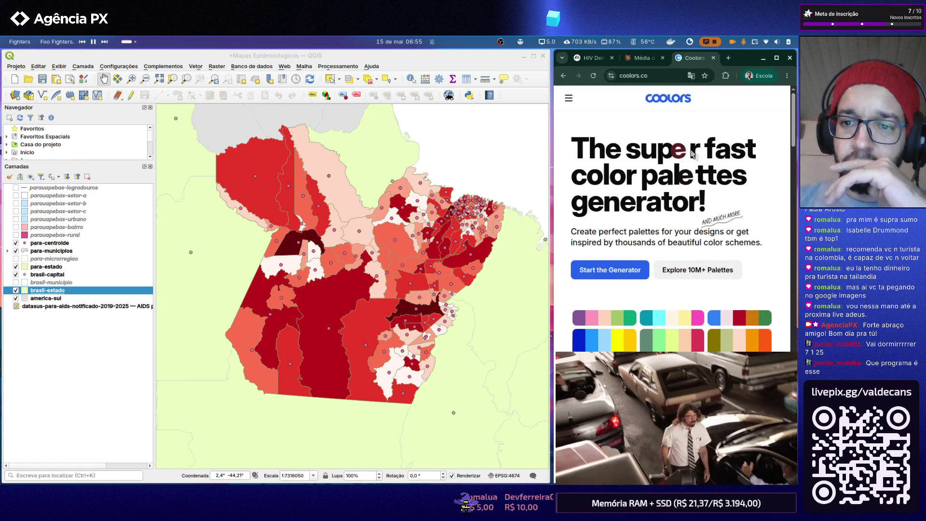
left_click(571, 101)
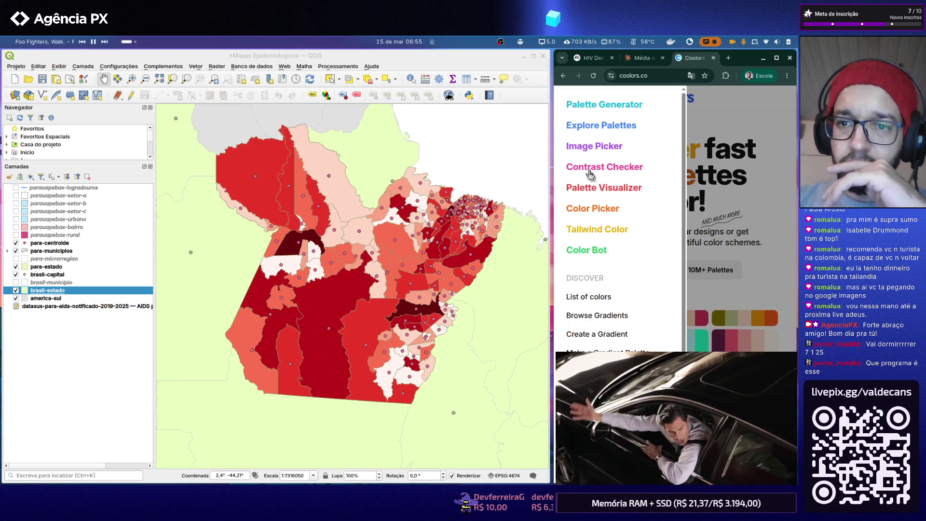
left_click(585, 128)
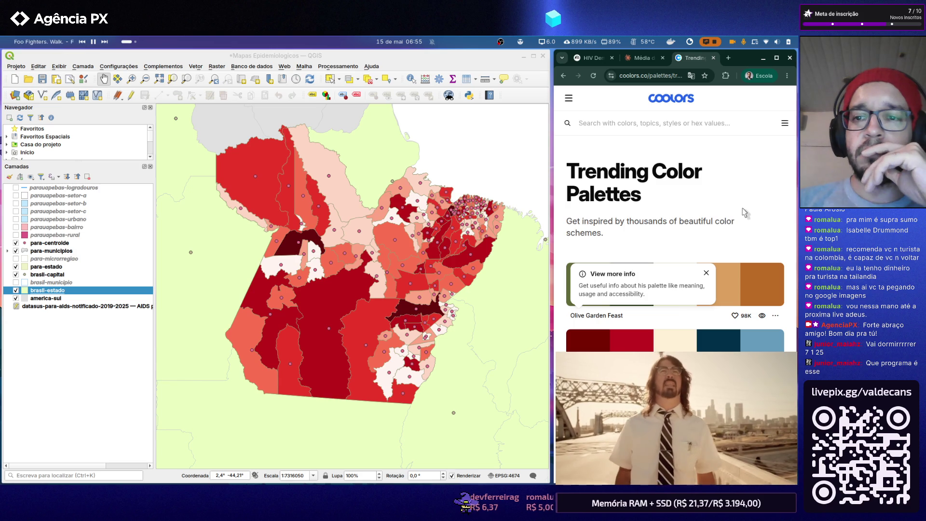
- Copy the cream colour's hex from the Fiery Ocean palette and return to QGIS
left_click(707, 273)
scroll(721, 222, "down", 2)
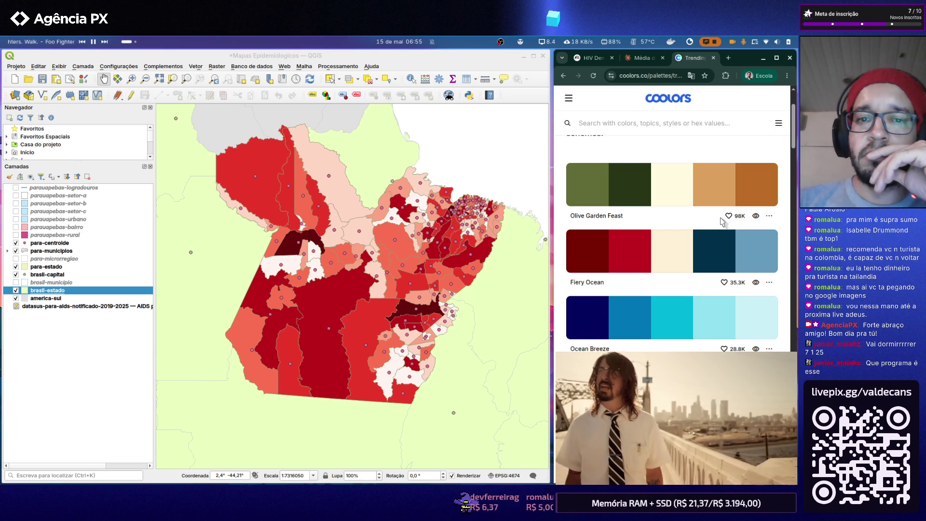
left_click(661, 253)
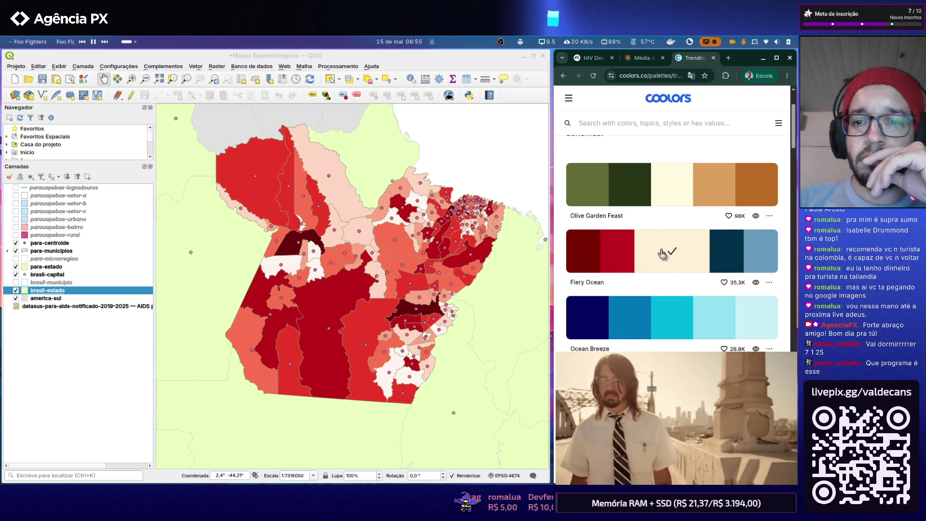
left_click(75, 293)
- Paste the copied cream hex (#fdf0d5) as the brasil-estado fill colour and apply it
double_click(76, 293)
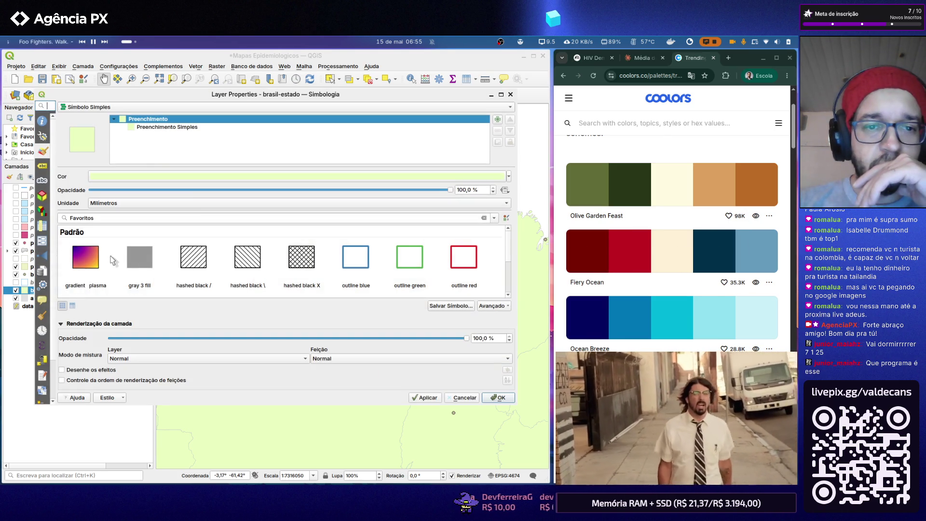
left_click(203, 178)
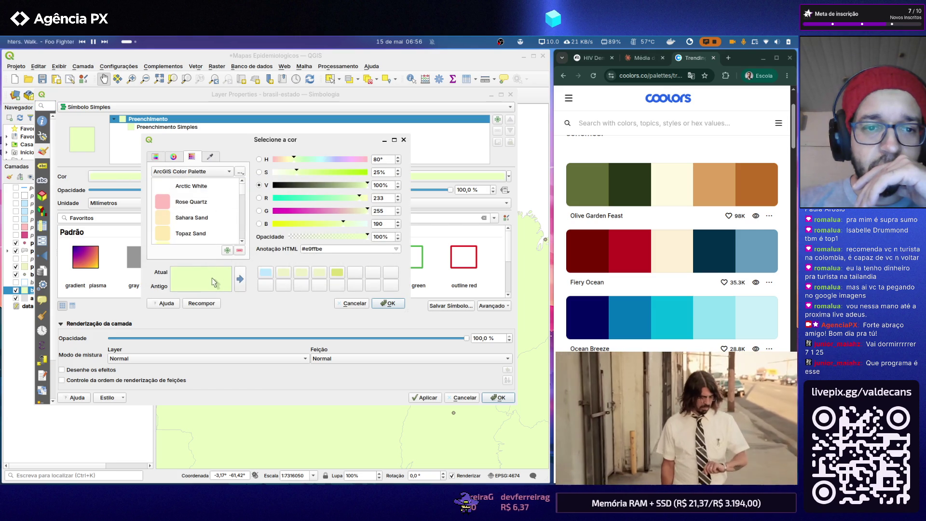
double_click(304, 250)
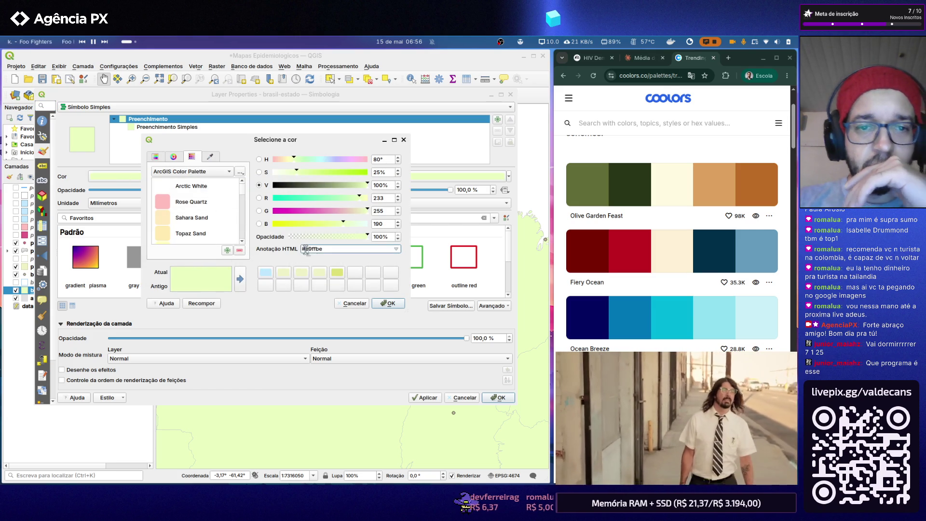
type("#fdf0d5")
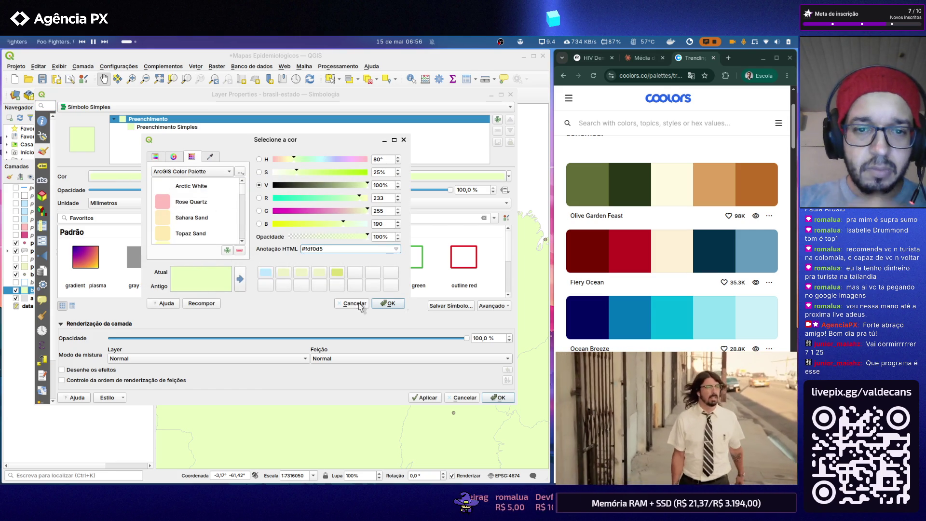
left_click(385, 305)
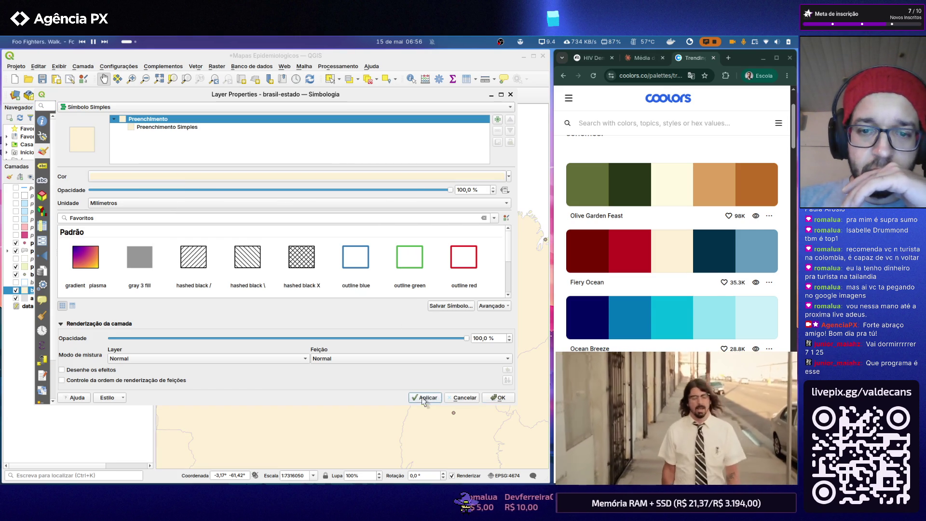
left_click(497, 397)
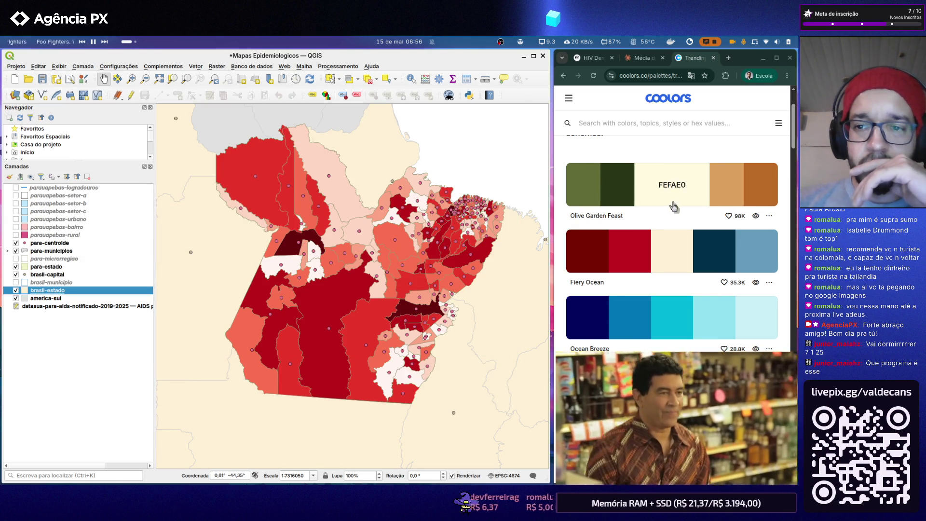
- Open the saved Índice Pará print layout from Projeto > Layouts
left_click(741, 251)
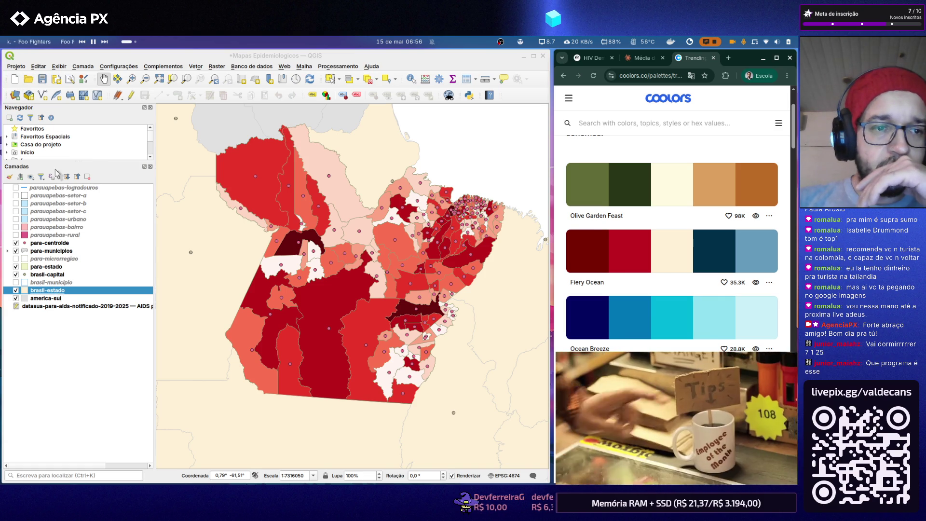
left_click(16, 66)
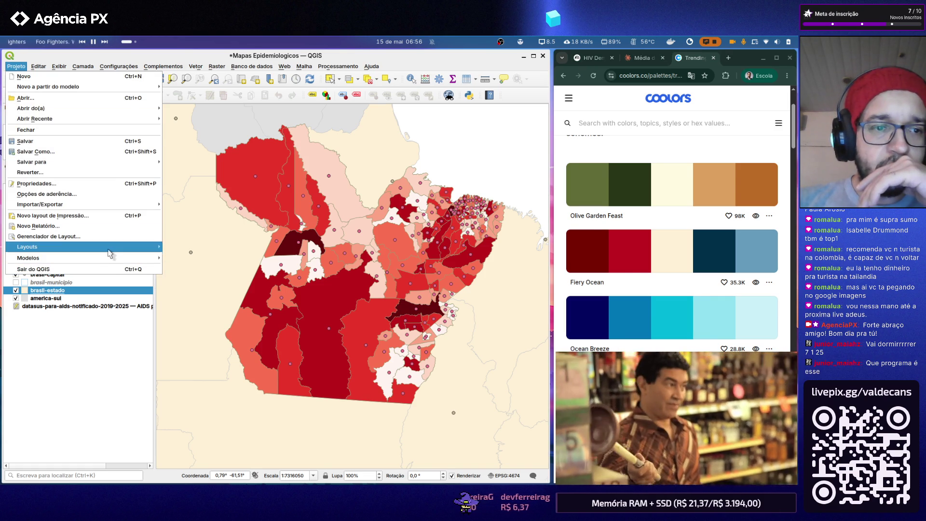
mouse_move(73, 246)
left_click(175, 250)
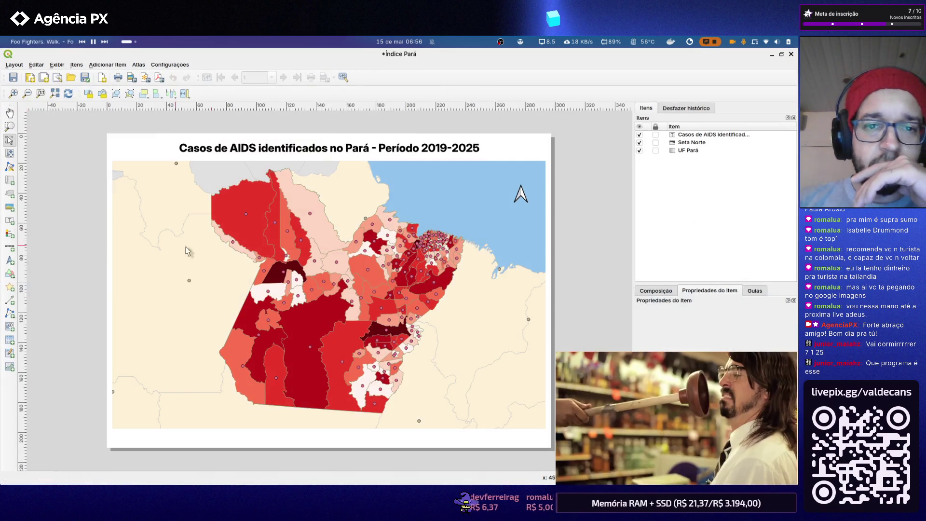
left_click(486, 200)
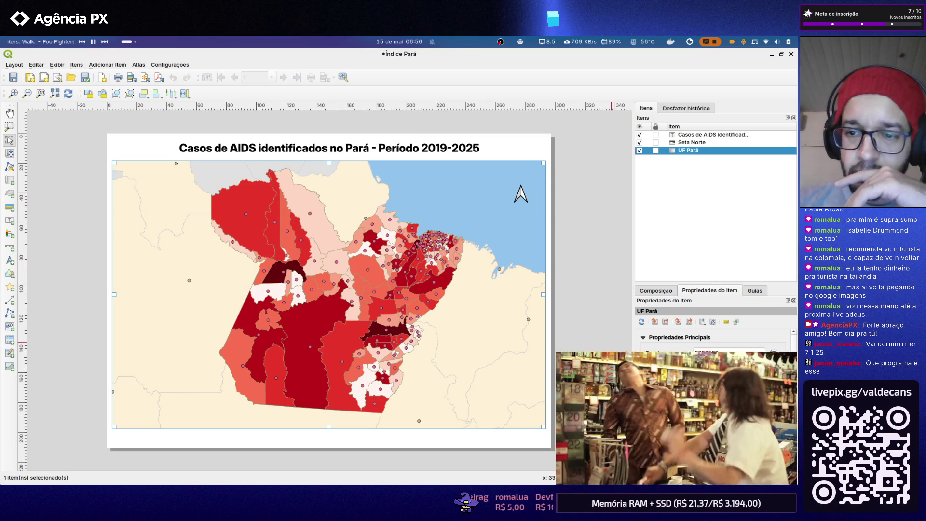
right_click(483, 186)
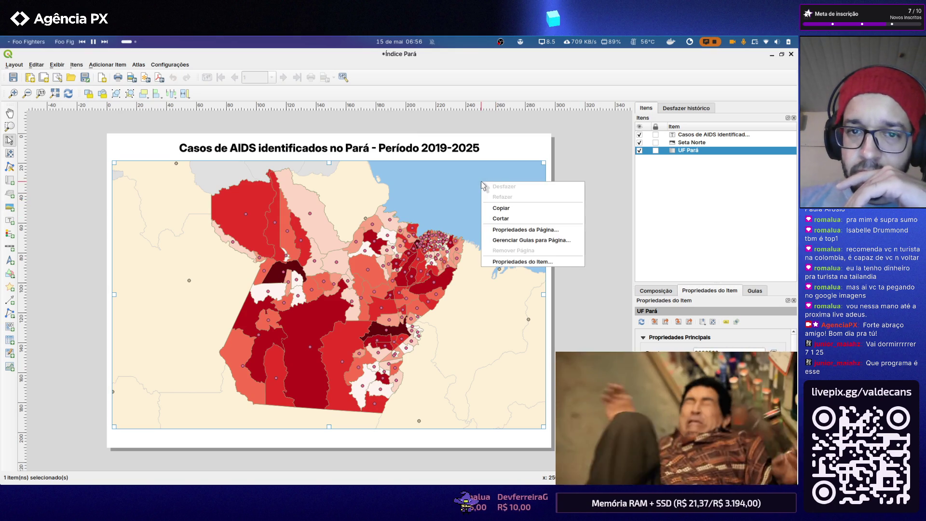
left_click(530, 262)
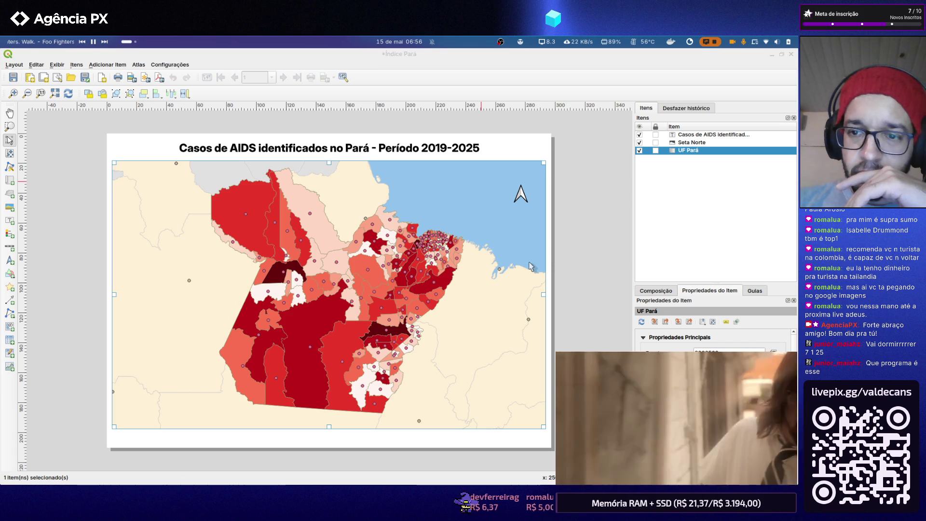
scroll(787, 342, "down", 2)
scroll(786, 341, "down", 1)
scroll(787, 342, "down", 1)
scroll(786, 341, "down", 1)
scroll(786, 342, "down", 1)
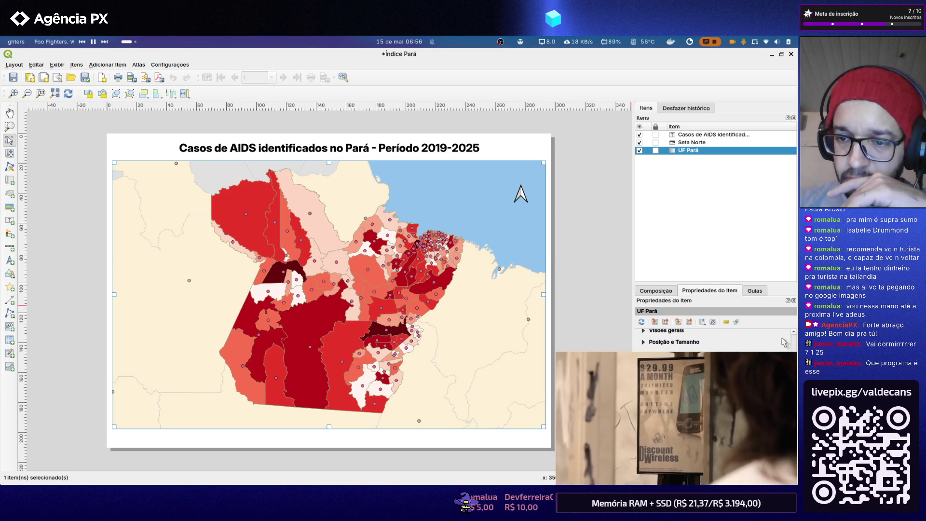
scroll(729, 343, "down", 1)
scroll(729, 343, "down", 1)
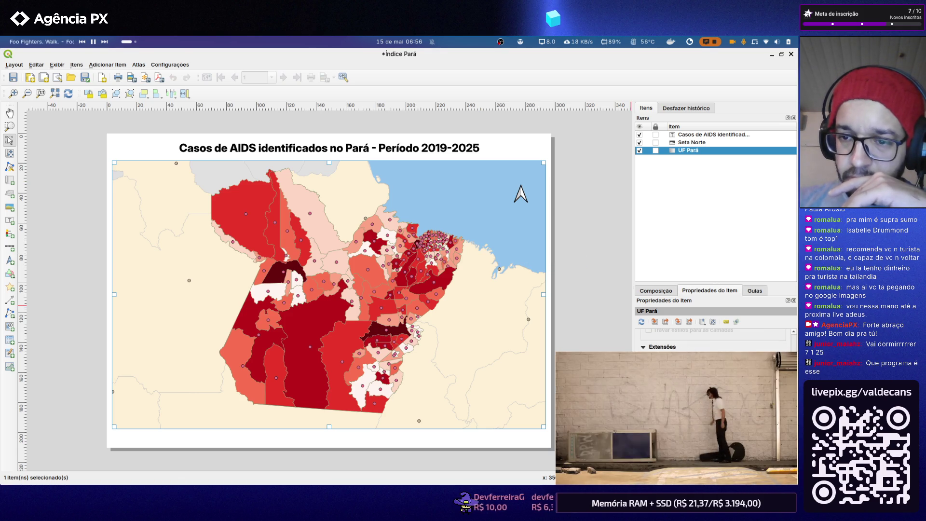
scroll(788, 373, "up", 1)
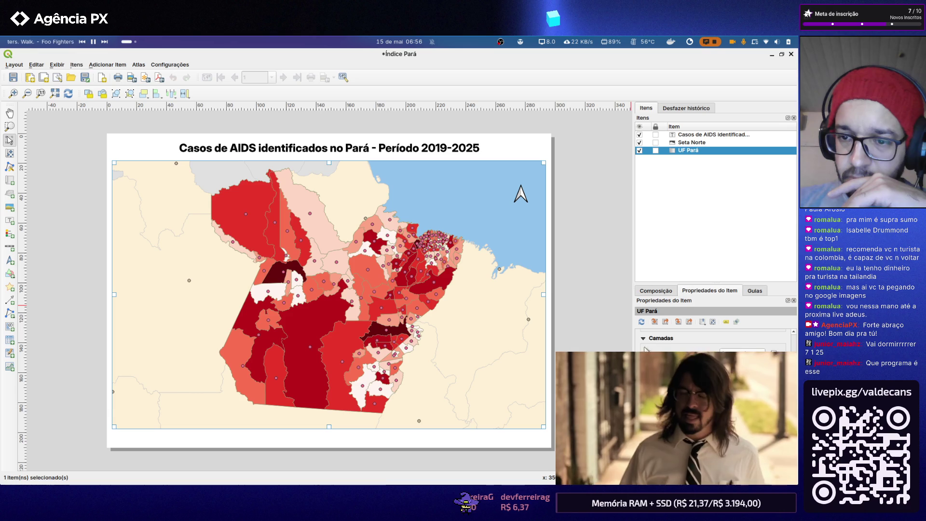
scroll(716, 337, "down", 1)
scroll(717, 338, "down", 1)
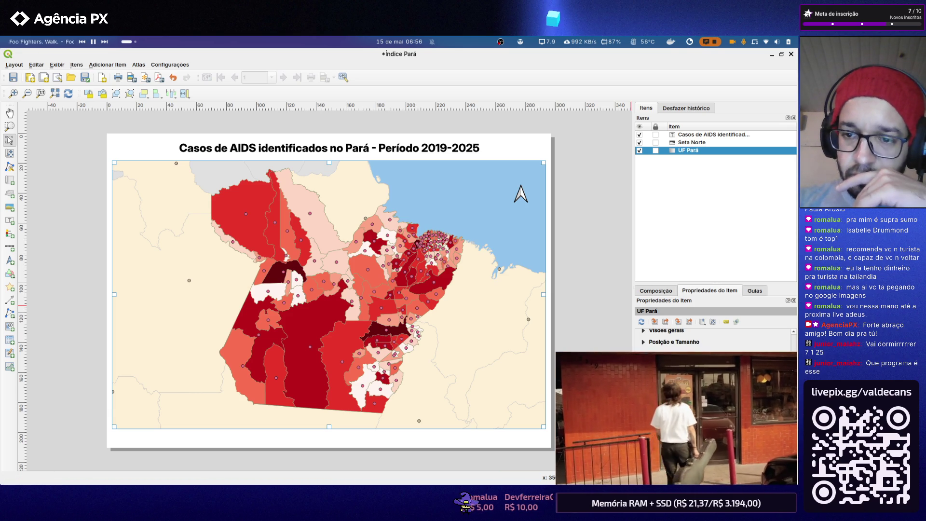
scroll(716, 330, "down", 2)
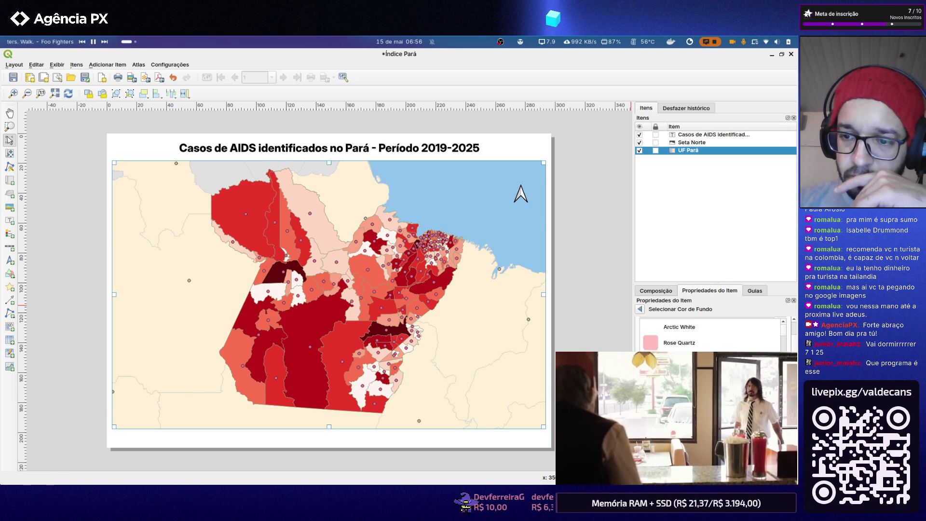
scroll(717, 330, "down", 2)
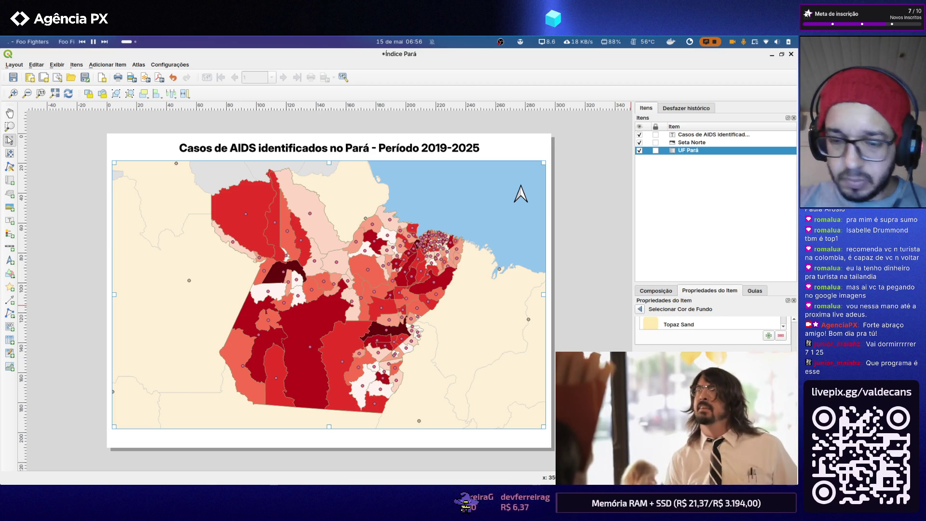
scroll(716, 329, "up", 3)
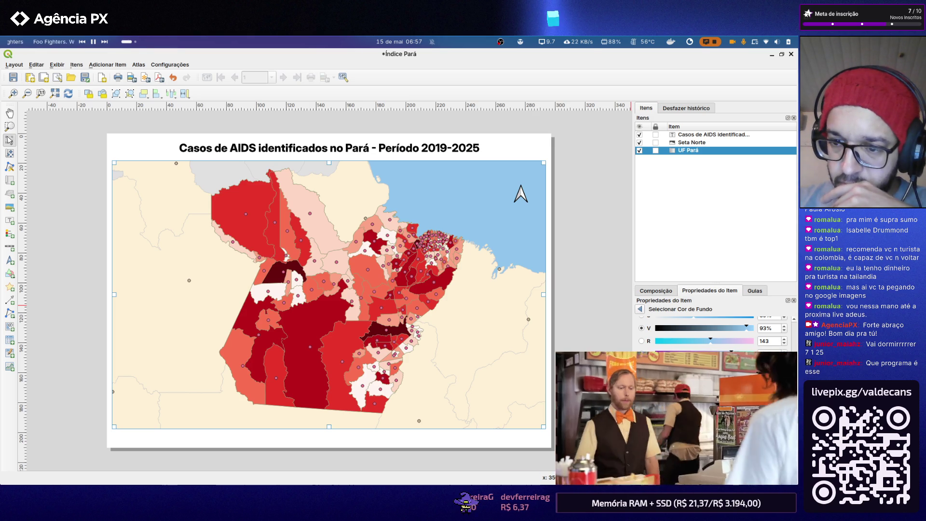
scroll(713, 332, "up", 2)
left_click(680, 322)
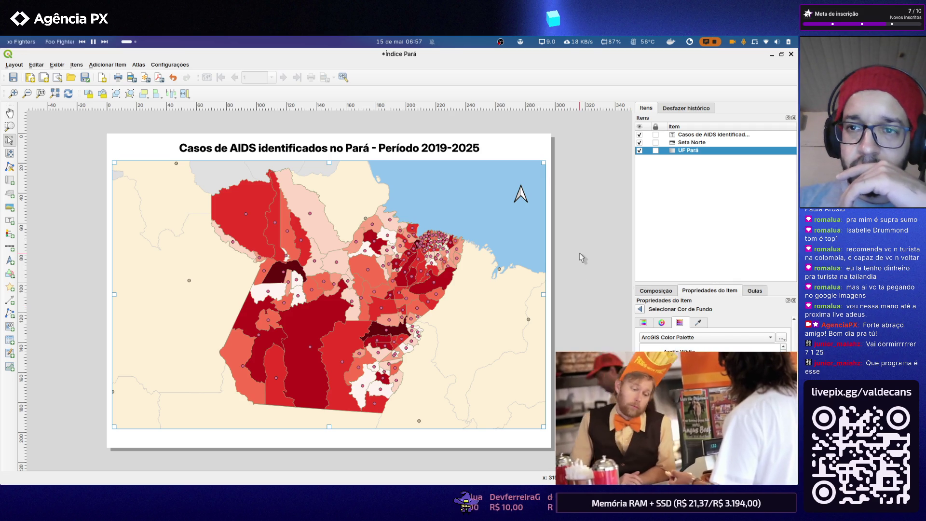
left_click(579, 253)
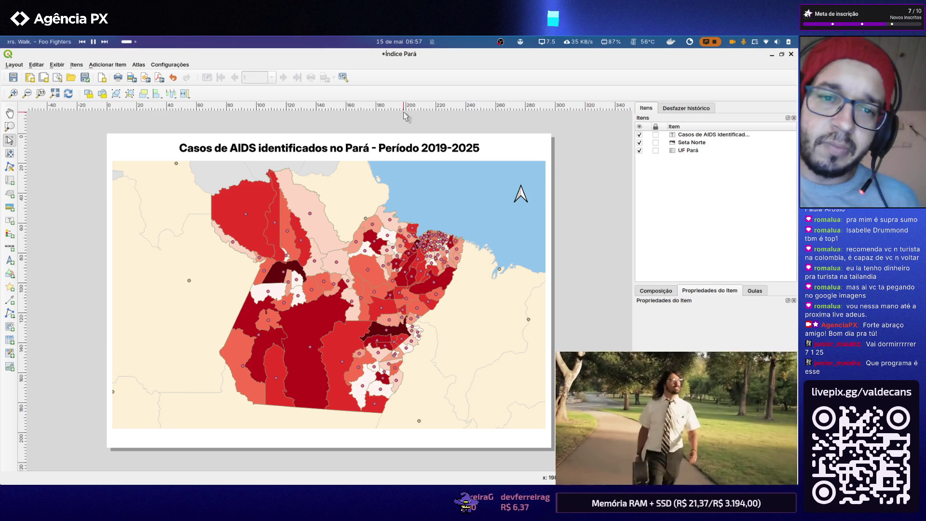
- Restore the layout window down, place it left of the Coolors page and widen it toward the browser
left_click(781, 55)
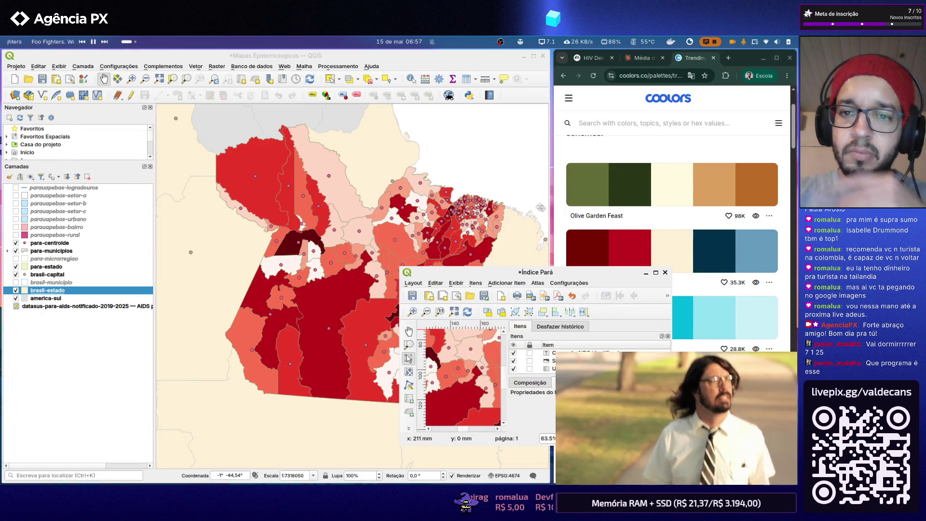
mouse_move(557, 269)
left_mouse_down()
mouse_move(370, 57)
mouse_move(362, 69)
left_mouse_up()
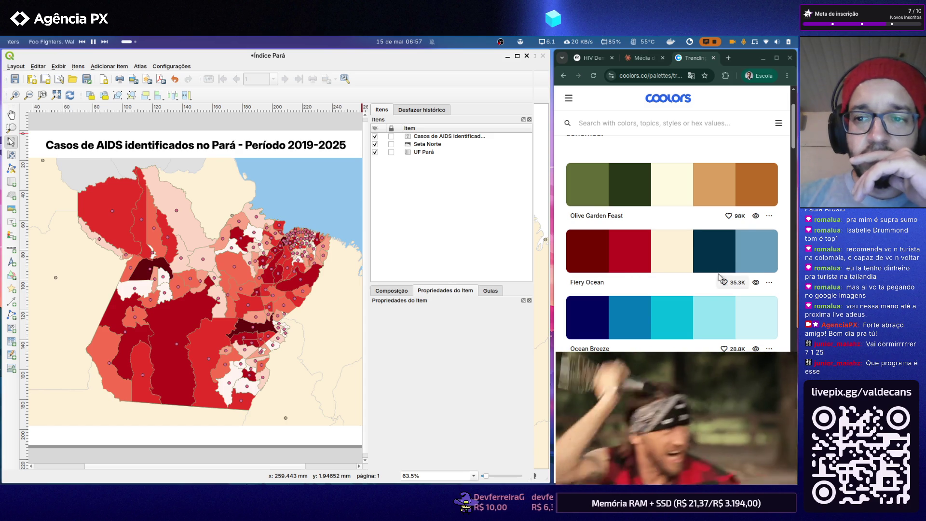
left_click(712, 252)
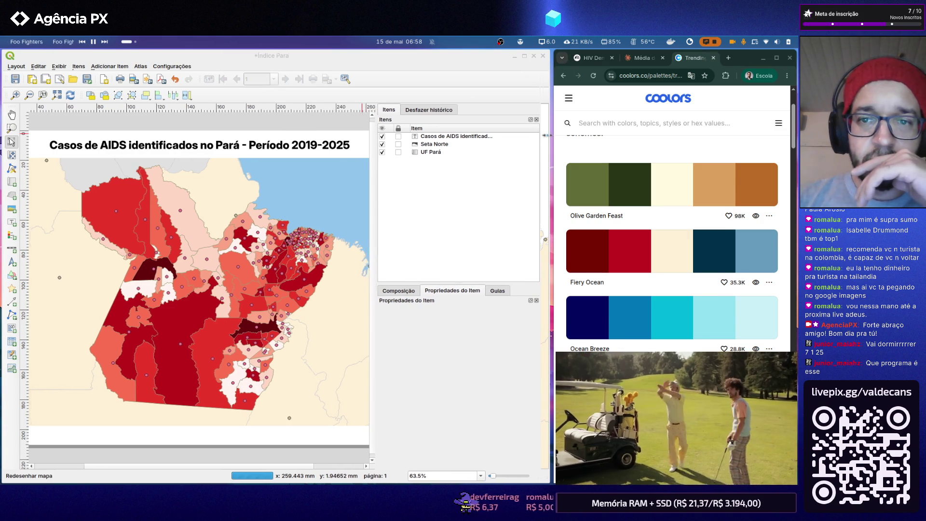
left_click_drag(534, 135, 550, 135)
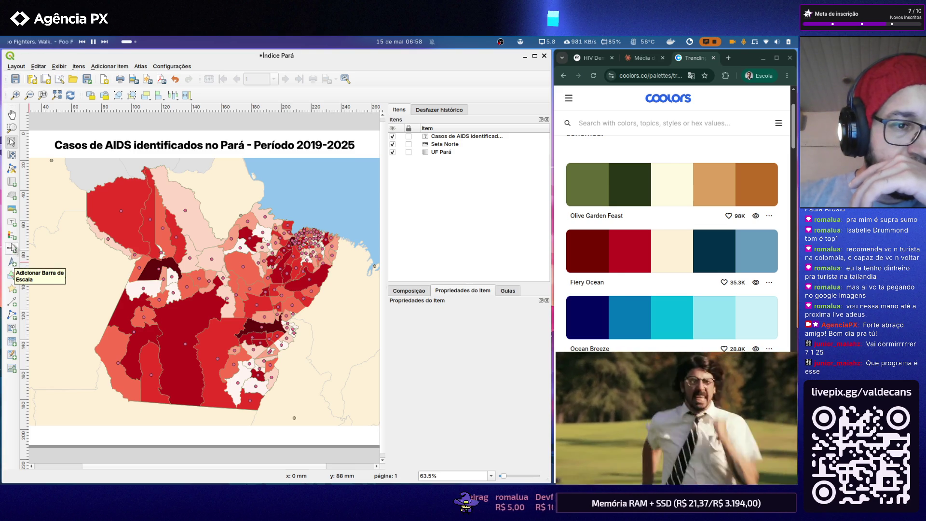
left_click(11, 222)
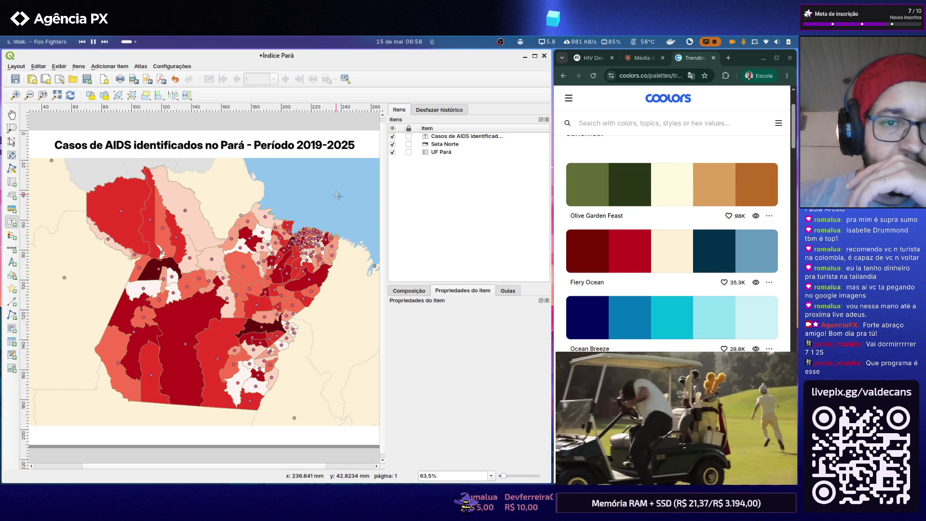
left_click(307, 191)
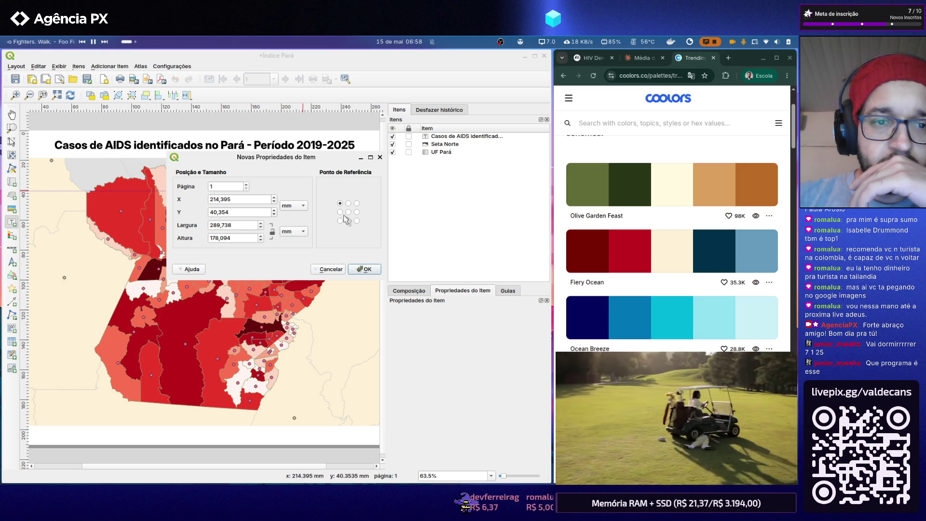
left_click(361, 269)
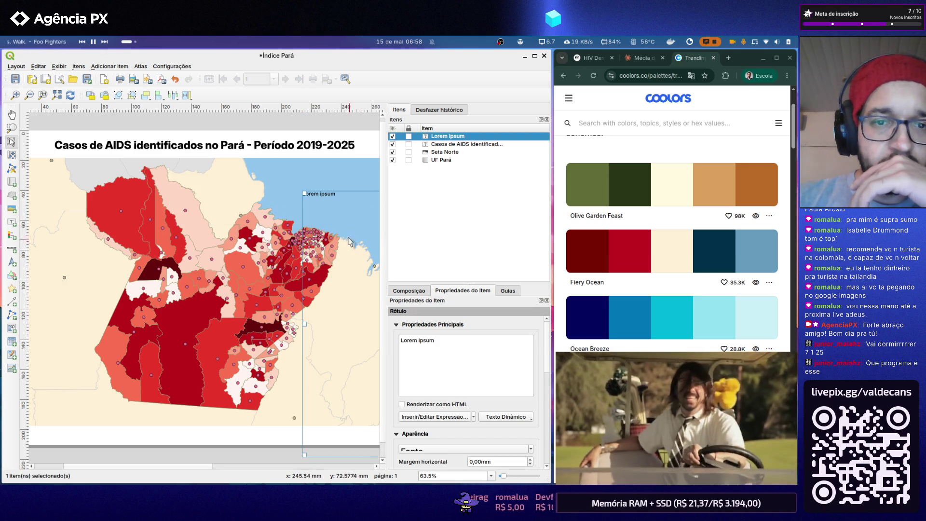
triple_click(448, 340)
type("Oe")
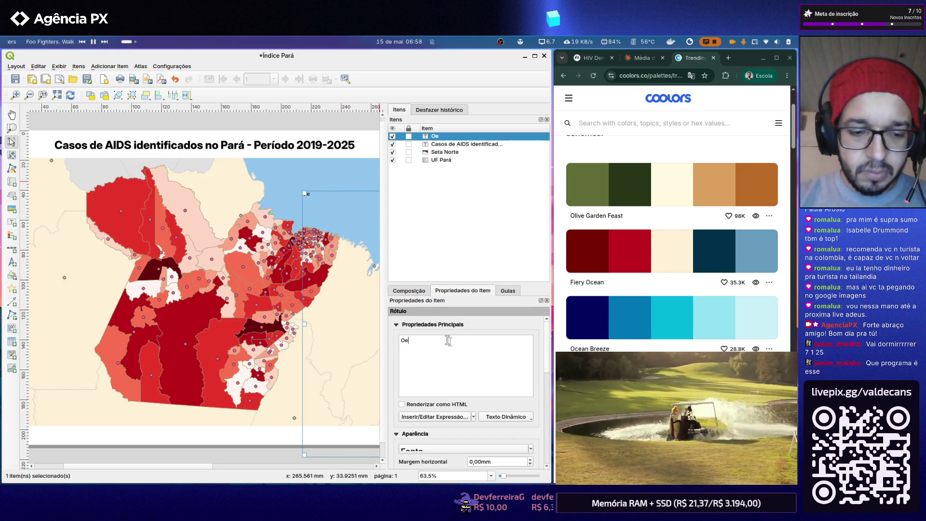
type("nao")
key("BackSpace")
key("BackSpace")
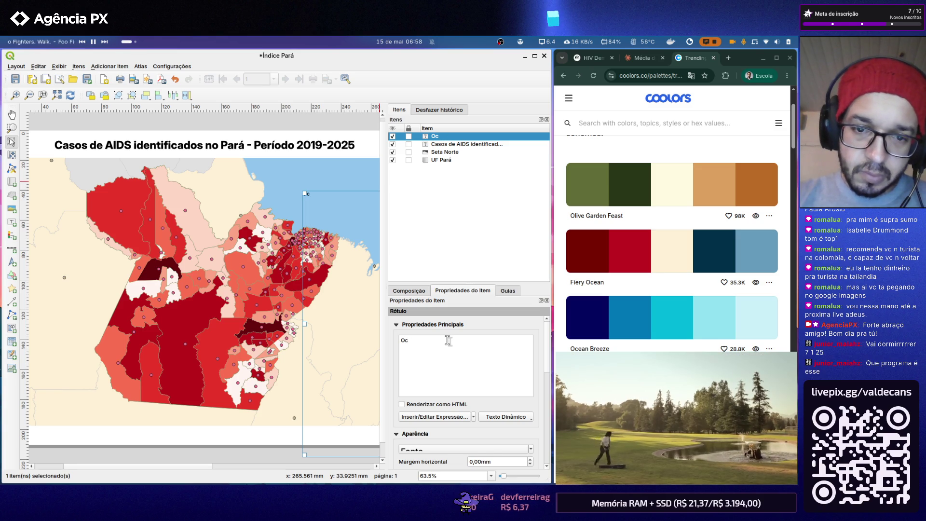
type("en")
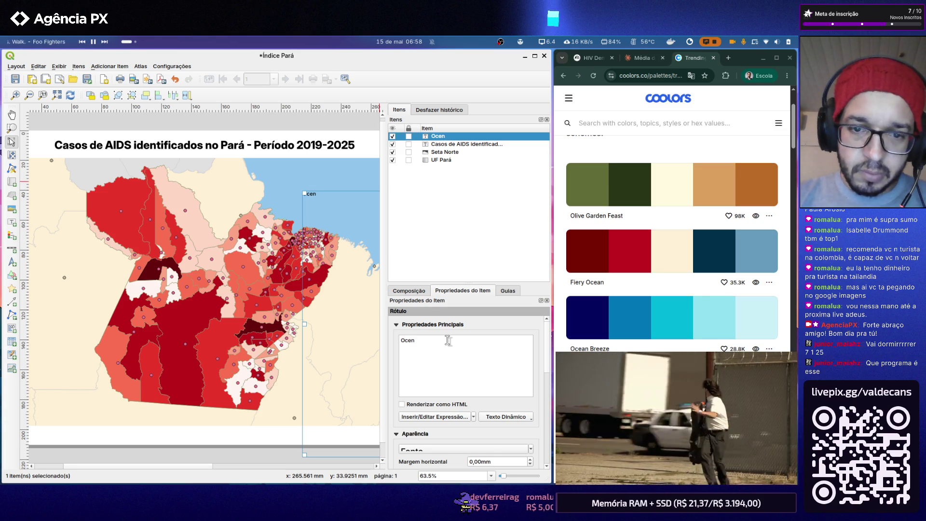
key("BackSpace")
type("ano Atlântico")
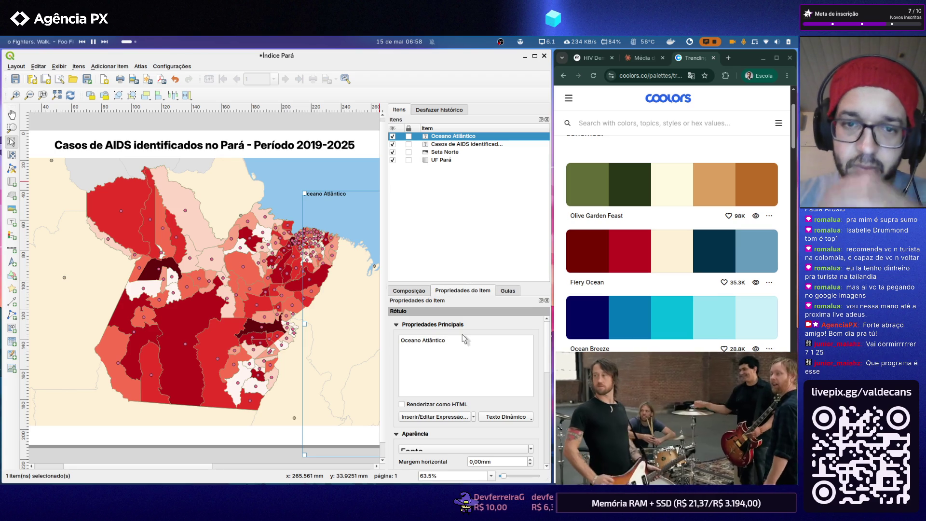
scroll(539, 349, "down", 1)
scroll(539, 348, "down", 3)
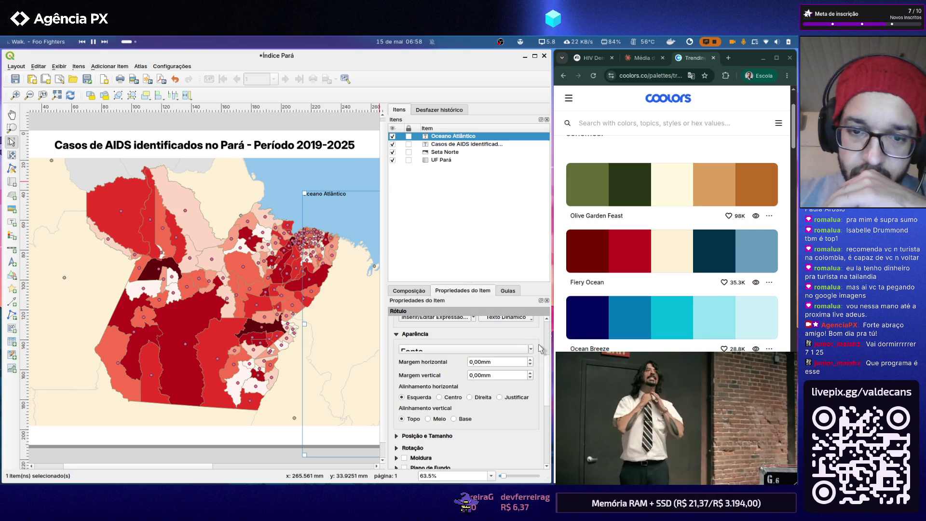
- Paste the copied dark blue colour onto the Oceano Atlântico label text and open its font settings
left_click(531, 350)
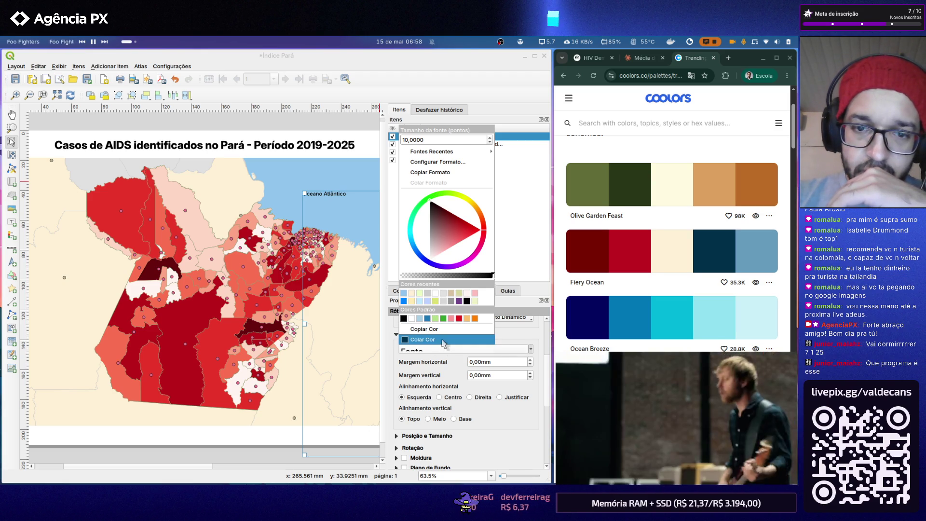
left_click(443, 341)
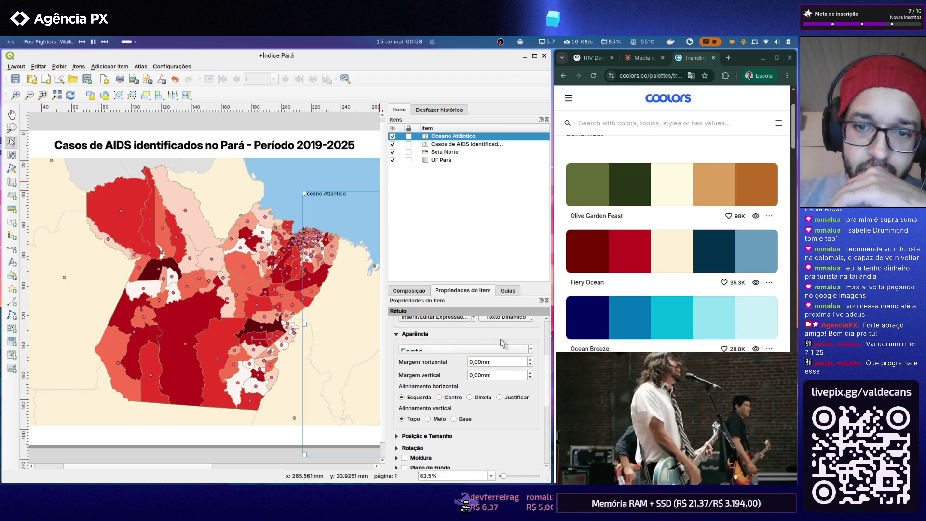
left_click(530, 348)
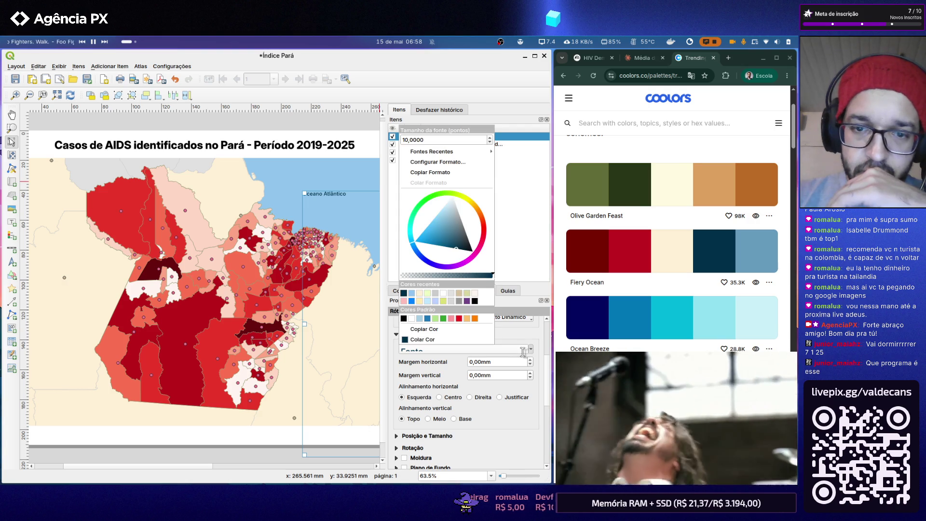
left_click(522, 351)
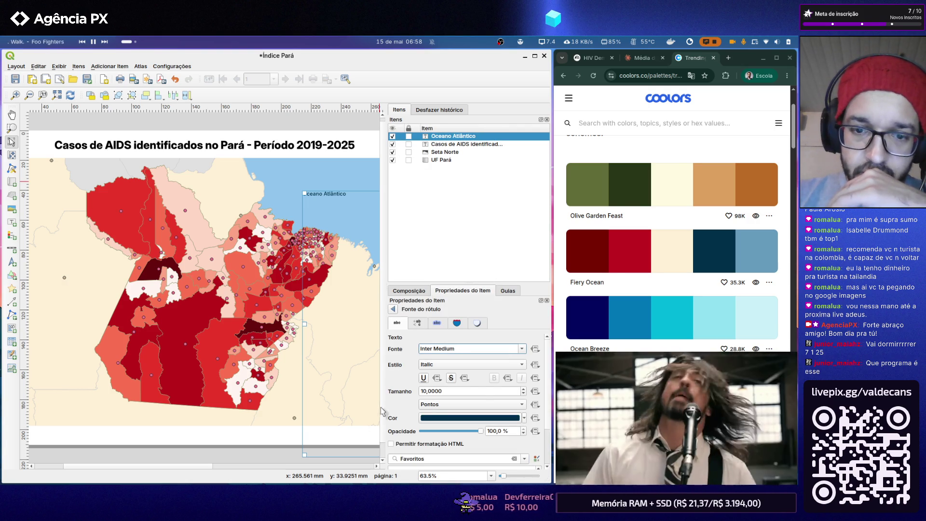
scroll(396, 388, "down", 2)
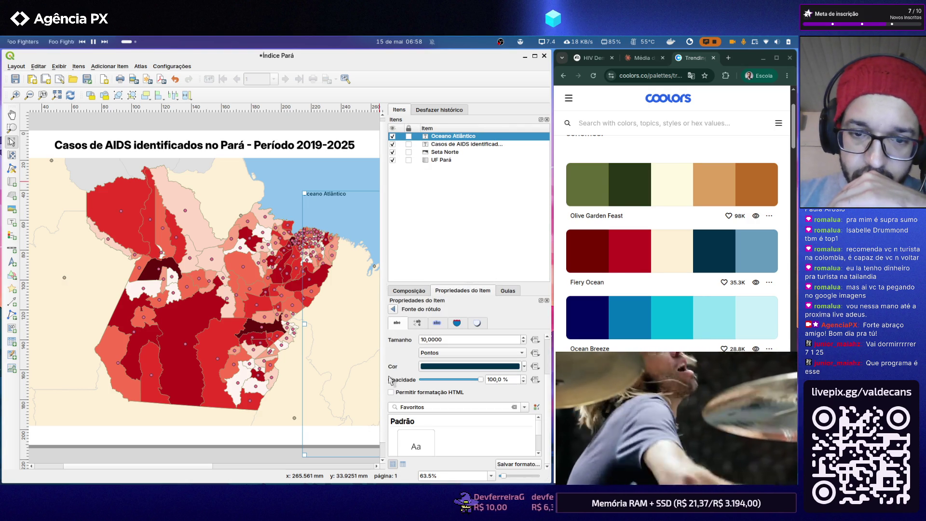
scroll(390, 380, "up", 1)
scroll(391, 382, "up", 1)
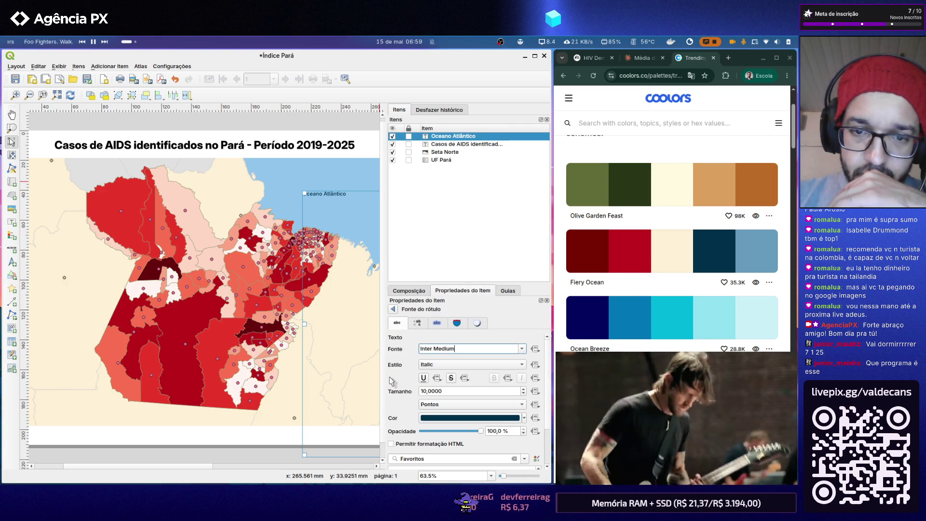
- Review the label's text, formatting and shadow settings and confirm its colour is #003049
left_click(418, 323)
left_click(419, 324)
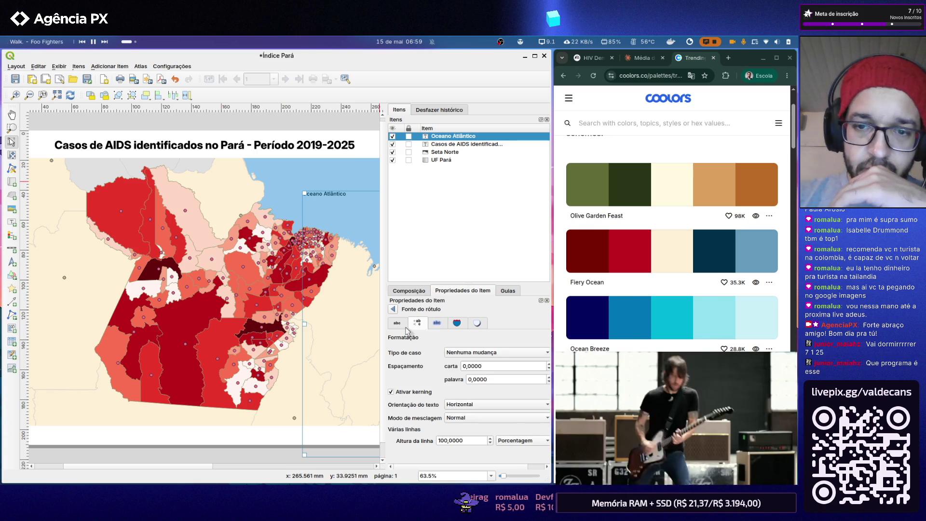
left_click(437, 323)
left_click(479, 324)
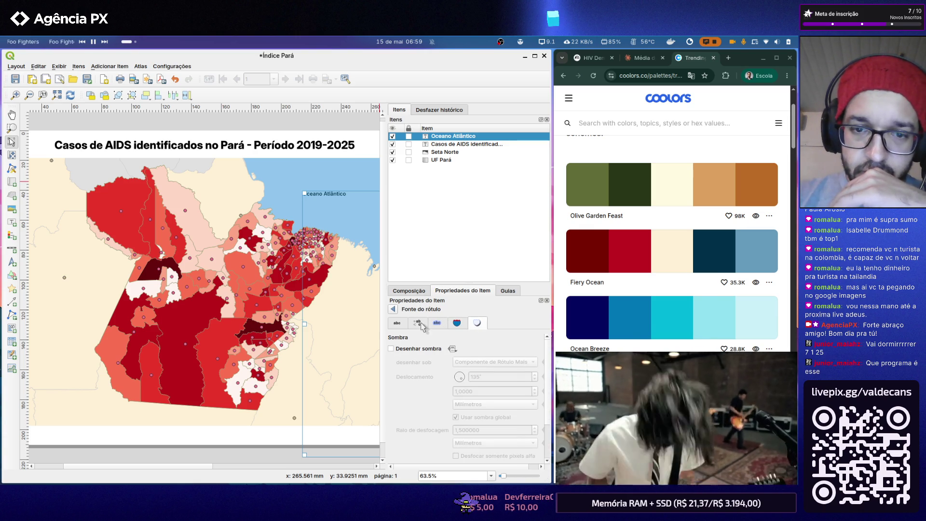
left_click(398, 324)
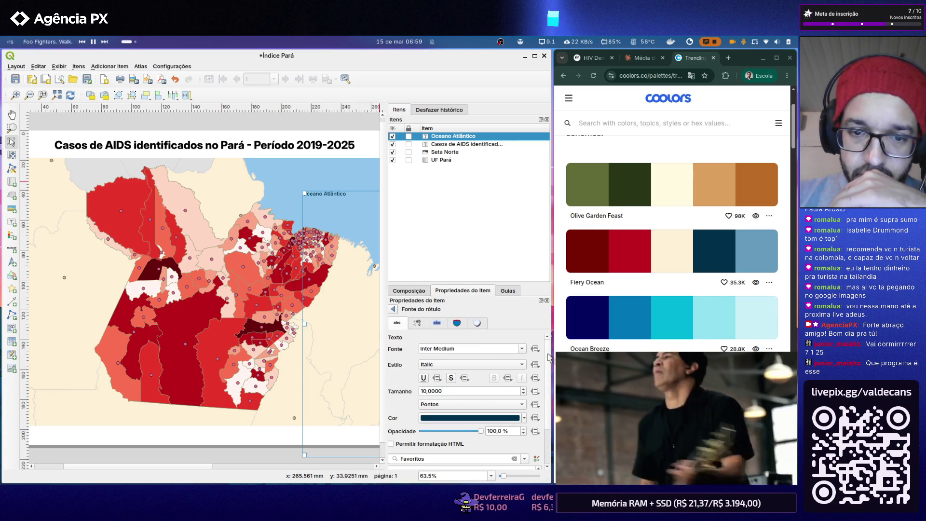
left_click(506, 418)
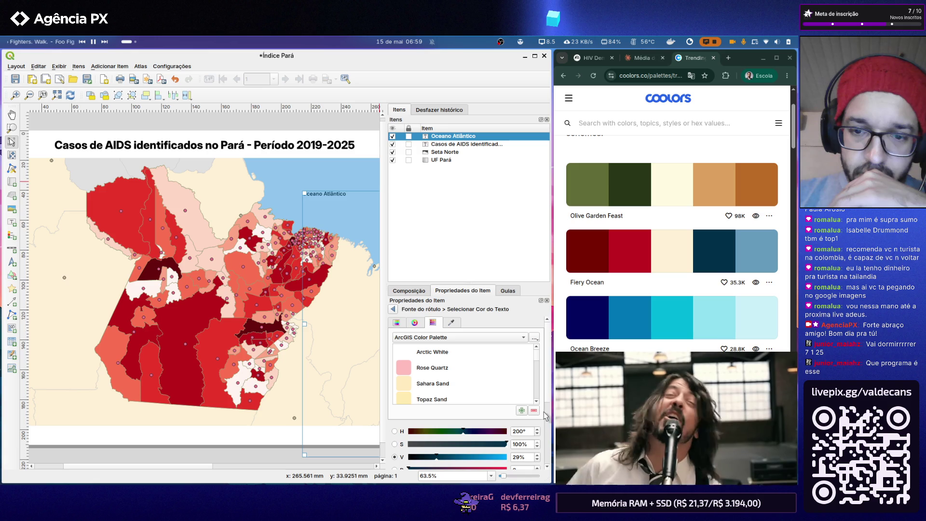
scroll(545, 418, "down", 3)
scroll(544, 419, "down", 2)
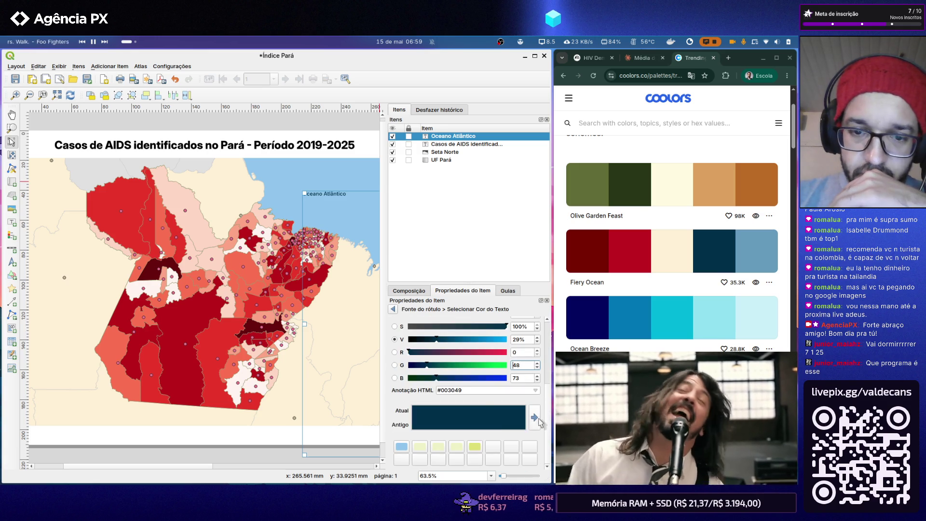
left_click(470, 390)
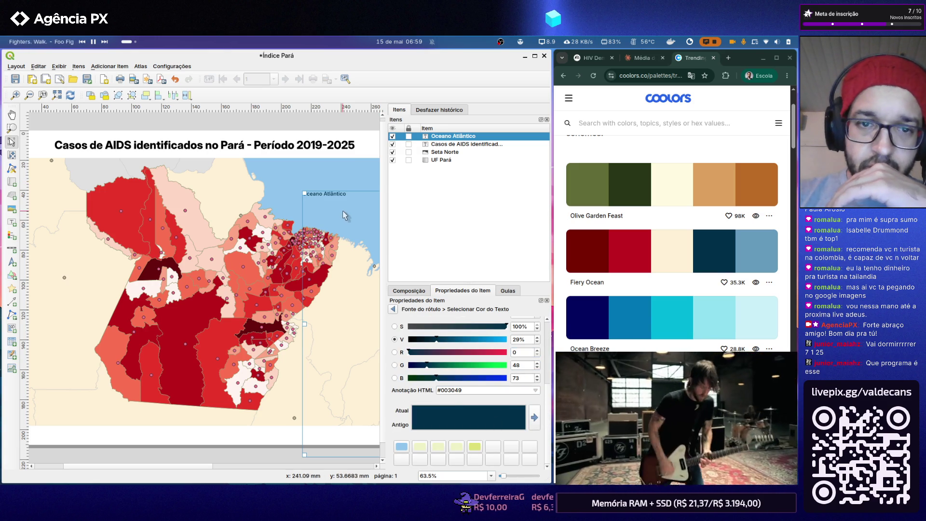
- Grab the ocean label on the layout and begin reshaping its box
left_click(316, 207)
left_click_drag(311, 202, 192, 194)
- Resize the Oceano Atlântico label into a wide, short box and move it toward the ocean
left_click_drag(186, 452, 288, 201)
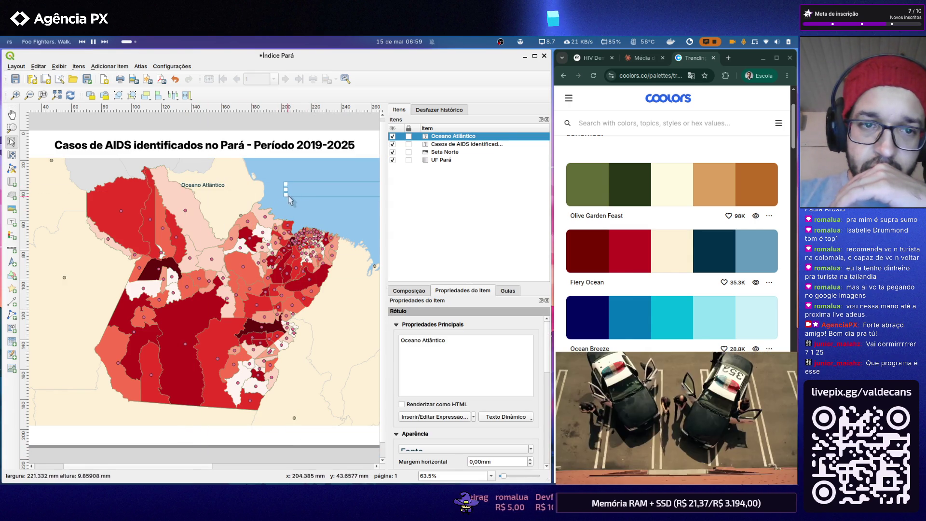
left_click_drag(287, 201, 292, 202)
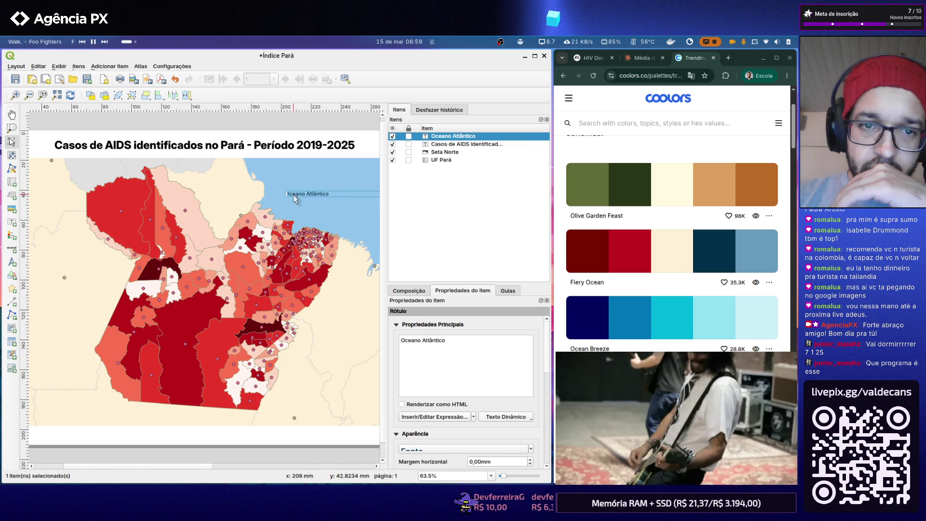
mouse_move(241, 192)
left_mouse_down()
mouse_move(179, 202)
mouse_move(284, 201)
mouse_move(296, 181)
left_mouse_up()
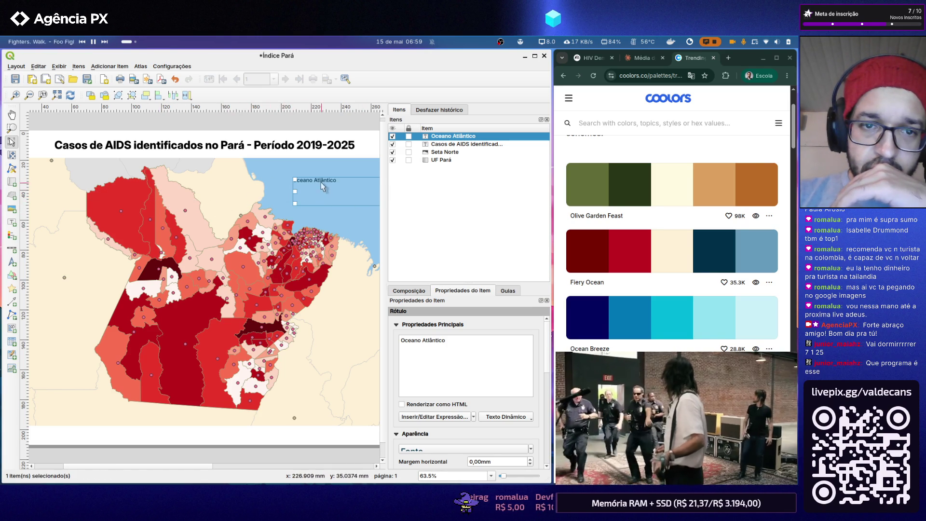
left_click_drag(317, 183, 203, 211)
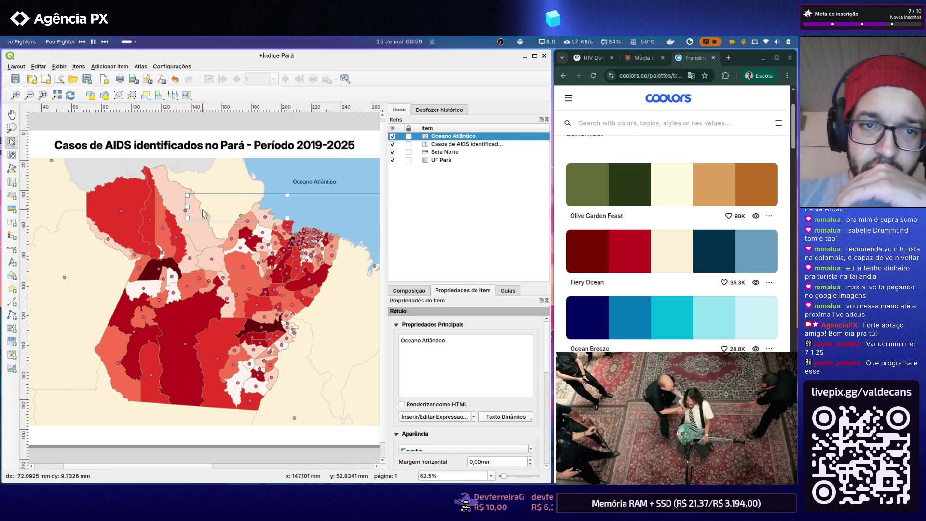
mouse_move(207, 214)
left_mouse_down()
mouse_move(144, 196)
mouse_move(285, 206)
left_mouse_up()
scroll(531, 369, "down", 3)
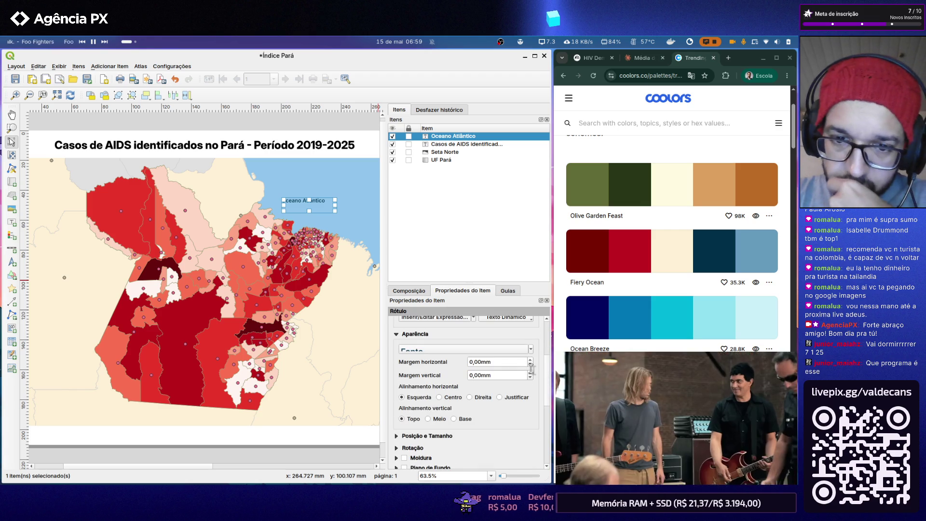
- Centre the label text, nudge the label over the ocean and reselect the Pará map
left_click(440, 397)
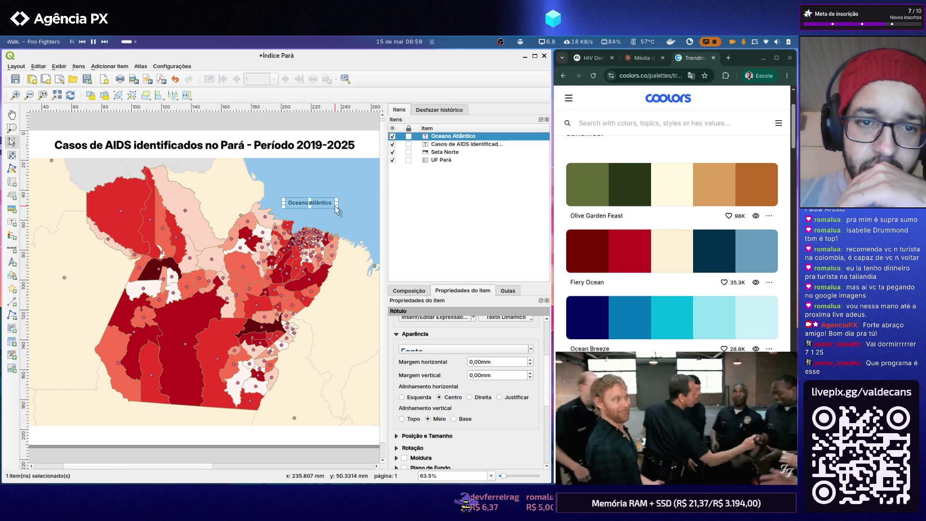
left_click_drag(322, 206, 334, 194)
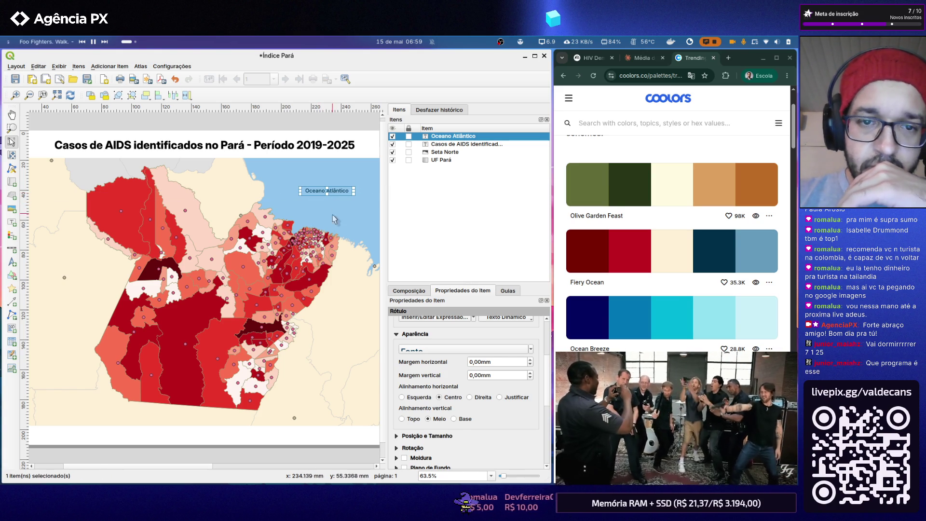
left_click(336, 225)
left_click(338, 194)
left_click(348, 278)
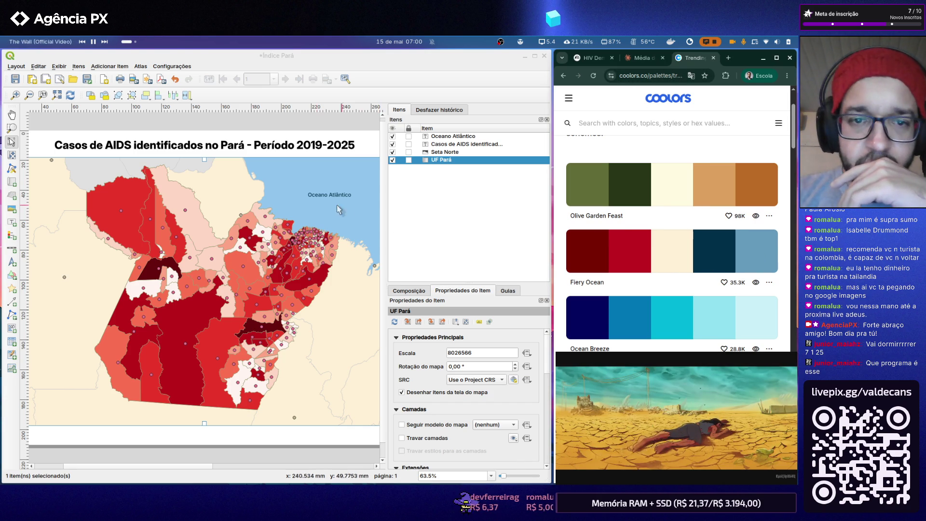
- Show the layout's Propriedades da Página, revealing the A4 landscape page settings
right_click(287, 188)
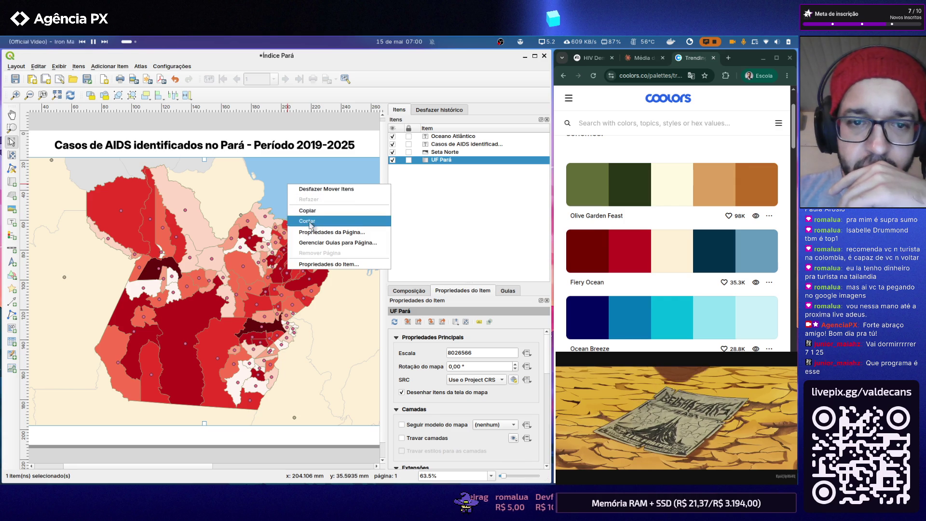
left_click(313, 231)
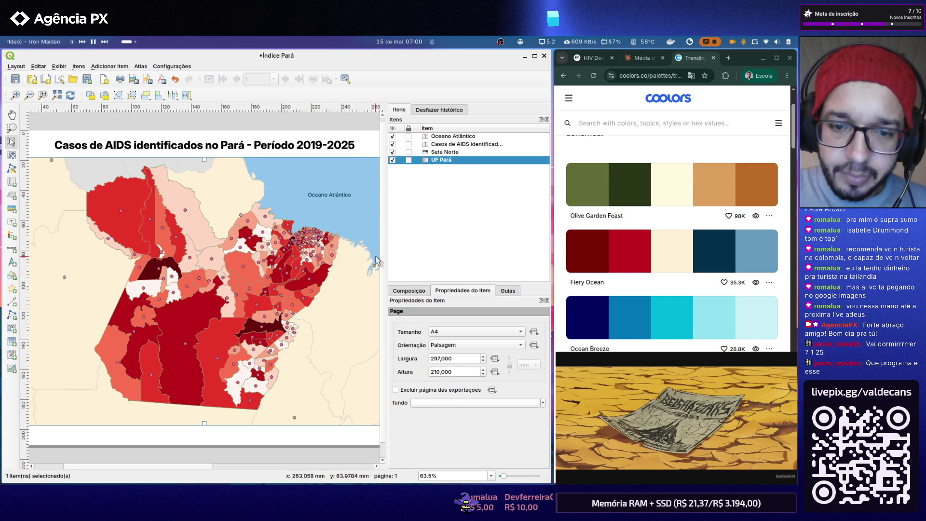